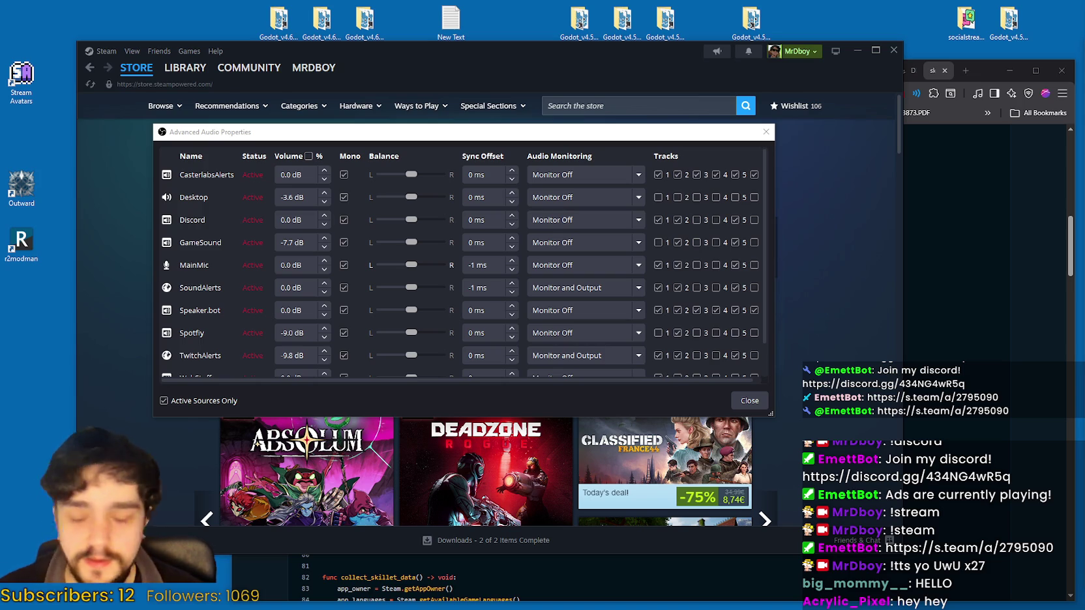
Enlarge Advanced Audio Properties to list every source, including WebStuff and YoutubeMusic, beside the Output settings
left_click_drag(594, 138, 651, 60)
left_click_drag(832, 341, 847, 480)
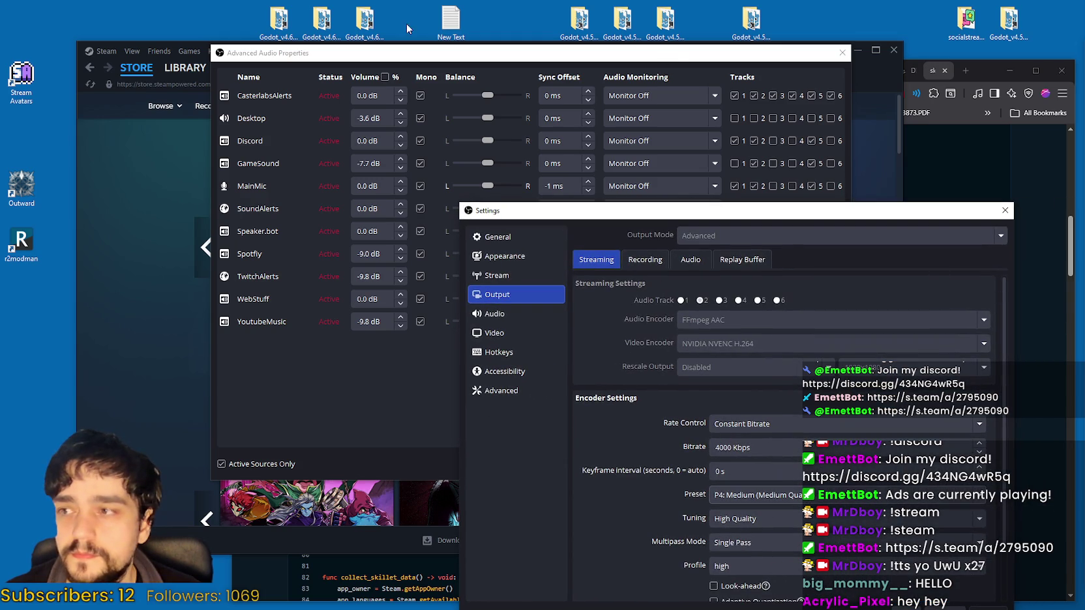
mouse_move(782, 233)
left_mouse_down()
mouse_move(195, 131)
mouse_move(94, 134)
mouse_move(28, 186)
left_mouse_up()
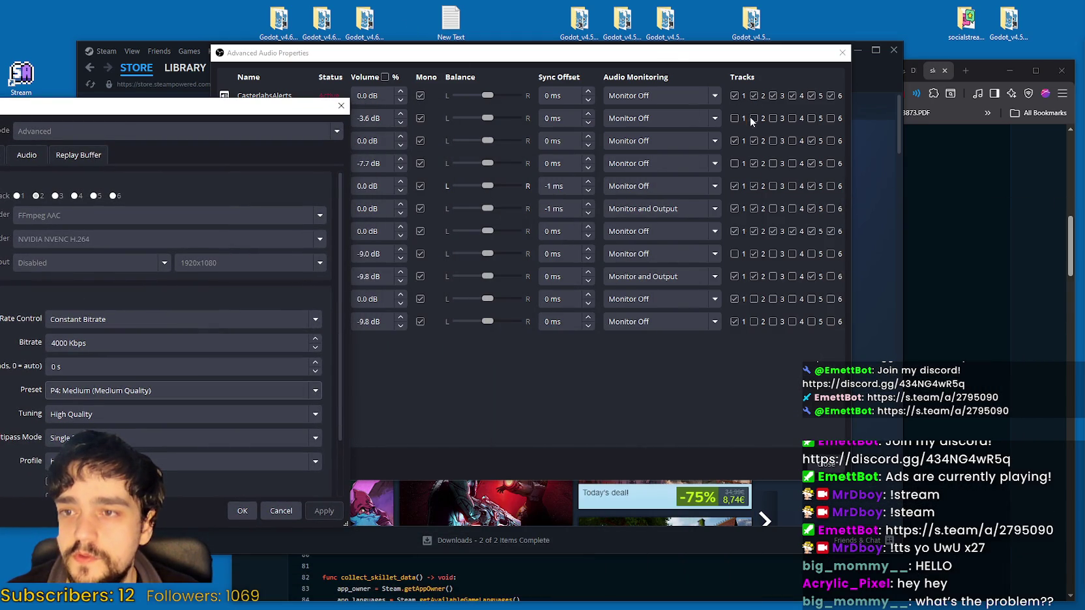
Add TwitchAlerts to audio track 2 and move the Output settings window aside
left_click(753, 276)
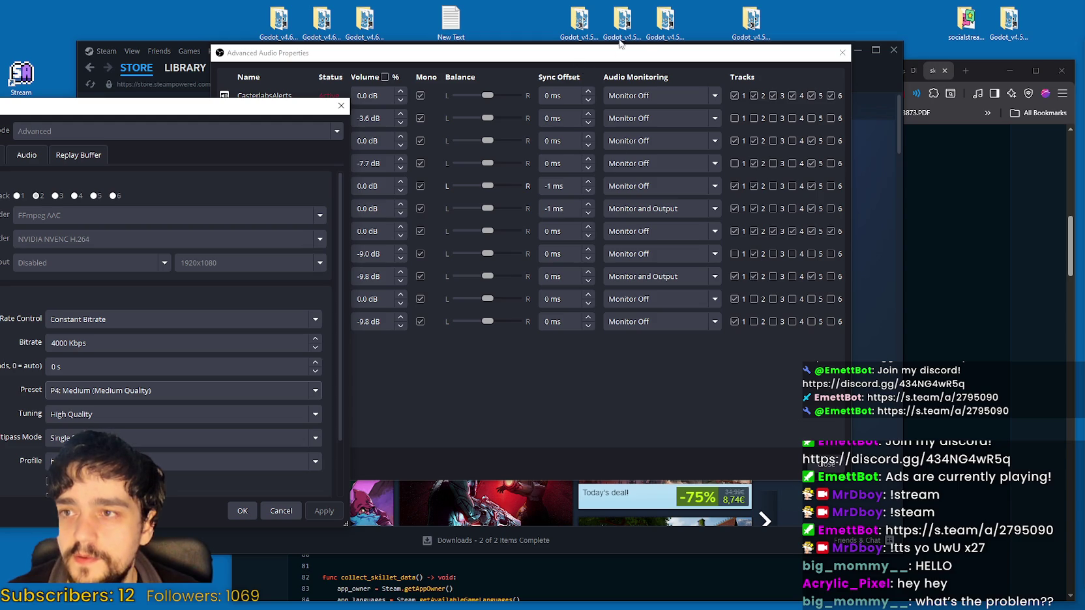
left_click_drag(233, 115, 181, 98)
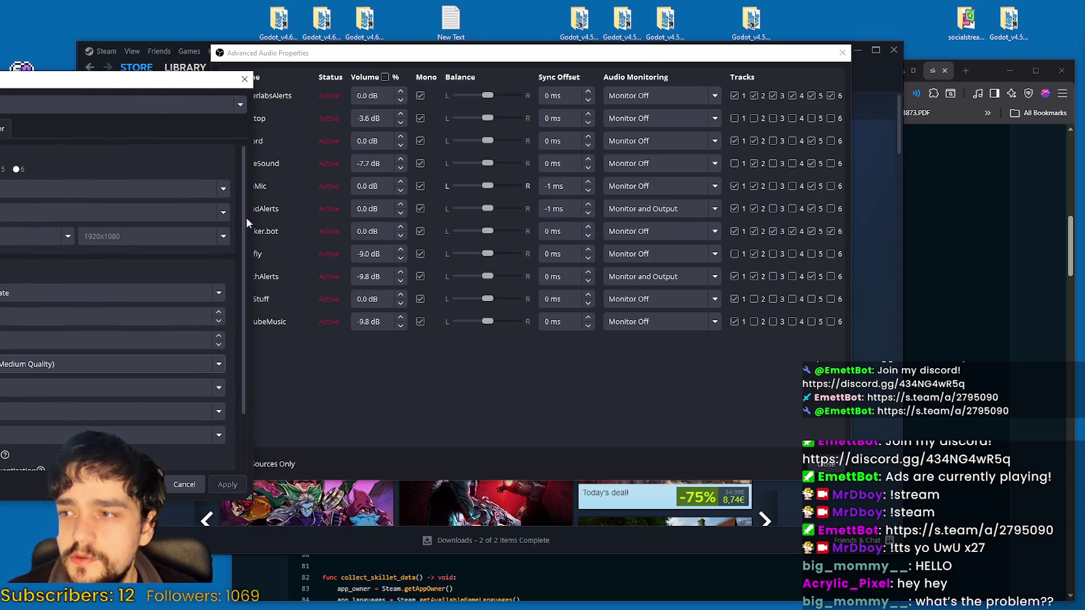
right_click(117, 73)
mouse_move(117, 73)
left_mouse_down()
mouse_move(1, 52)
mouse_move(41, 60)
left_mouse_up()
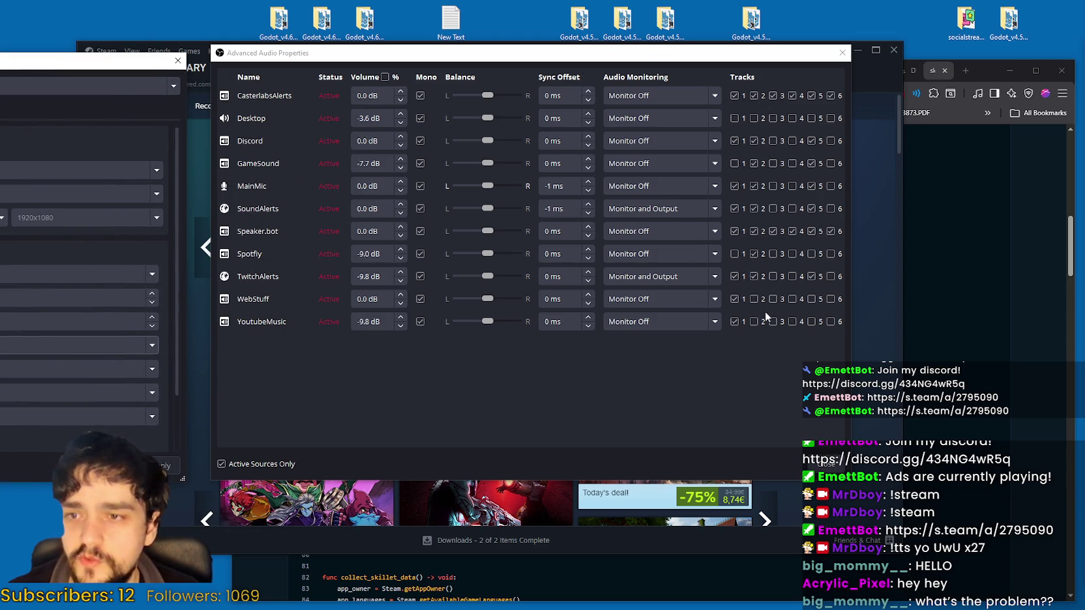
Check the Recording output settings, then open the live#310 broadcast's edit page in Twitch
left_click_drag(102, 67, 781, 91)
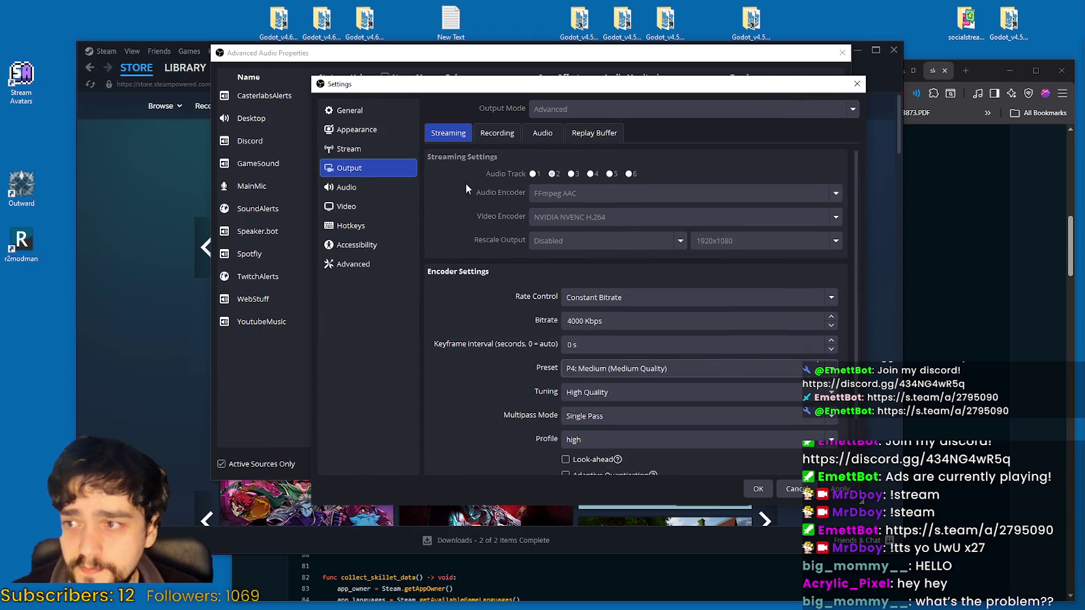
left_click(497, 133)
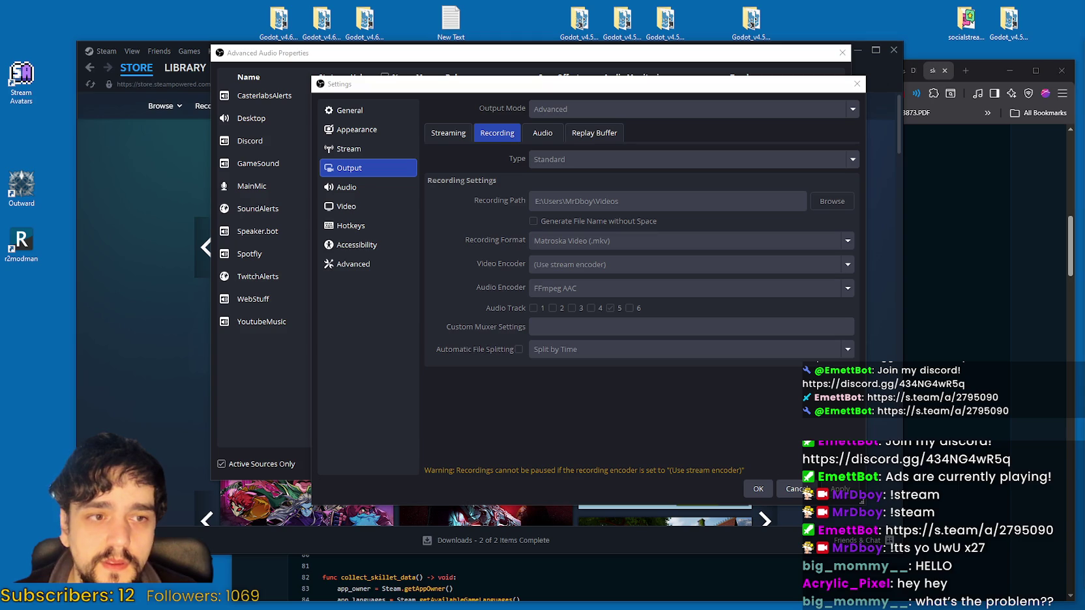
mouse_move(1084, 135)
left_mouse_down()
mouse_move(274, 135)
mouse_move(256, 56)
left_mouse_up()
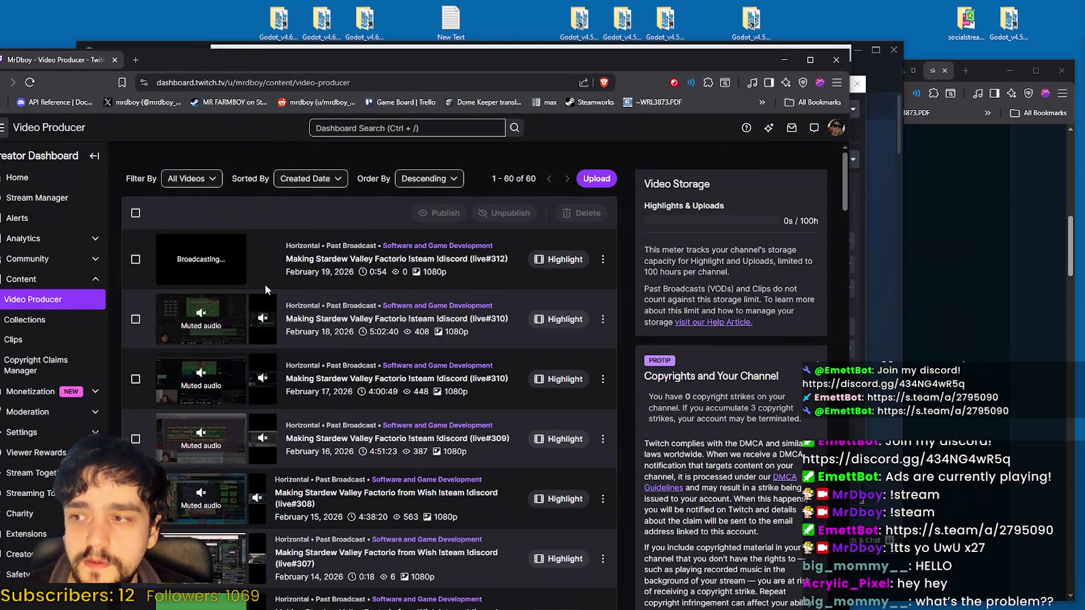
left_click(335, 303)
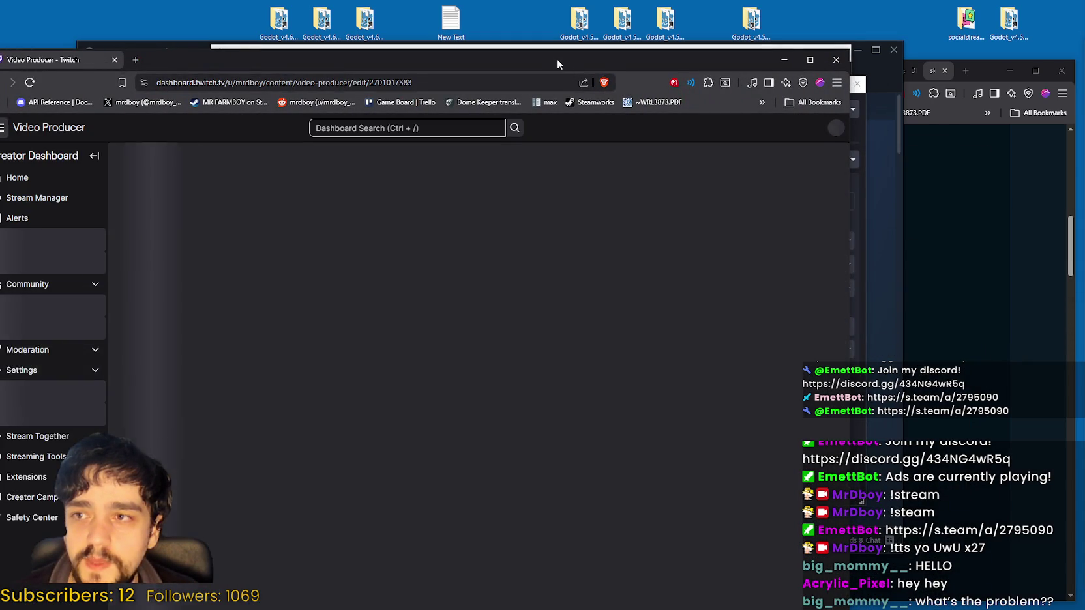
Move the live#310 edit page aside and minimize the browser to return to OBS
left_click_drag(557, 59, 481, 32)
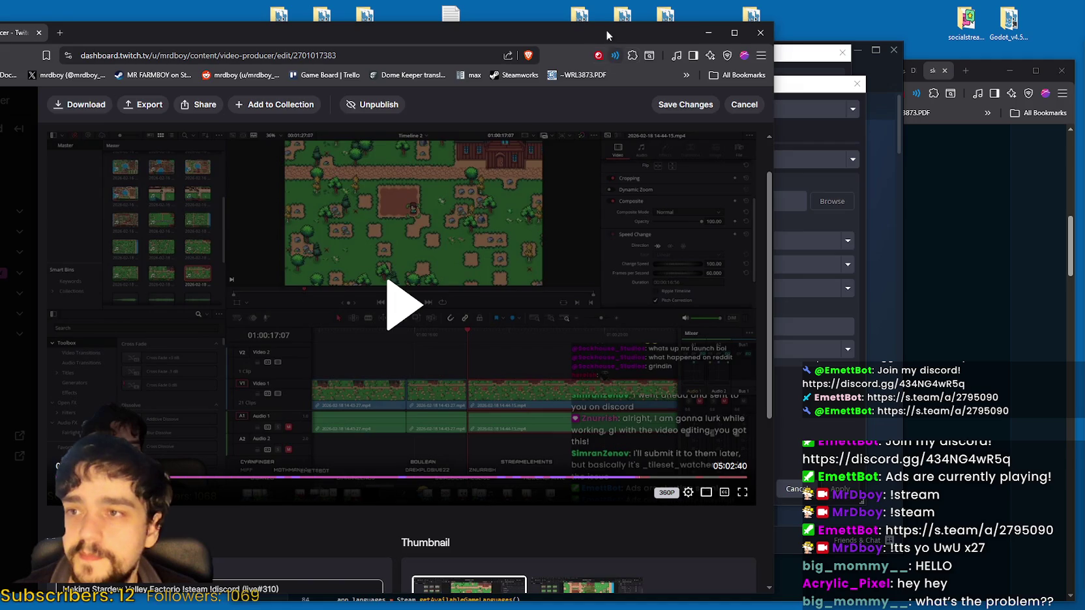
left_click_drag(606, 34, 726, 76)
left_click(879, 73)
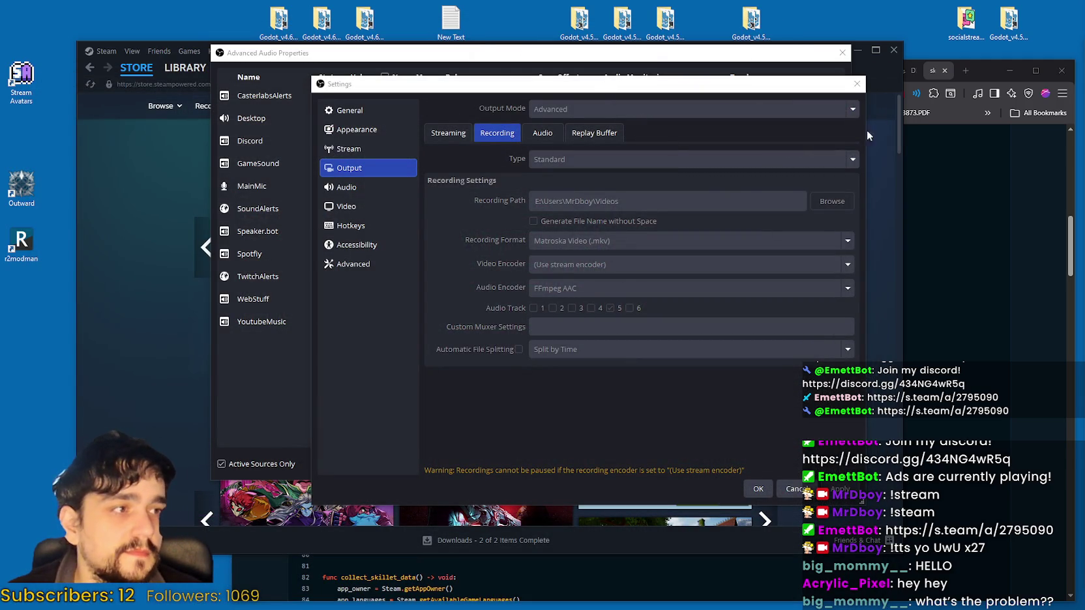
Review the audio track bitrates and Streaming output settings against the source track table
left_click(538, 133)
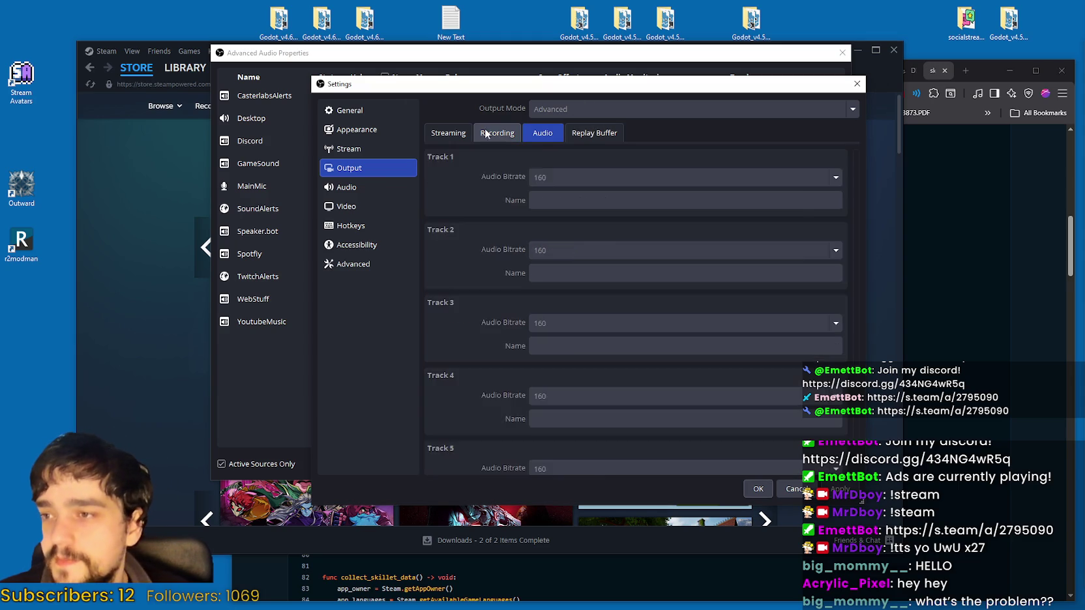
left_click(449, 133)
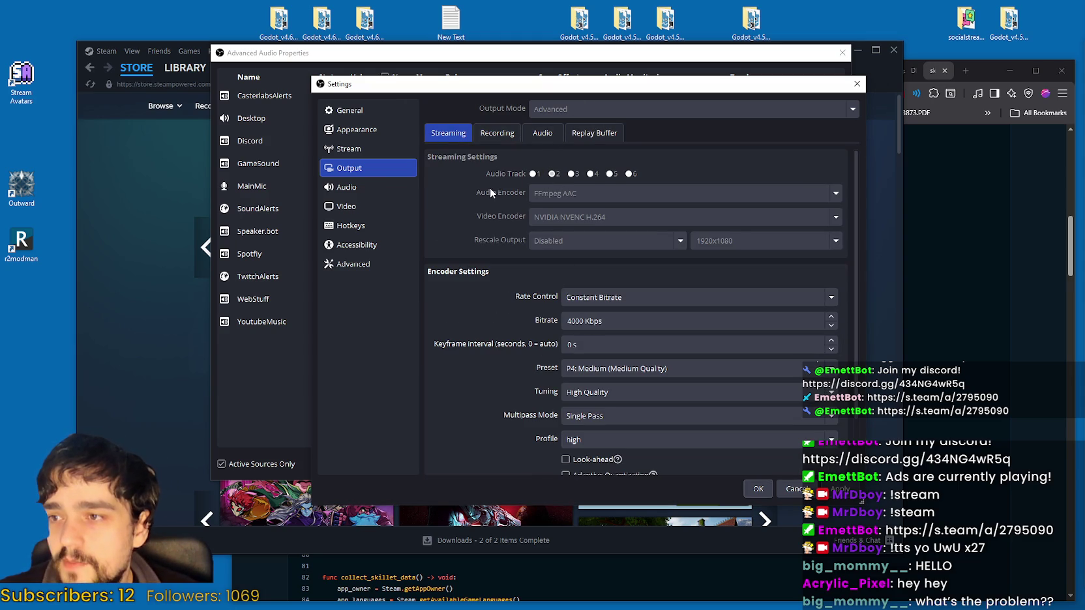
left_click_drag(544, 84, 127, 113)
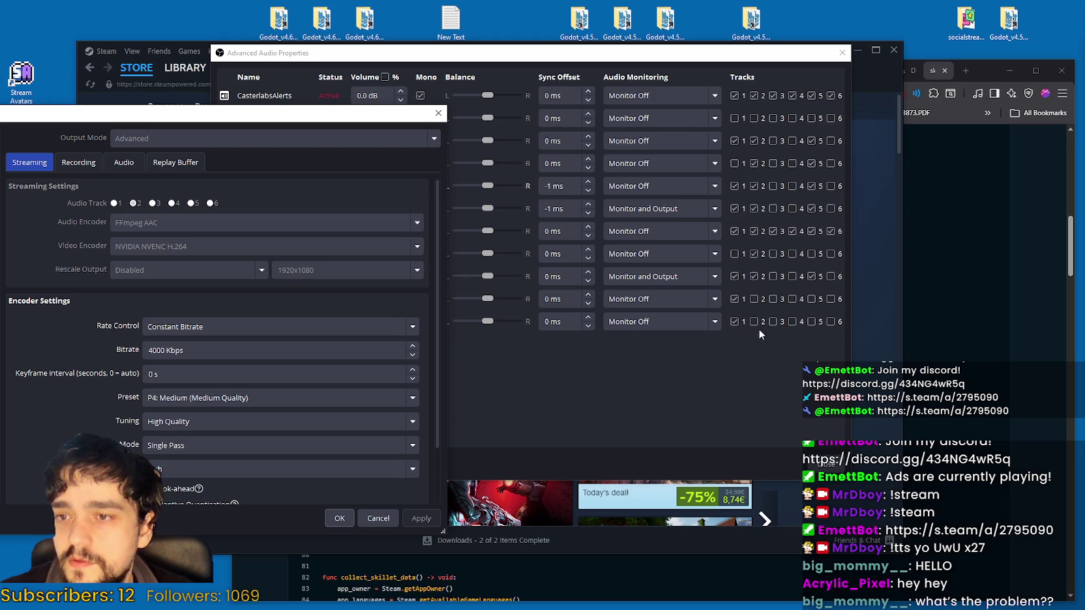
mouse_move(215, 119)
left_mouse_down()
mouse_move(216, 97)
mouse_move(299, 69)
left_mouse_up()
Check the Recording output settings, then move Settings aside to show the full track table
left_click(162, 112)
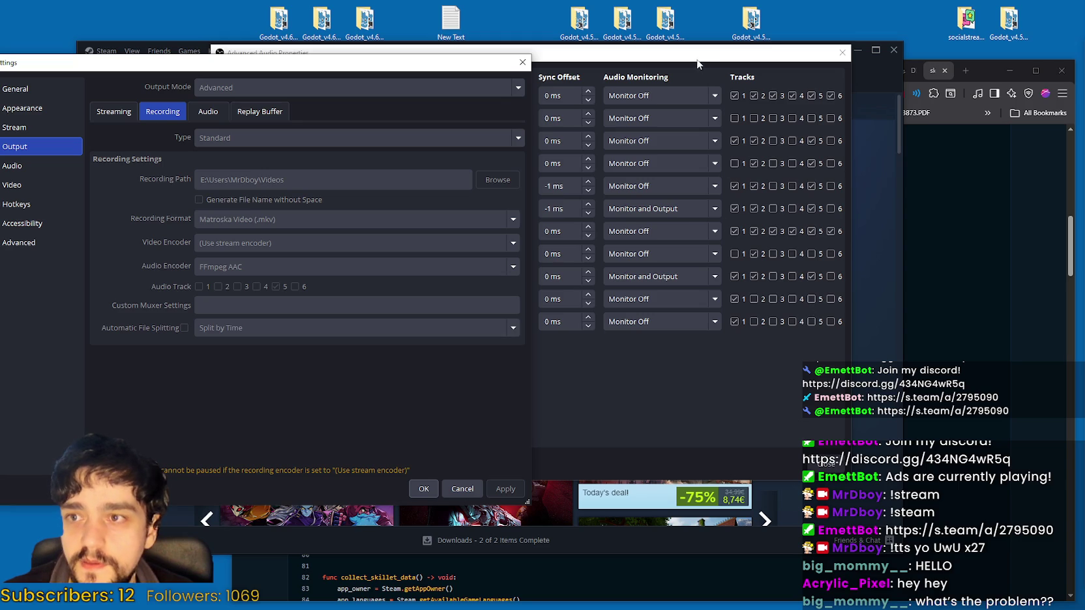
mouse_move(442, 63)
left_mouse_down()
mouse_move(322, 423)
mouse_move(298, 426)
left_mouse_up()
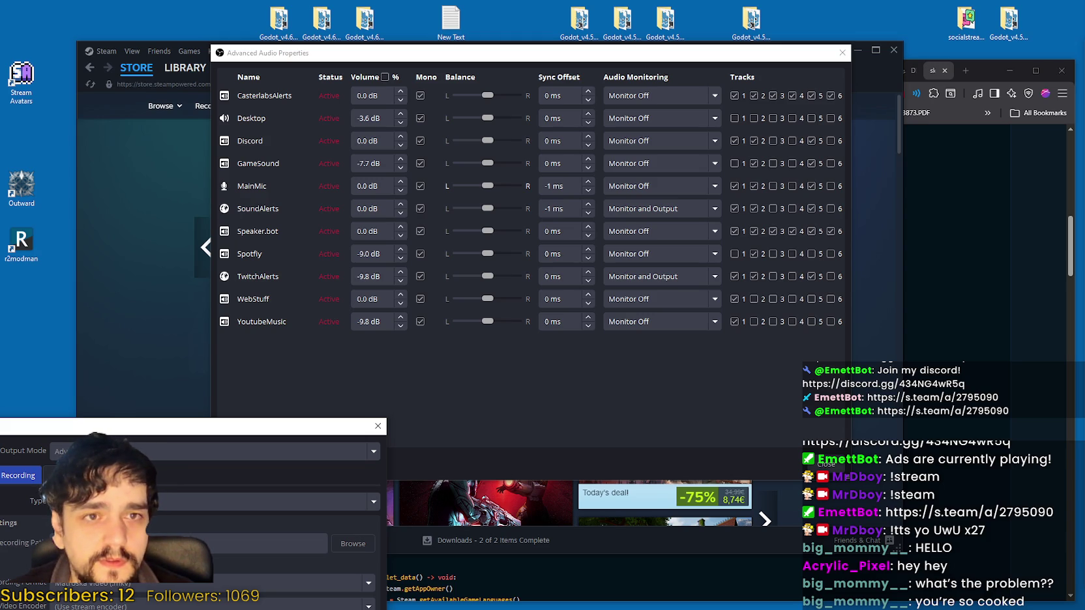
mouse_move(195, 426)
left_mouse_down()
mouse_move(241, 229)
mouse_move(373, 137)
left_mouse_up()
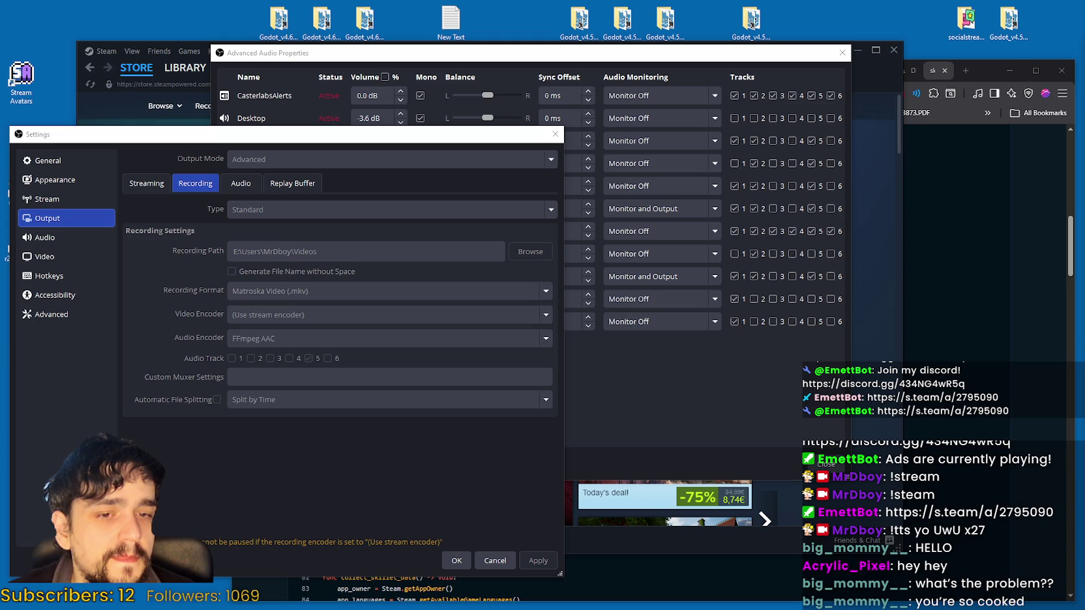
mouse_move(379, 141)
left_mouse_down()
mouse_move(519, 294)
mouse_move(554, 472)
mouse_move(339, 89)
left_mouse_up()
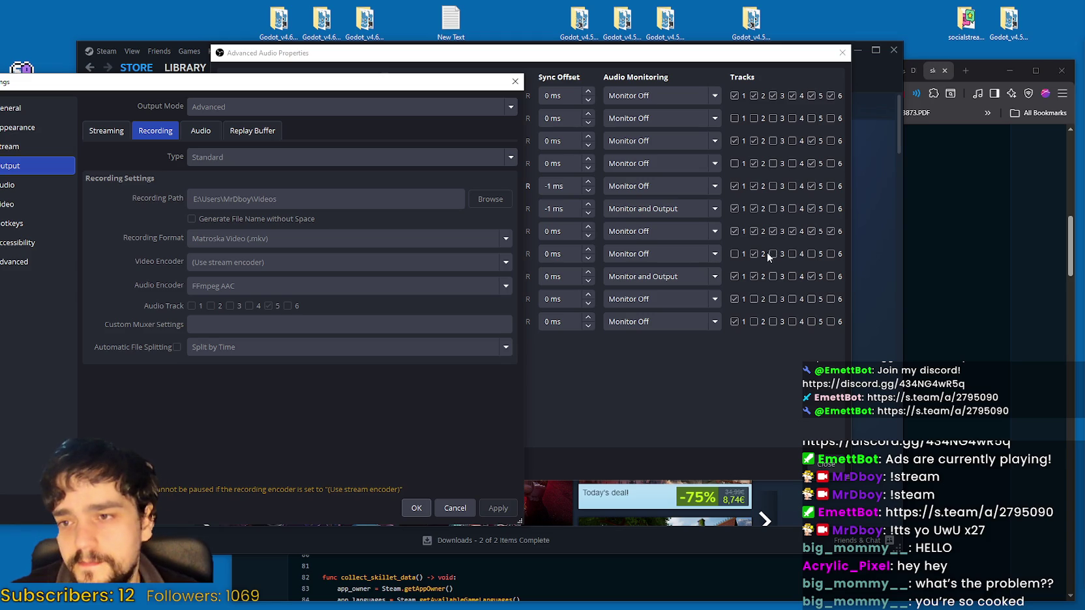
left_click_drag(466, 88, 121, 101)
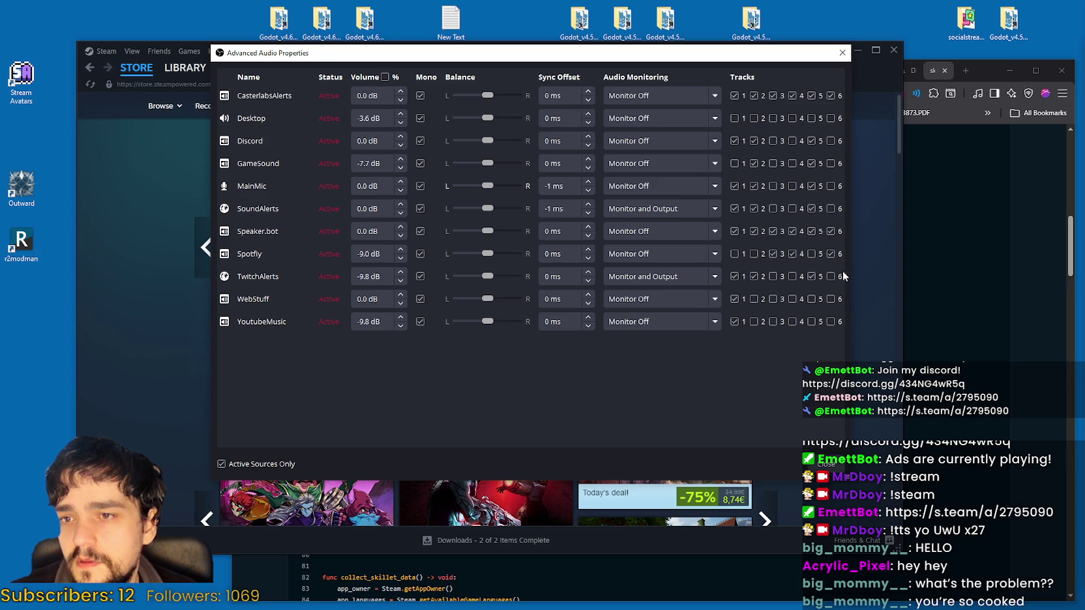
Widen Advanced Audio Properties, toggle Spotify's track 5 on then off, and move Settings top-left
left_click_drag(850, 271, 932, 277)
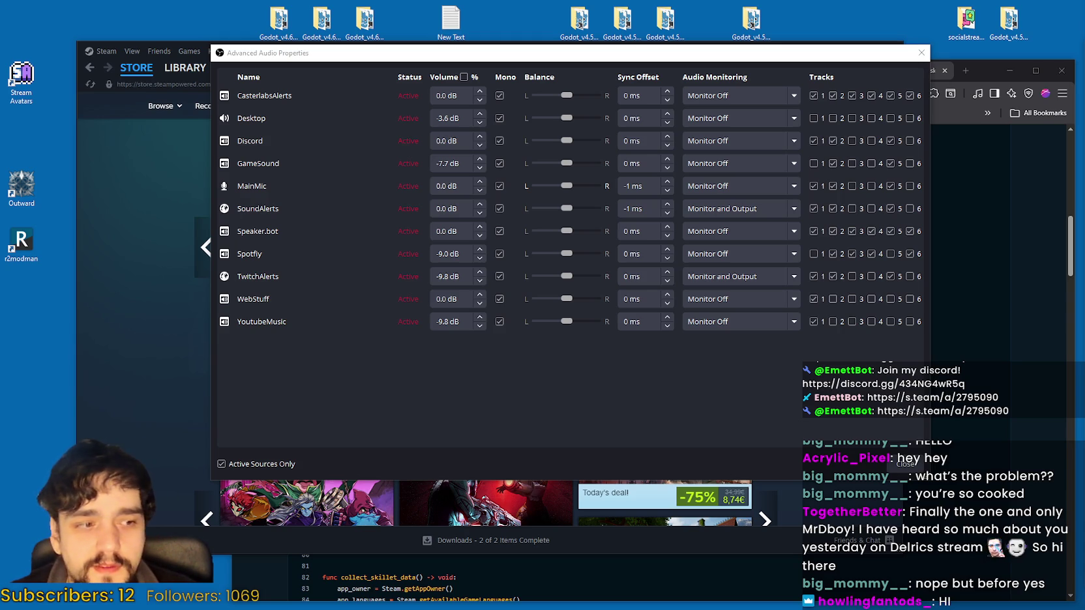
left_click(679, 402)
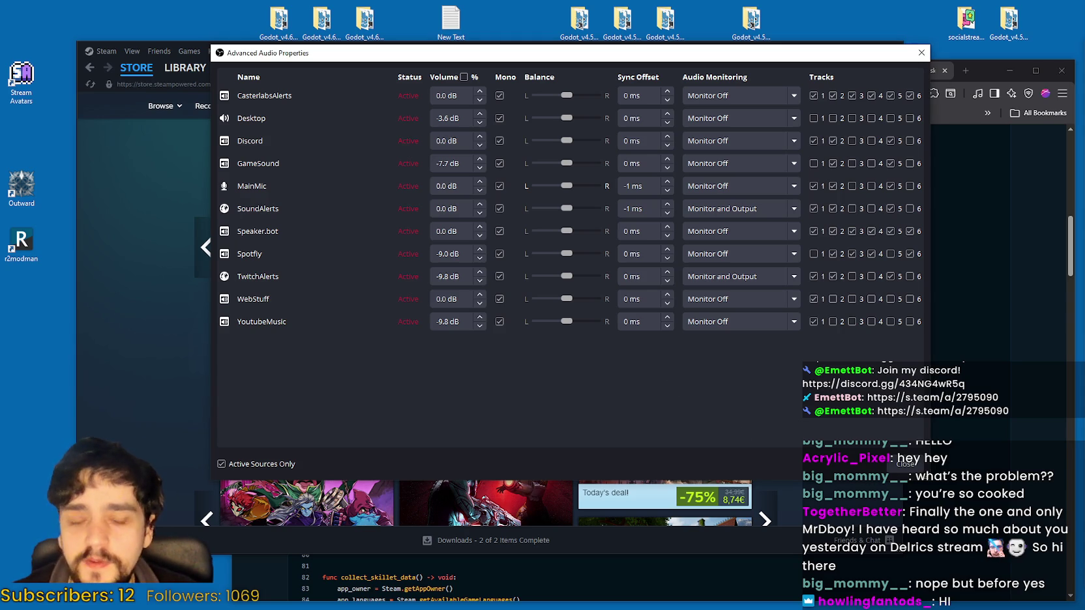
left_click(890, 253)
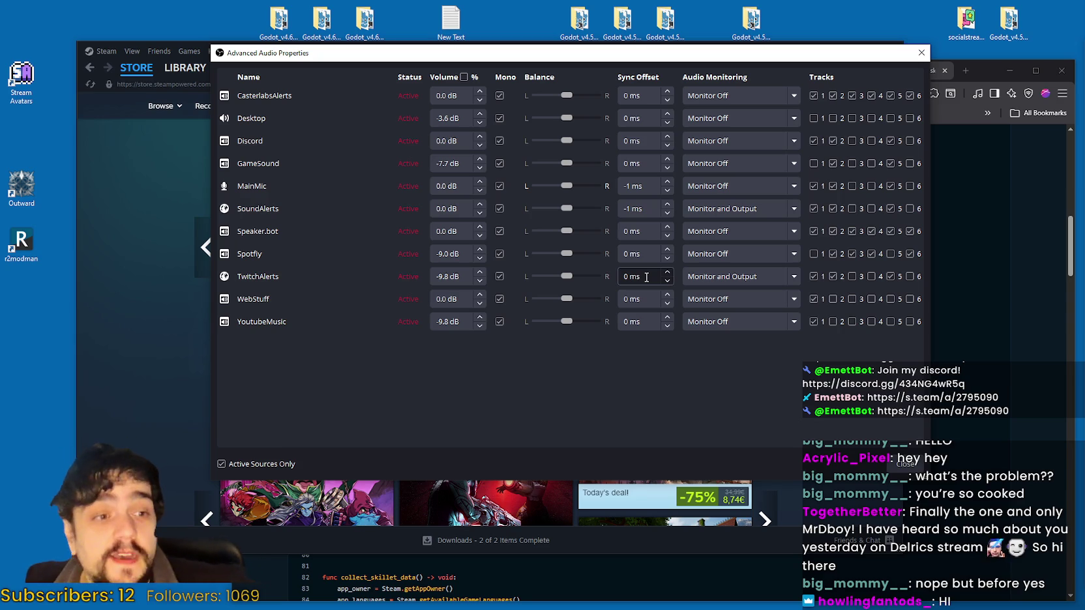
left_click(893, 254)
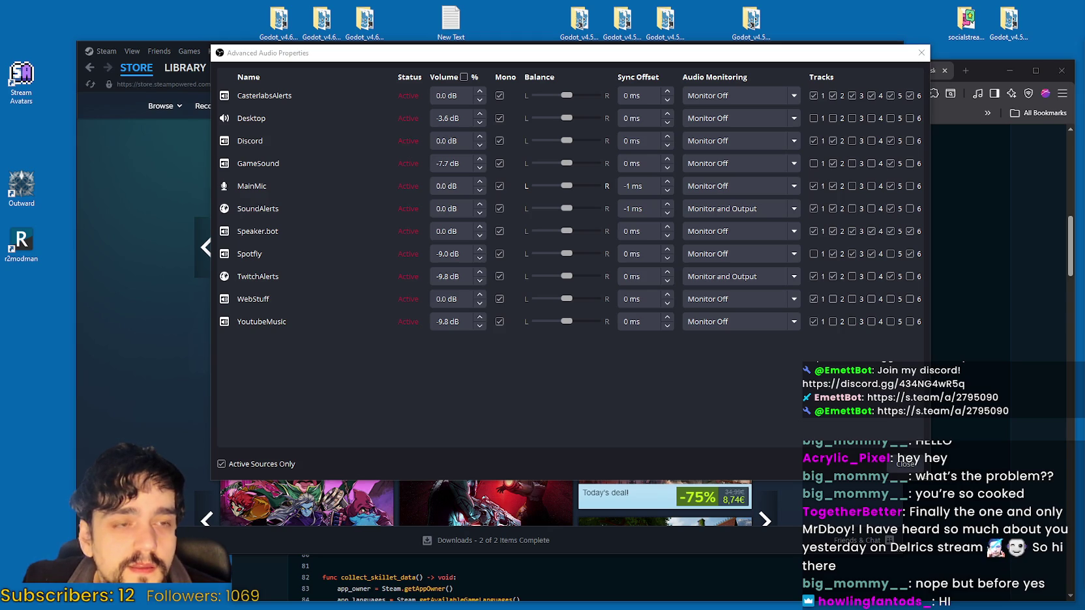
mouse_move(459, 86)
left_mouse_down()
mouse_move(206, 1)
mouse_move(170, 2)
mouse_move(140, 26)
left_mouse_up()
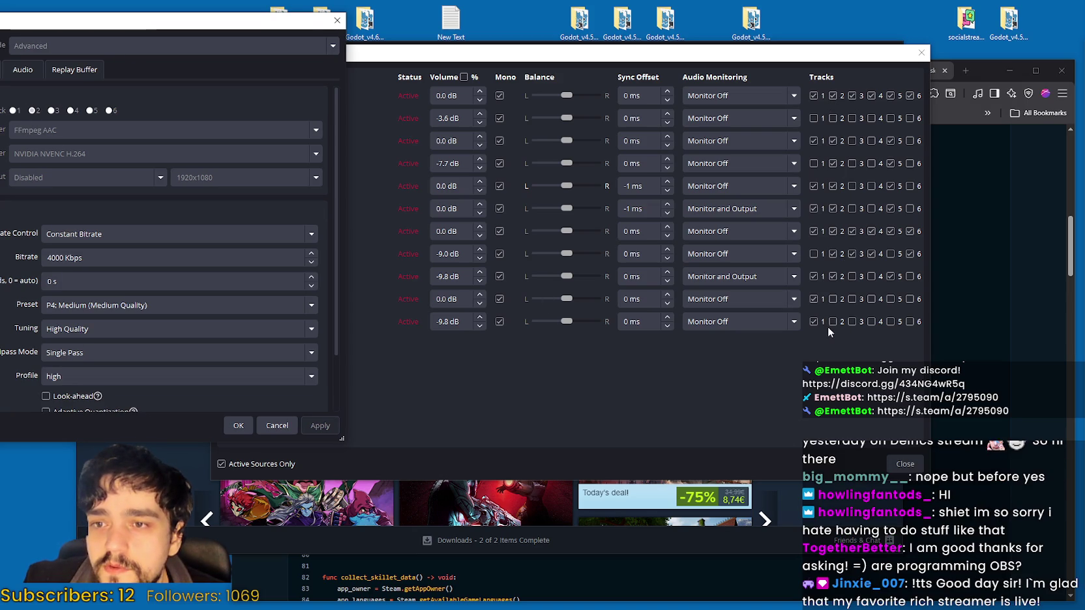
mouse_move(261, 20)
left_mouse_down()
mouse_move(103, 41)
mouse_move(132, 44)
left_mouse_up()
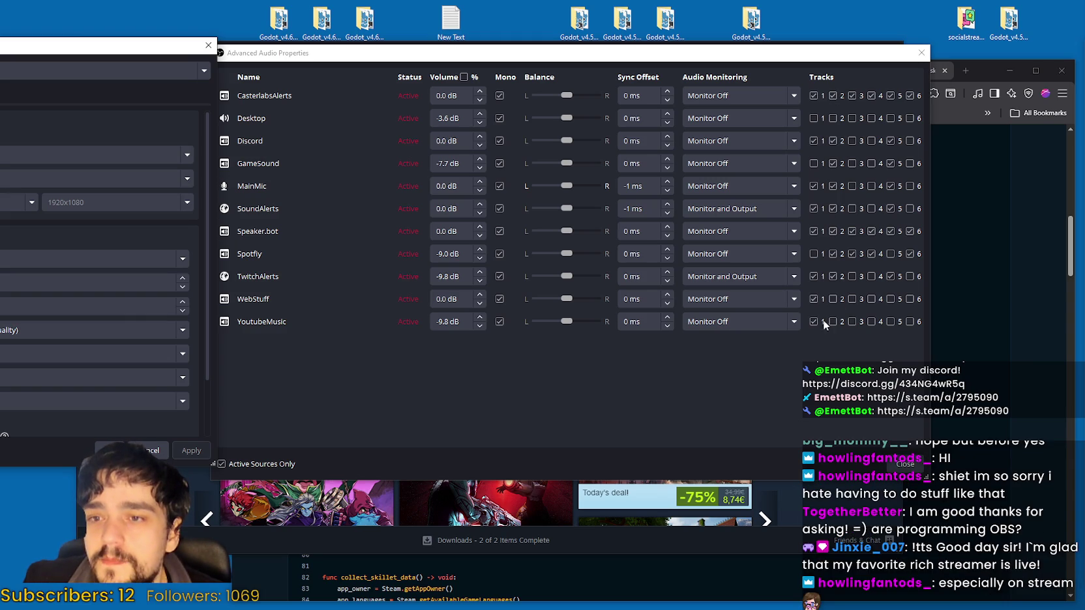
Check the Recording tab, close Settings and Advanced Audio Properties, and open the Steam Library
mouse_move(47, 49)
left_mouse_down()
mouse_move(338, 93)
mouse_move(357, 74)
left_mouse_up()
left_click(159, 120)
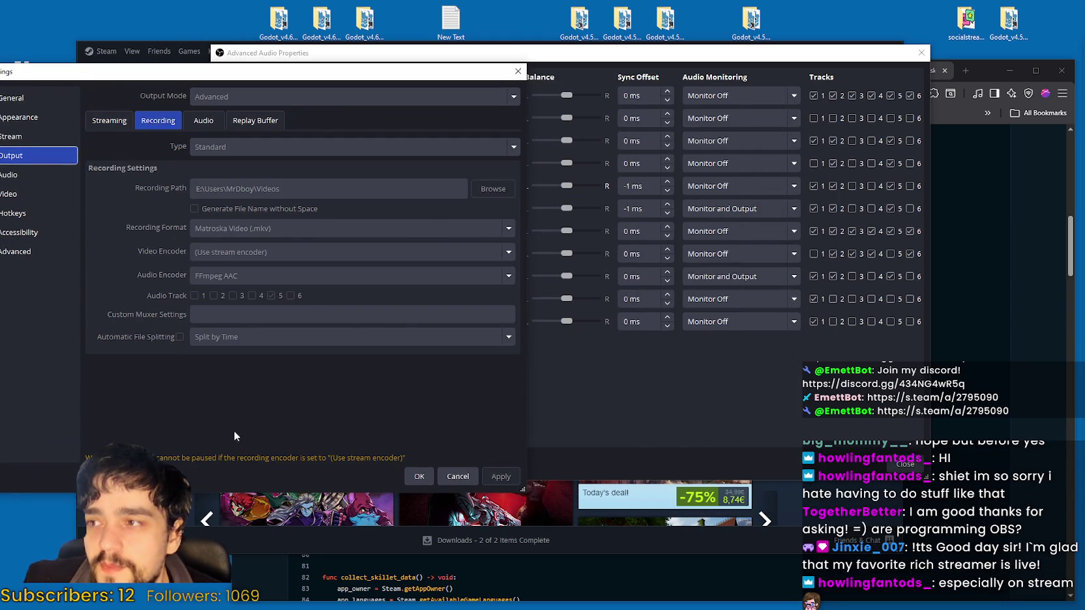
left_click(520, 72)
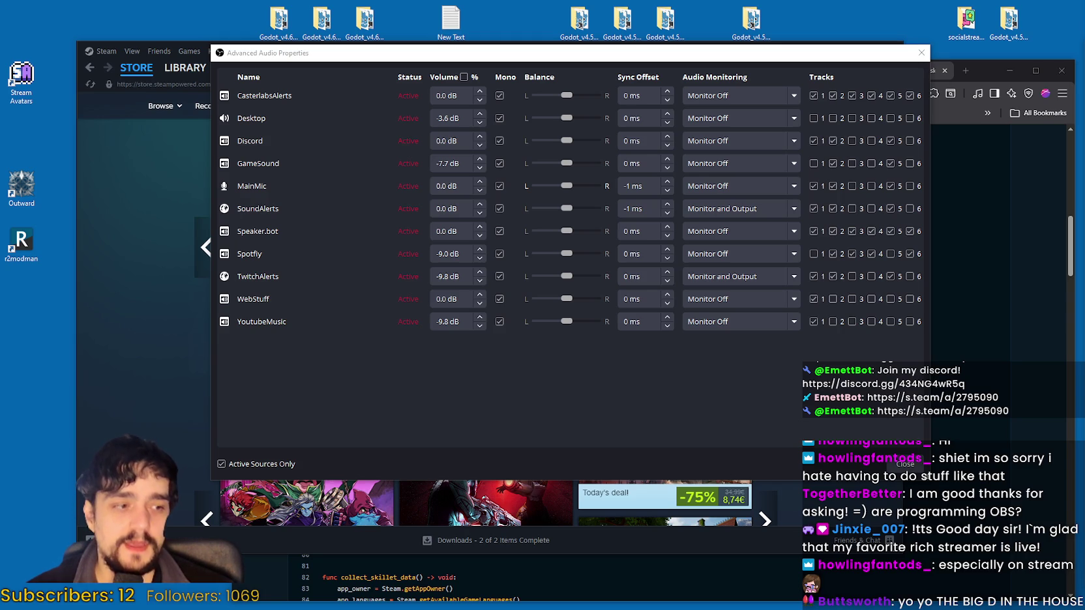
left_click(904, 464)
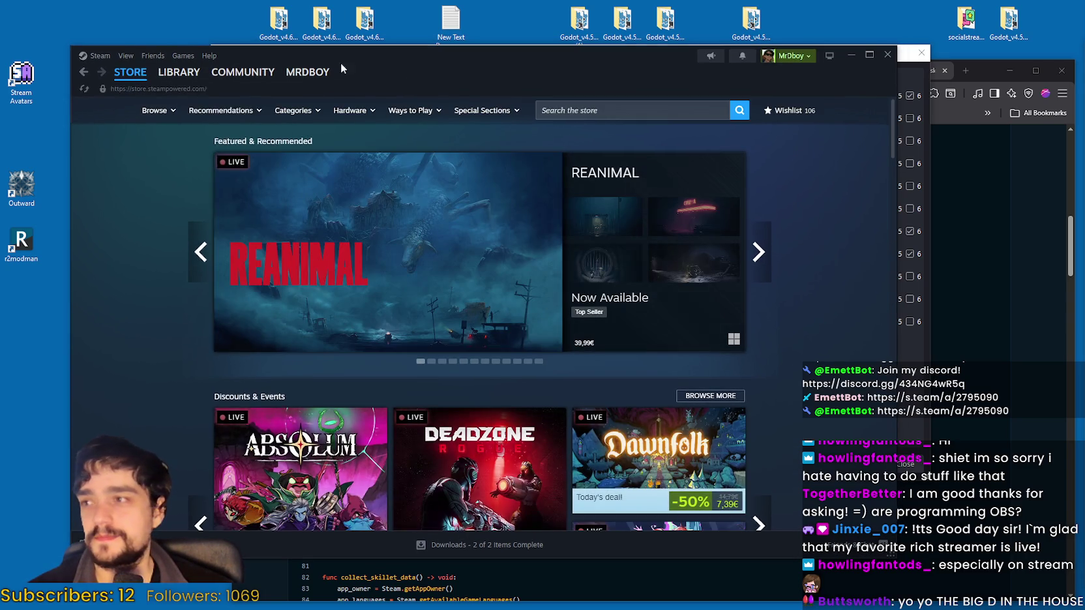
left_click(179, 71)
Open MR FARMBOY's store page in Steam, then move and minimize that window
left_click(292, 202)
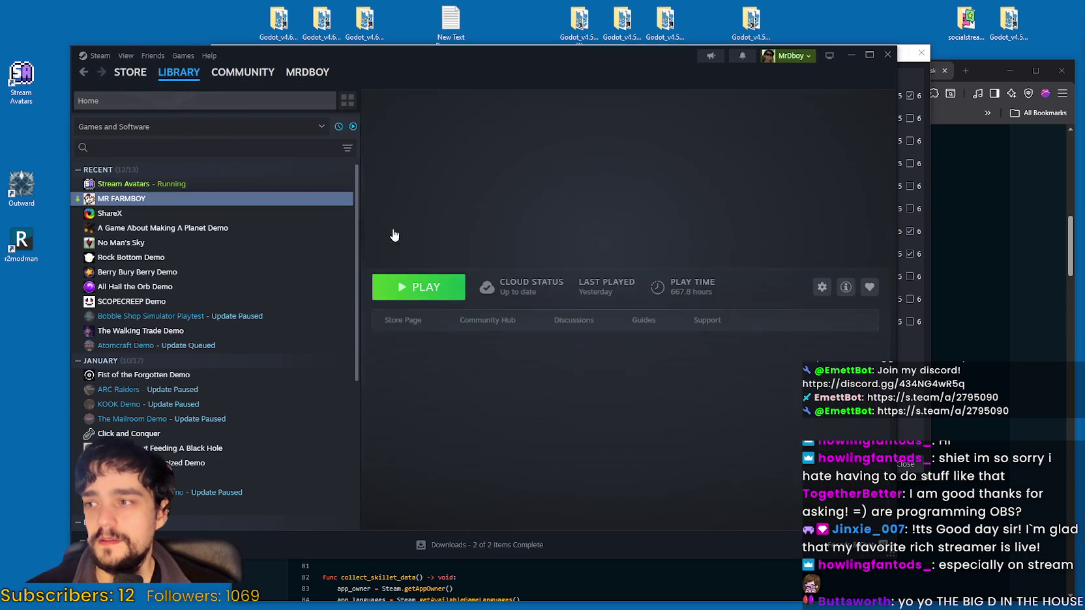
left_click(447, 318)
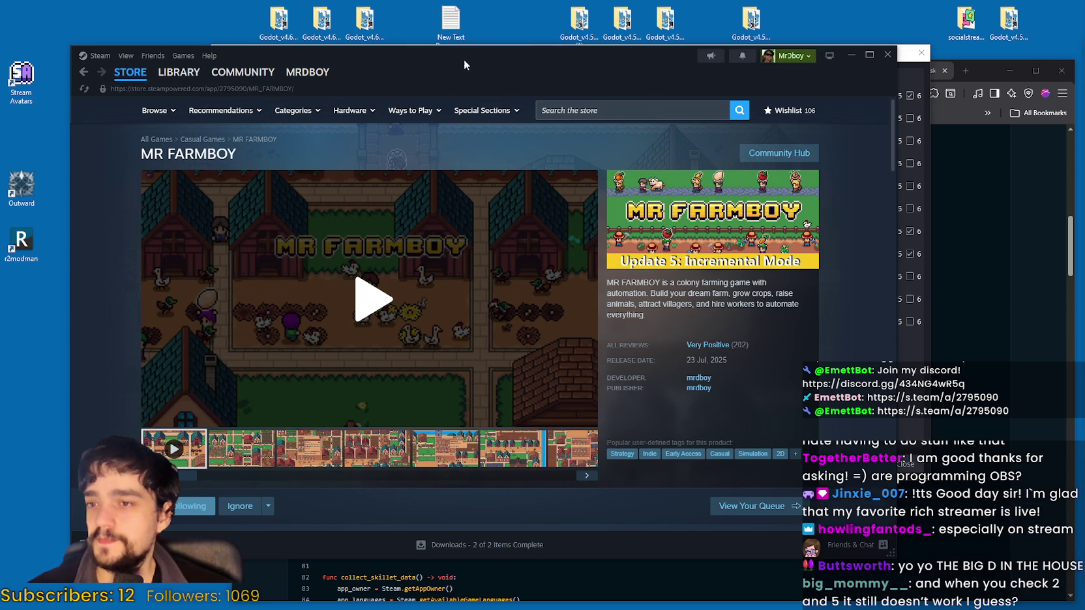
left_click_drag(465, 60, 506, 42)
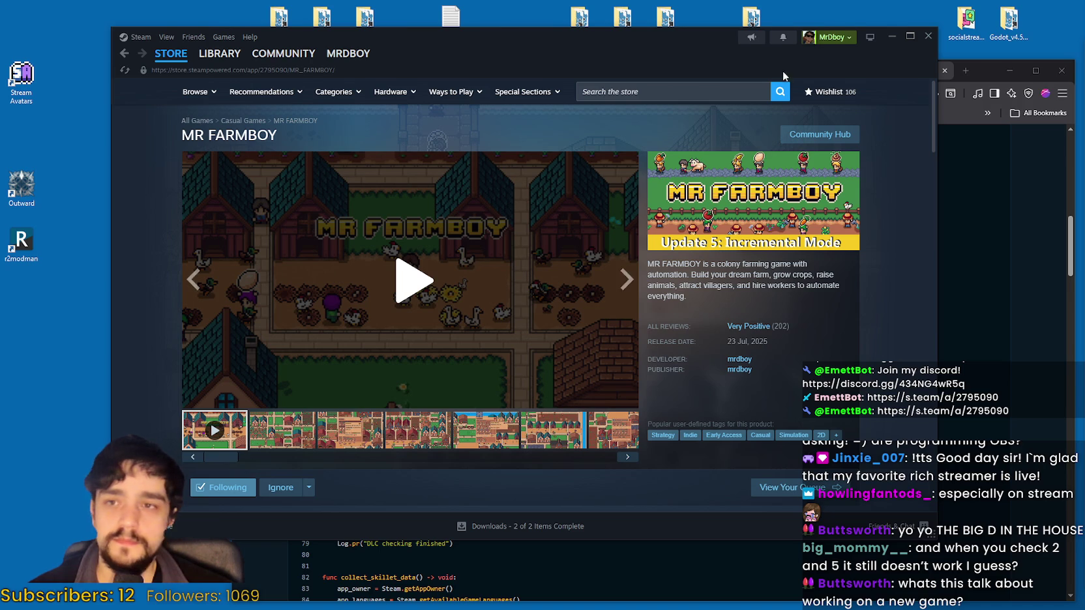
left_click_drag(848, 61, 673, 55)
left_click(720, 28)
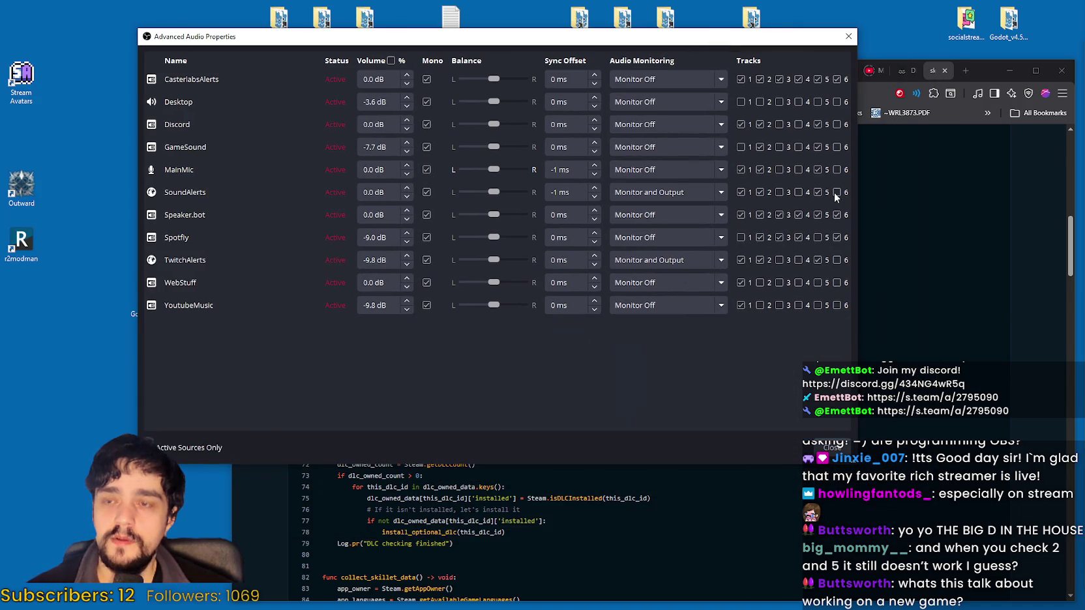
Widen the audio panel and untick track 5 for TwitchAlerts and Spotfly
left_click_drag(859, 325, 953, 324)
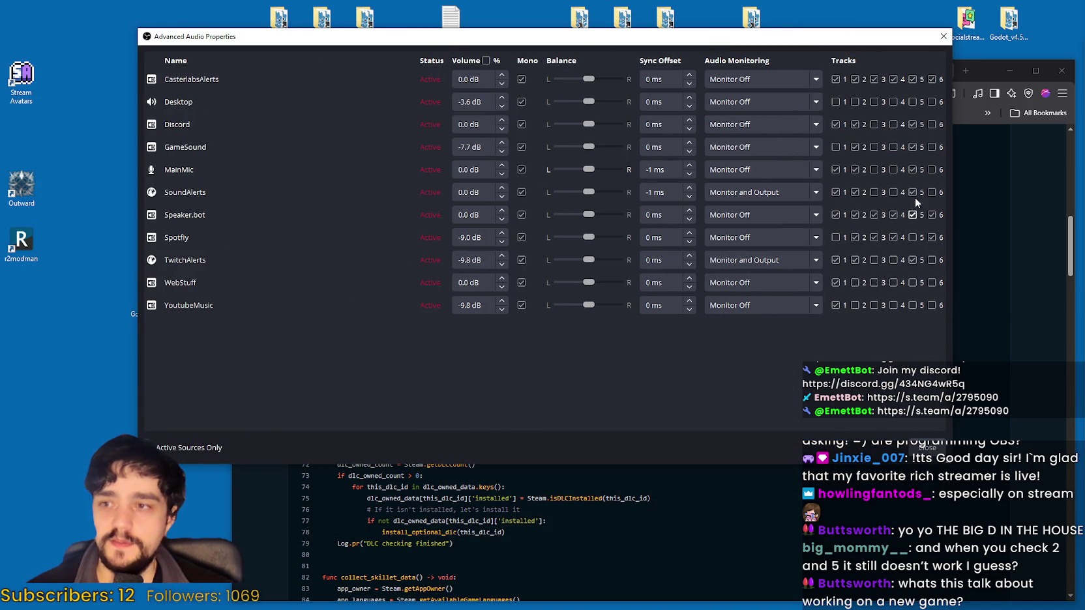
left_click(913, 260)
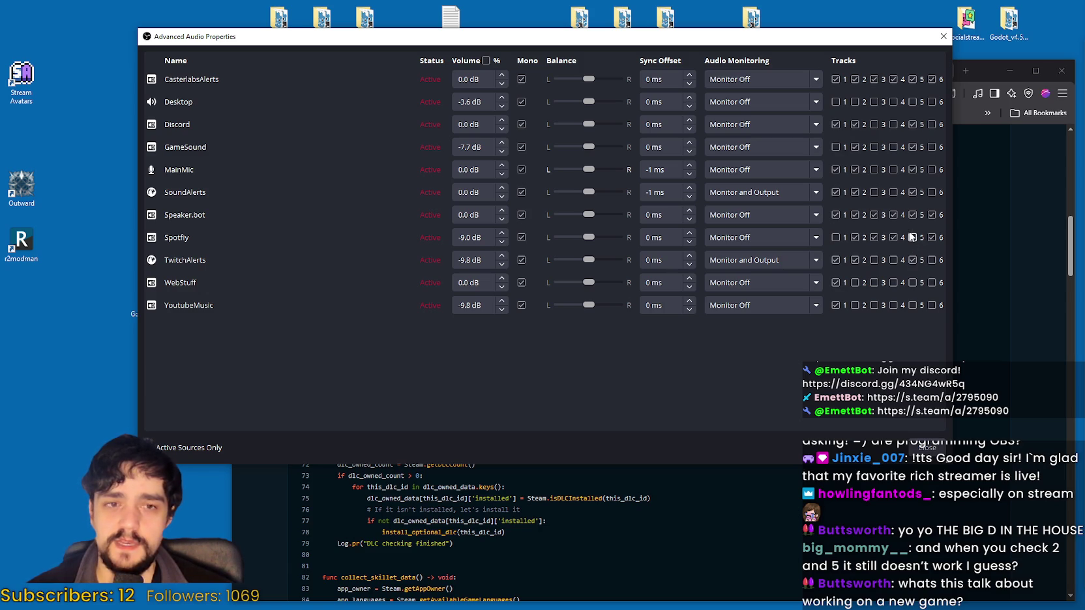
left_click(912, 237)
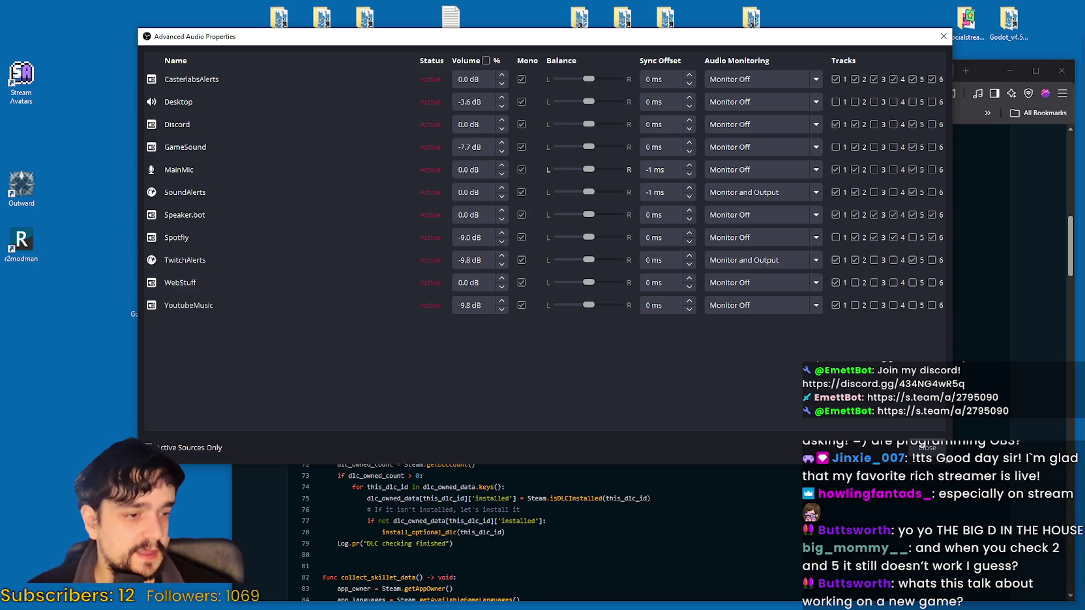
Alt+Tab between the audio panel and the Steam store window, ending on Steam
key("alt+Tab")
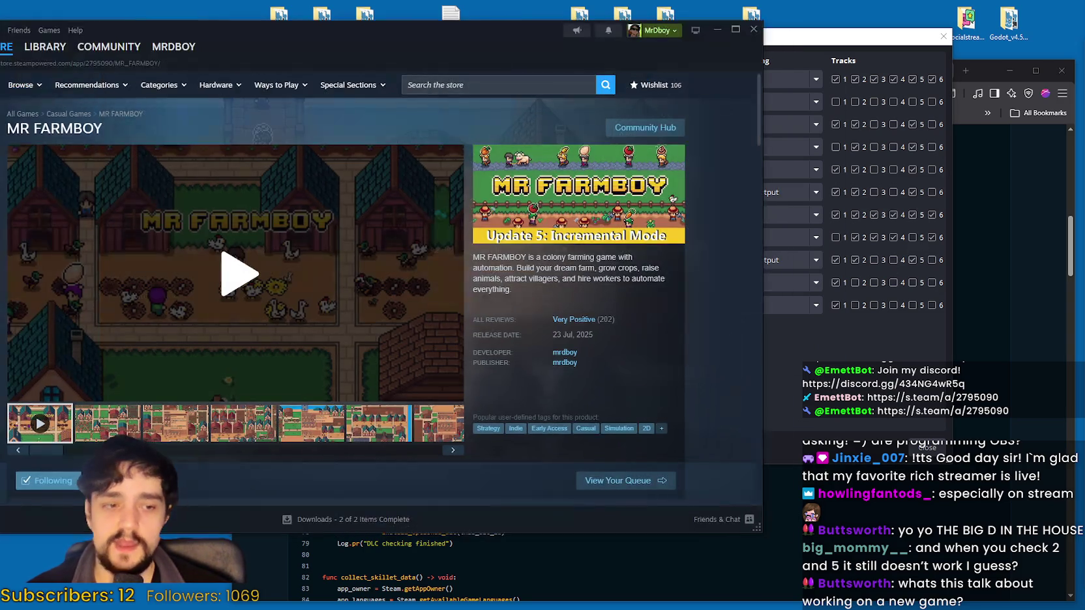
key("alt+Tab")
key("alt+Tab")
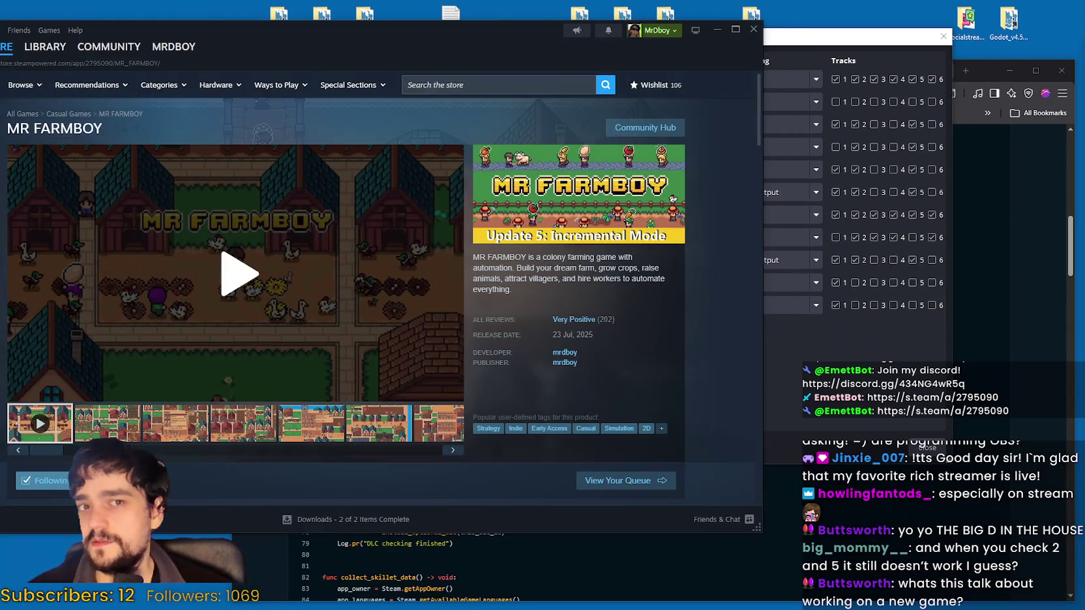
key("alt+Tab")
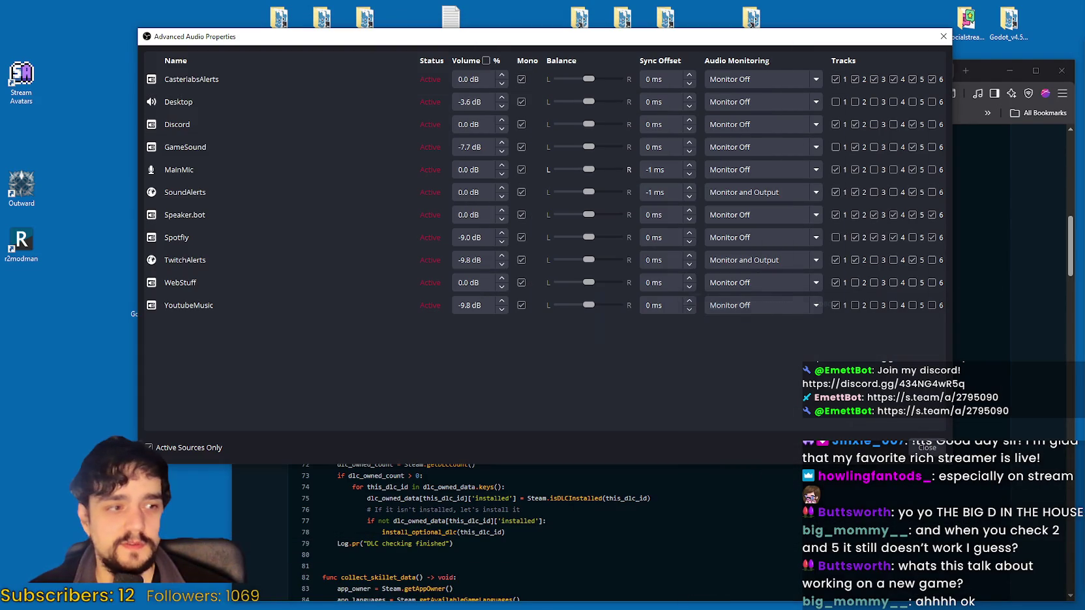
key("alt+Tab")
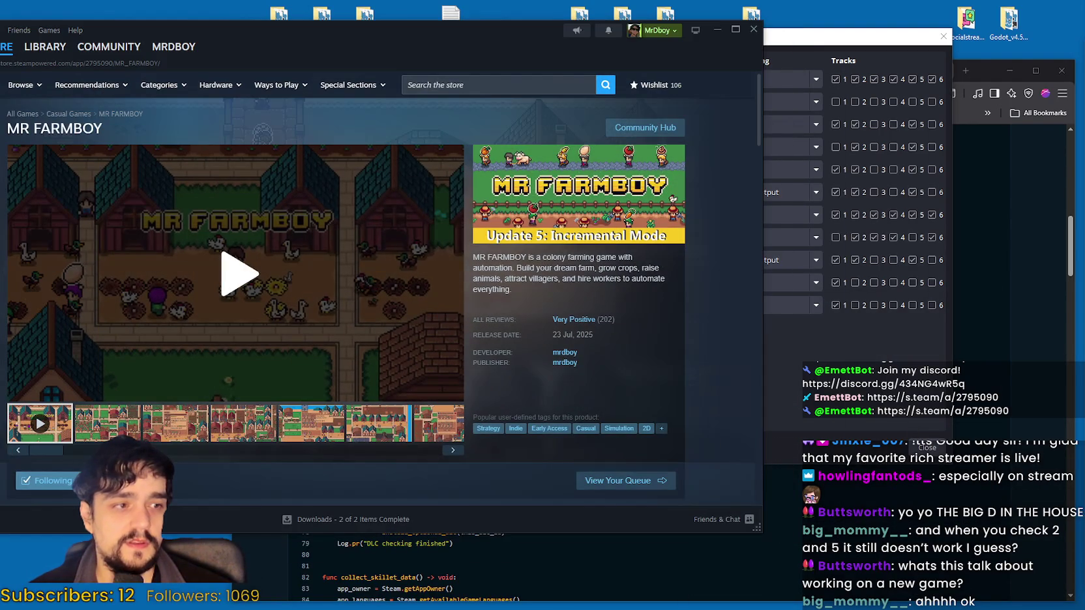
key("alt+Tab")
key("alt+Tab")
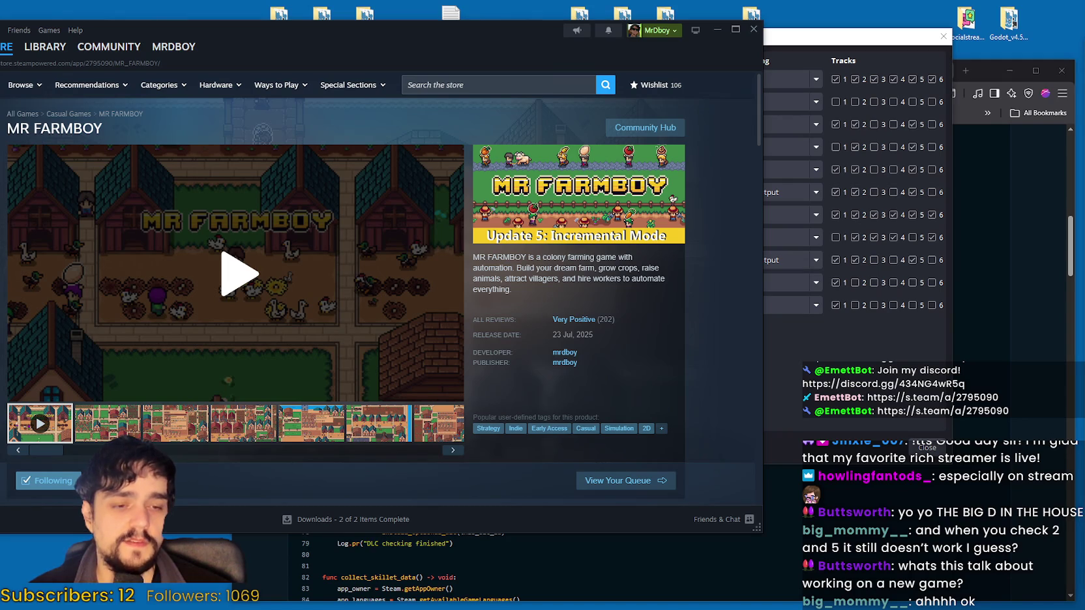
Widen the audio panel, take Spotfly off track 5, close it, and move Steam right
left_click(824, 390)
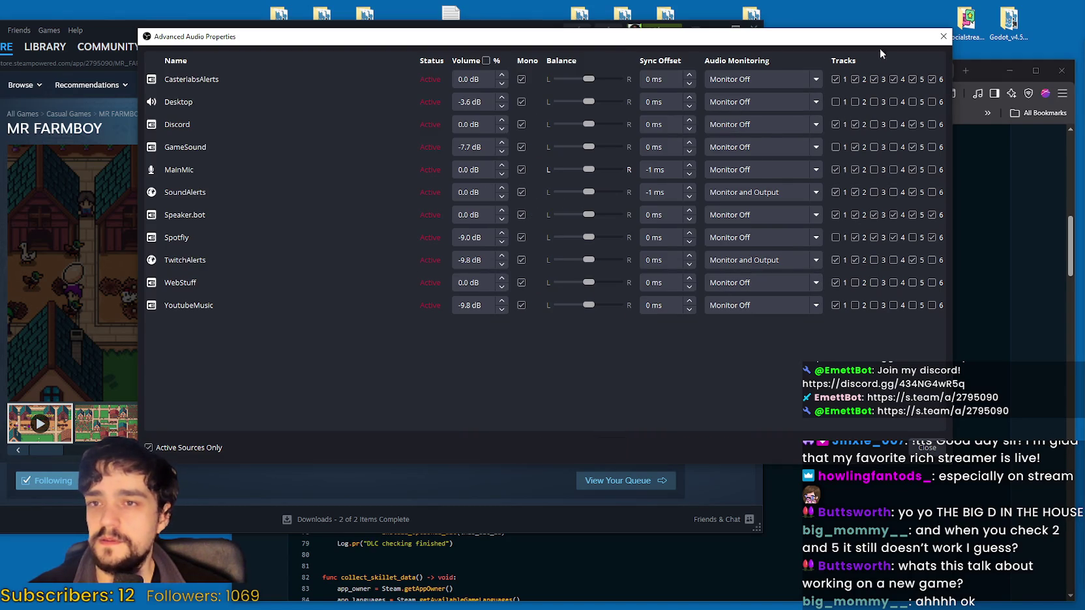
left_click_drag(952, 195, 970, 196)
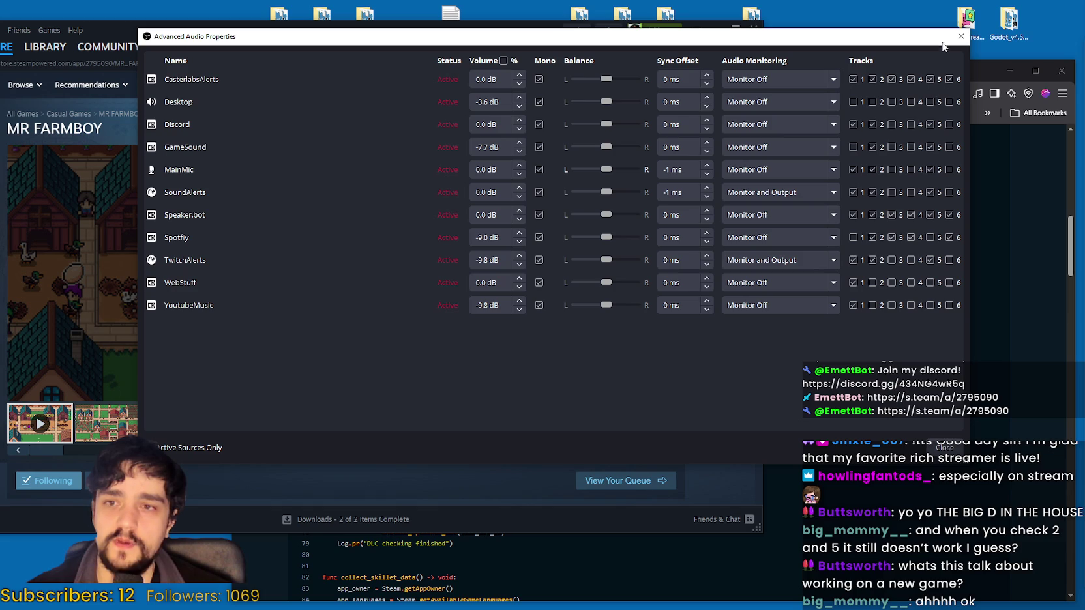
left_click(930, 238)
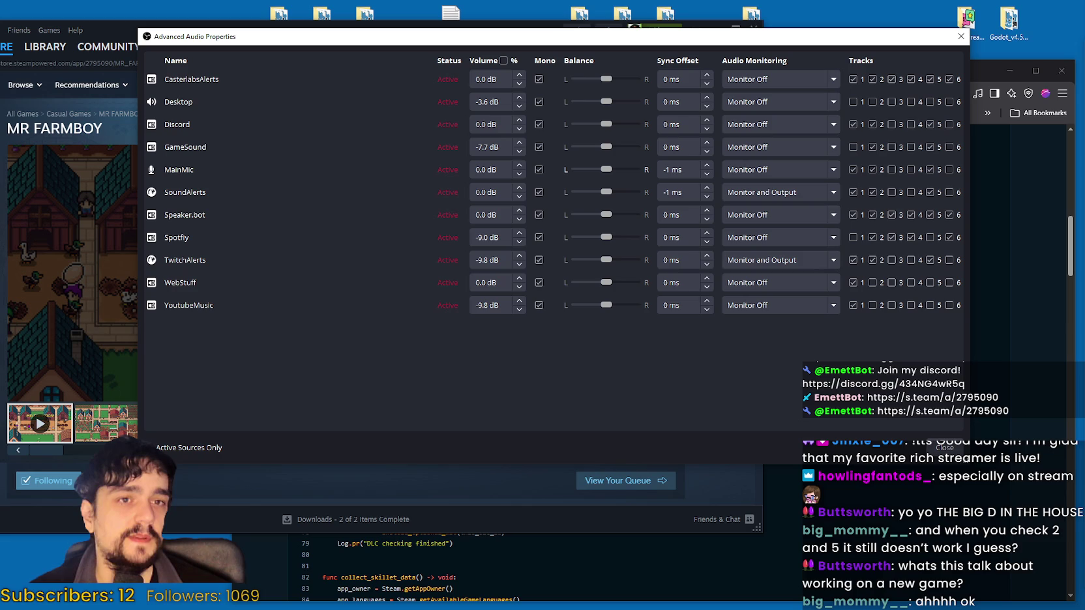
left_click_drag(721, 41, 706, 48)
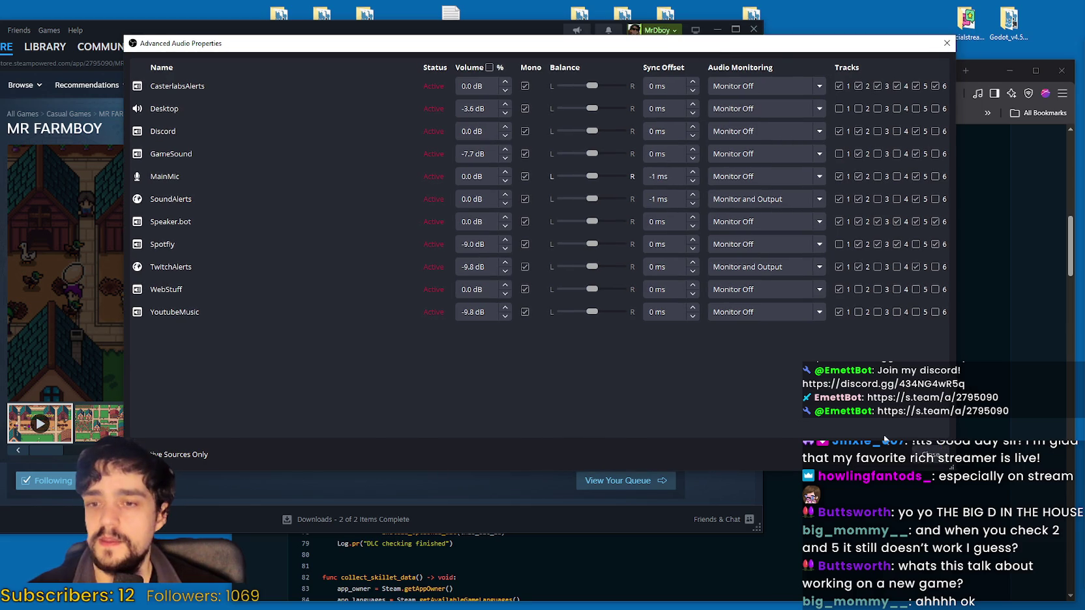
key("Escape")
left_click_drag(456, 41, 605, 26)
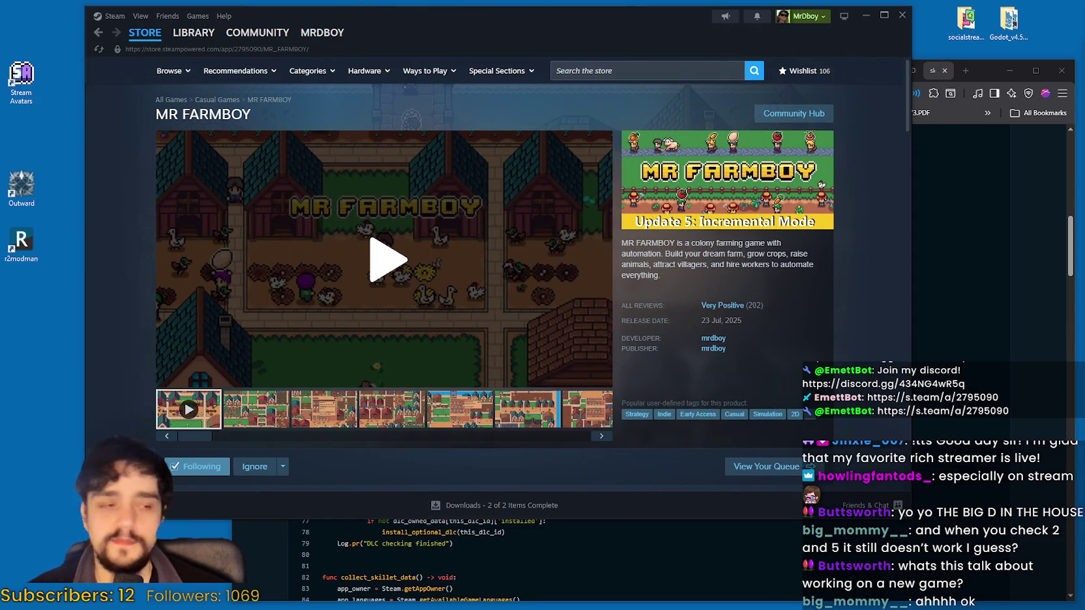
Replay the MR FARMBOY trailer from 0:00, pause it at 0:13, and bring up Games.txt
left_click_drag(548, 53, 661, 30)
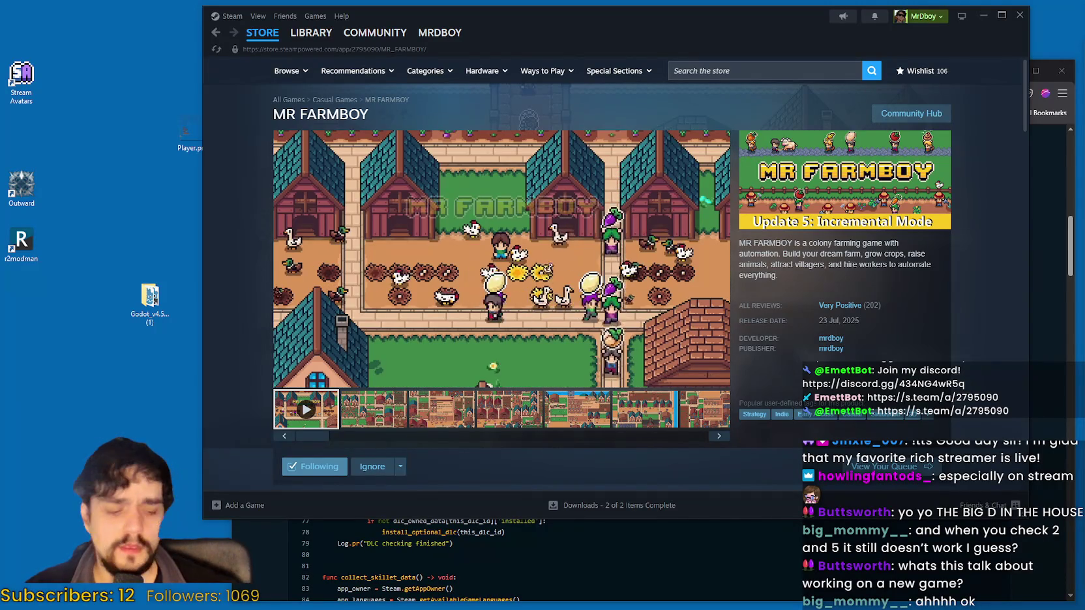
left_click(388, 282)
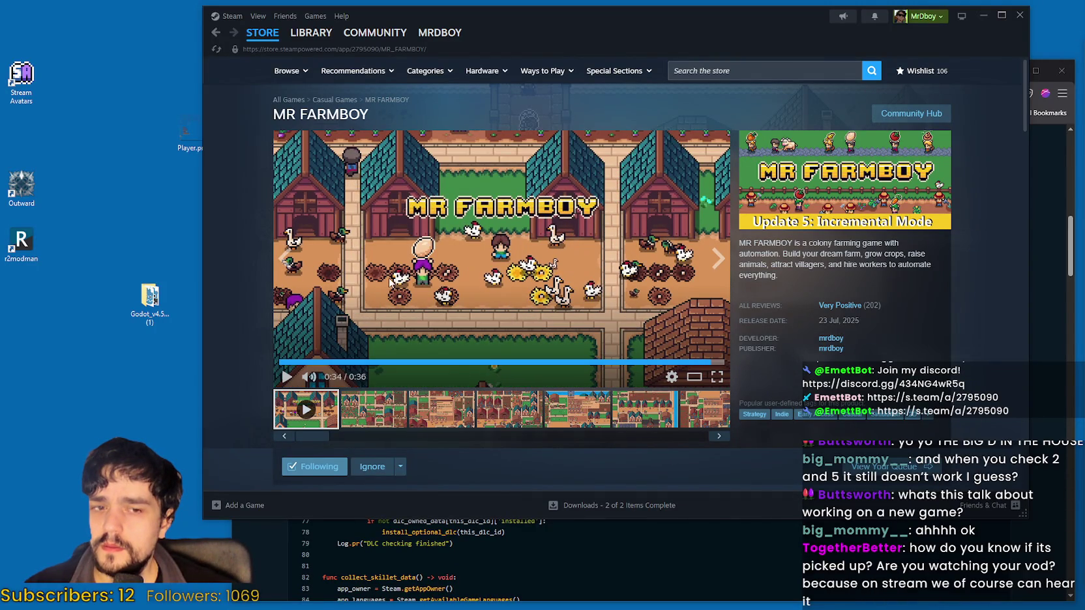
left_click_drag(366, 360, 281, 361)
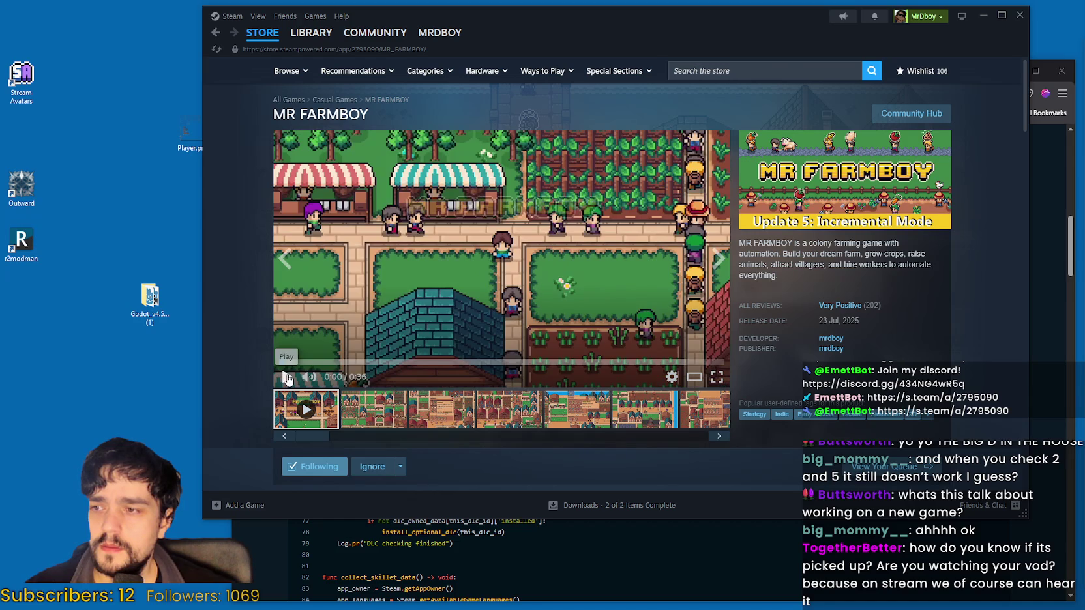
left_click(286, 377)
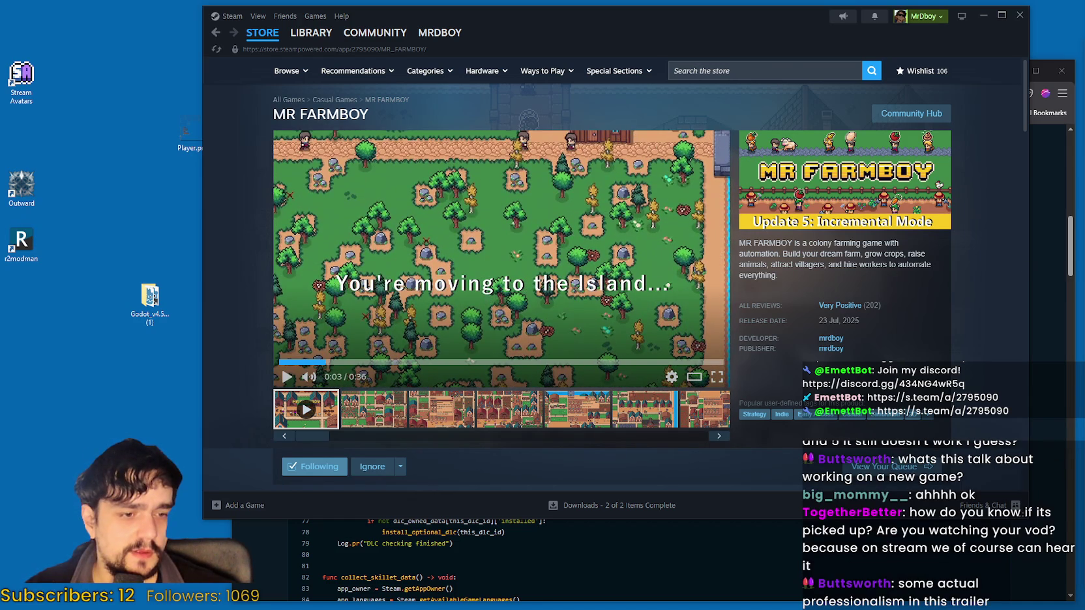
left_click(473, 291)
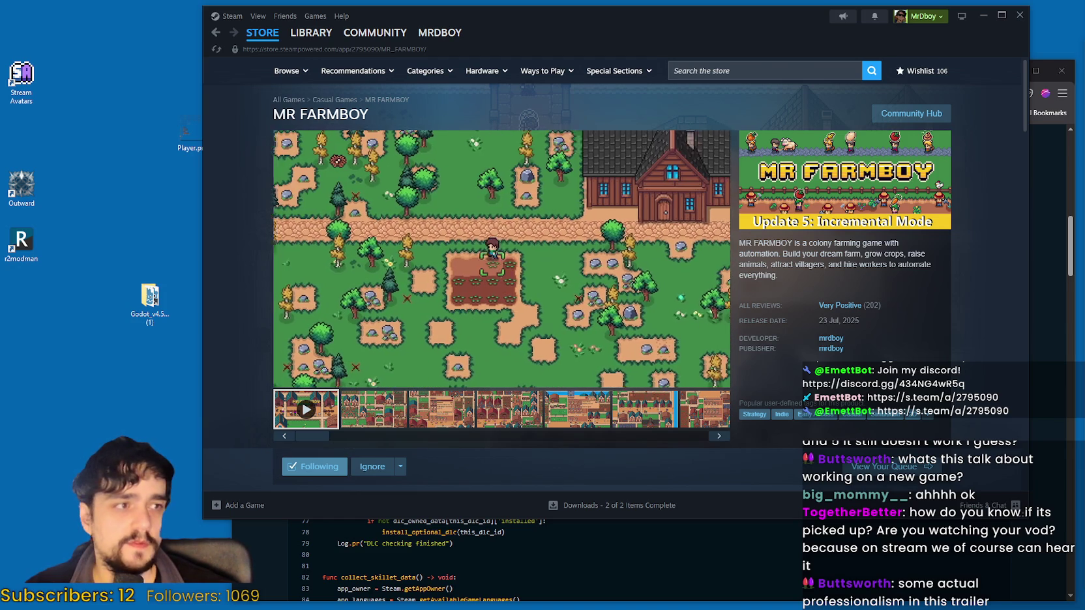
left_click(540, 251)
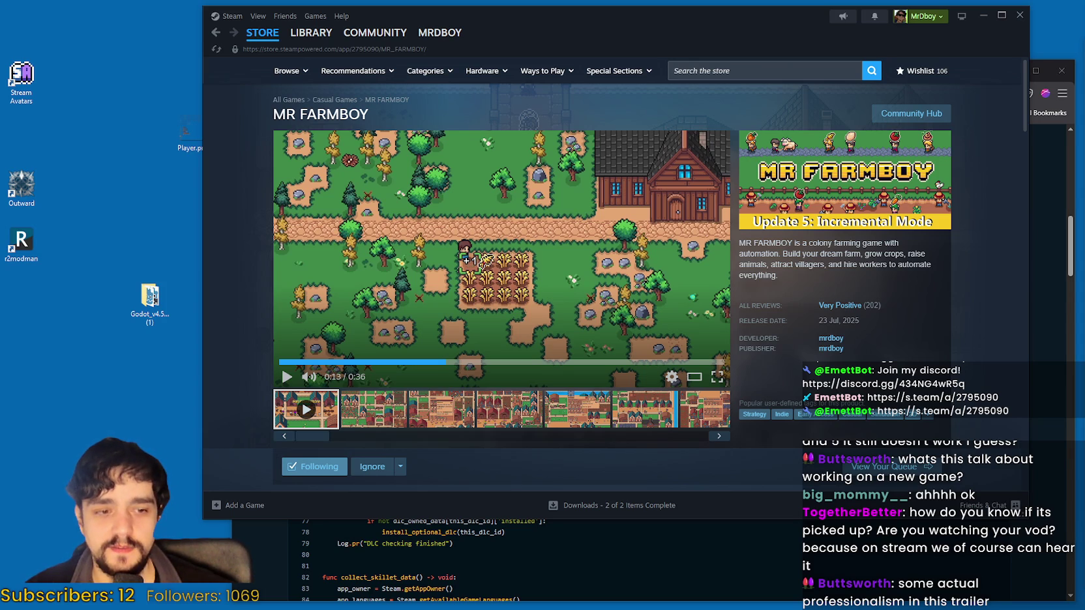
key("alt+Tab")
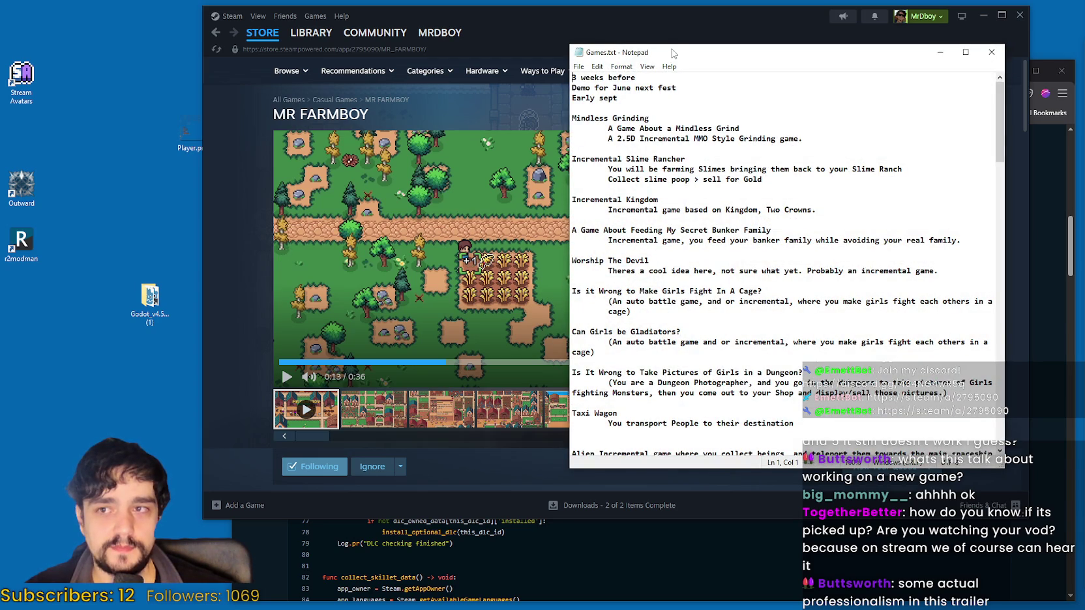
Enlarge Notepad, look over the game-idea list in Games.txt, then resume the MR FARMBOY trailer
left_click_drag(672, 46, 672, 2)
scroll(698, 322, "down", 3)
scroll(698, 322, "up", 3)
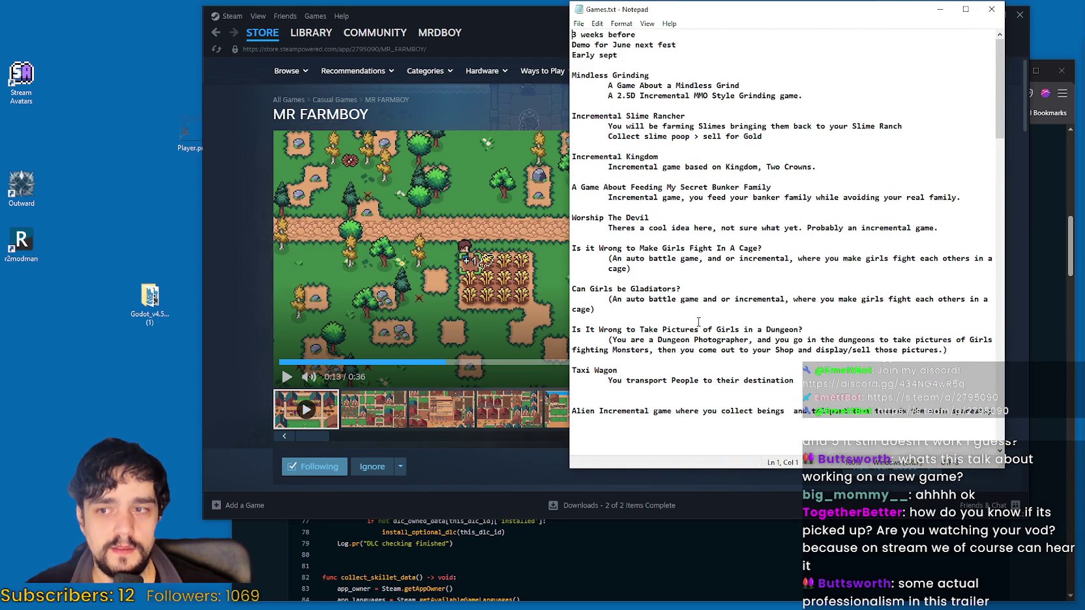
mouse_move(574, 75)
left_mouse_down()
mouse_move(945, 267)
mouse_move(920, 398)
left_mouse_up()
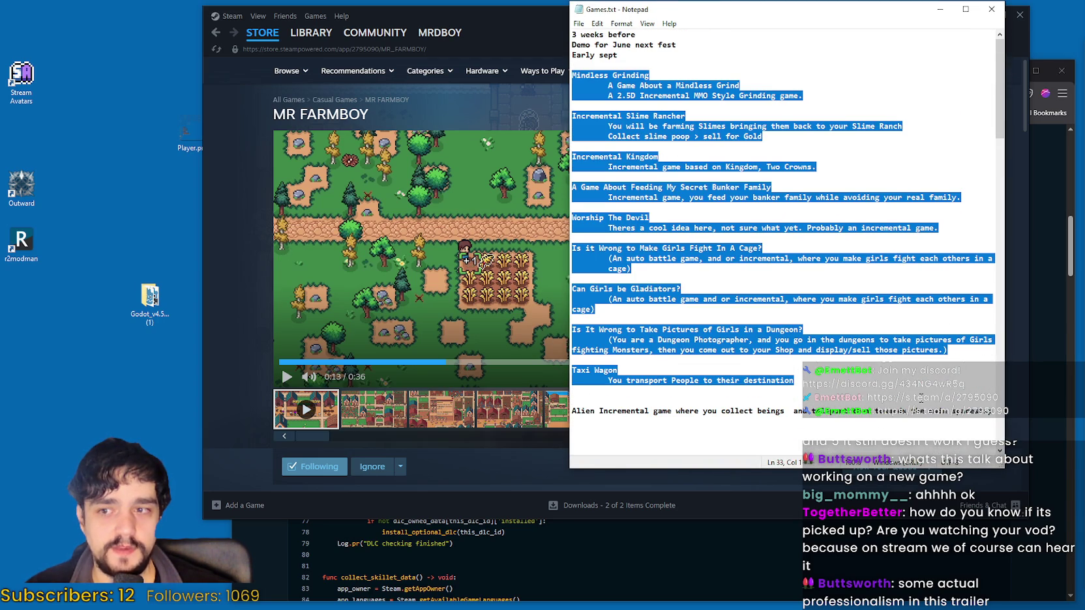
left_click(689, 389)
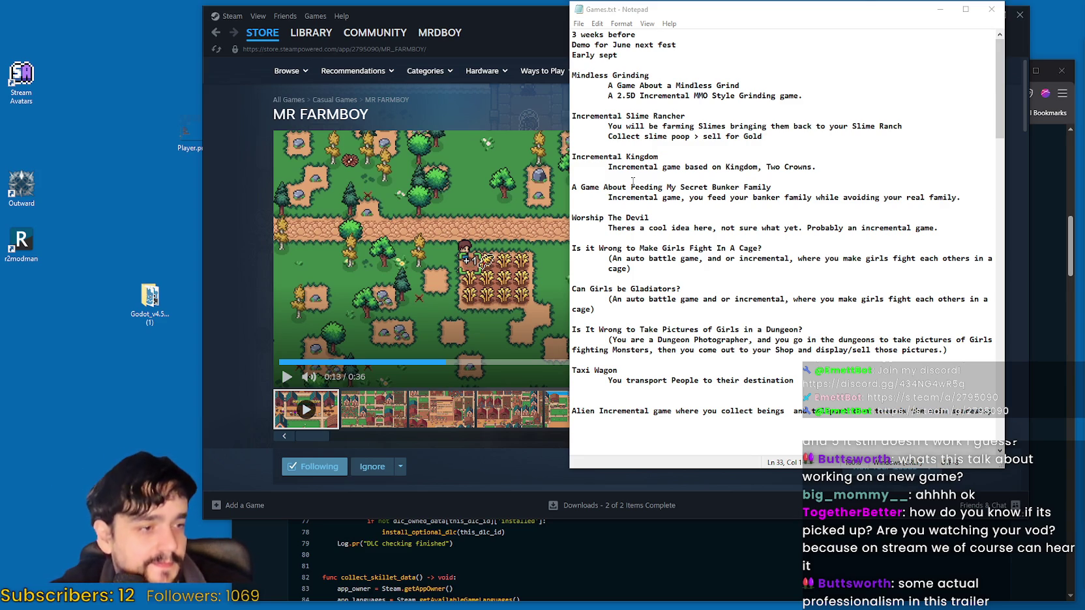
left_click(287, 376)
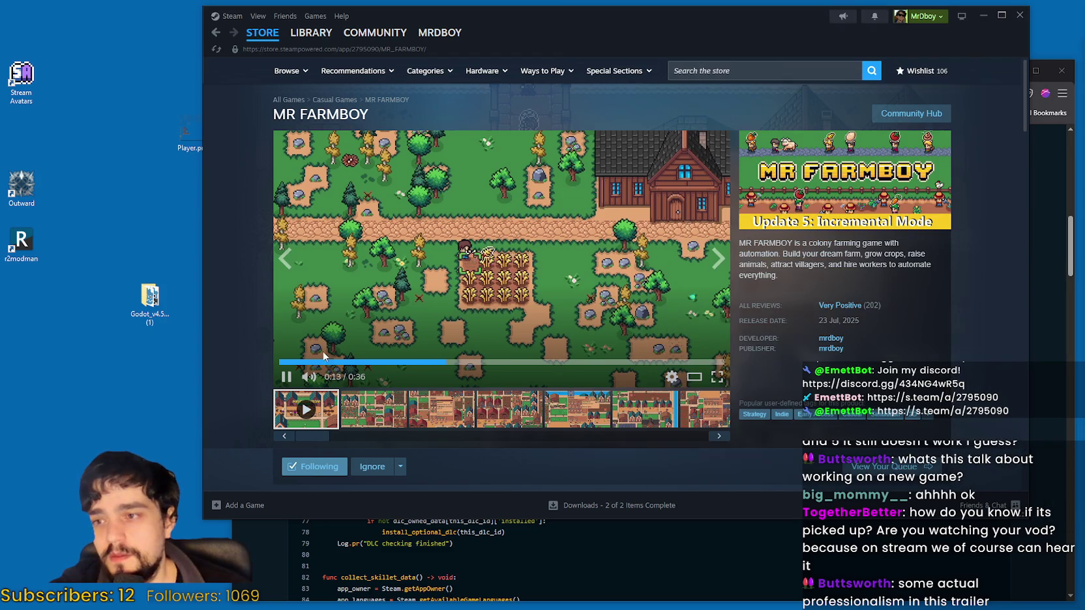
Jump the MR FARMBOY trailer back near the start and dismiss its context menu
left_click(301, 364)
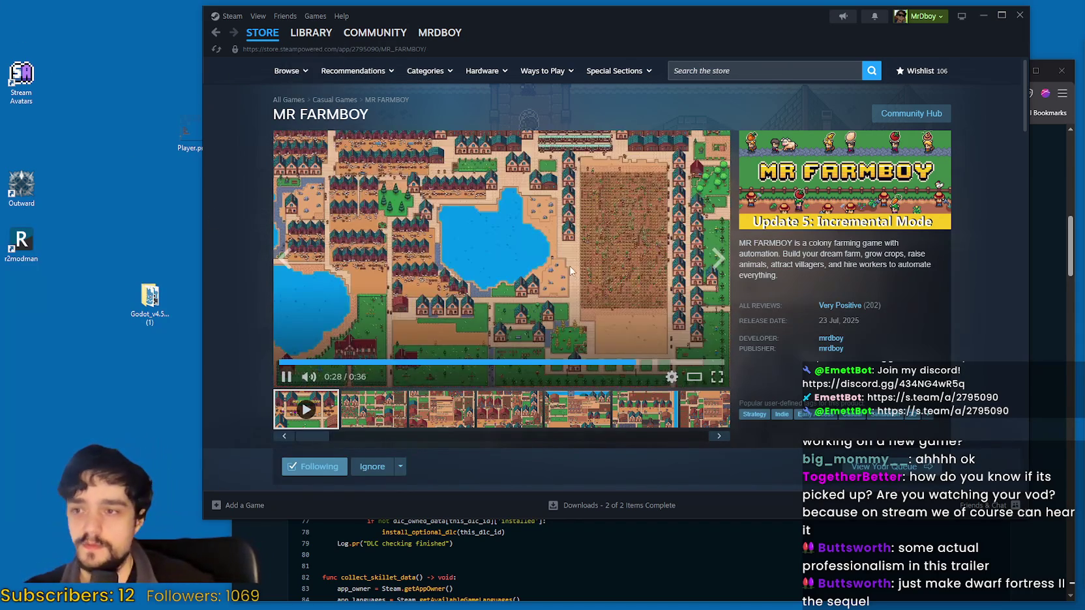
right_click(570, 255)
left_click(906, 327)
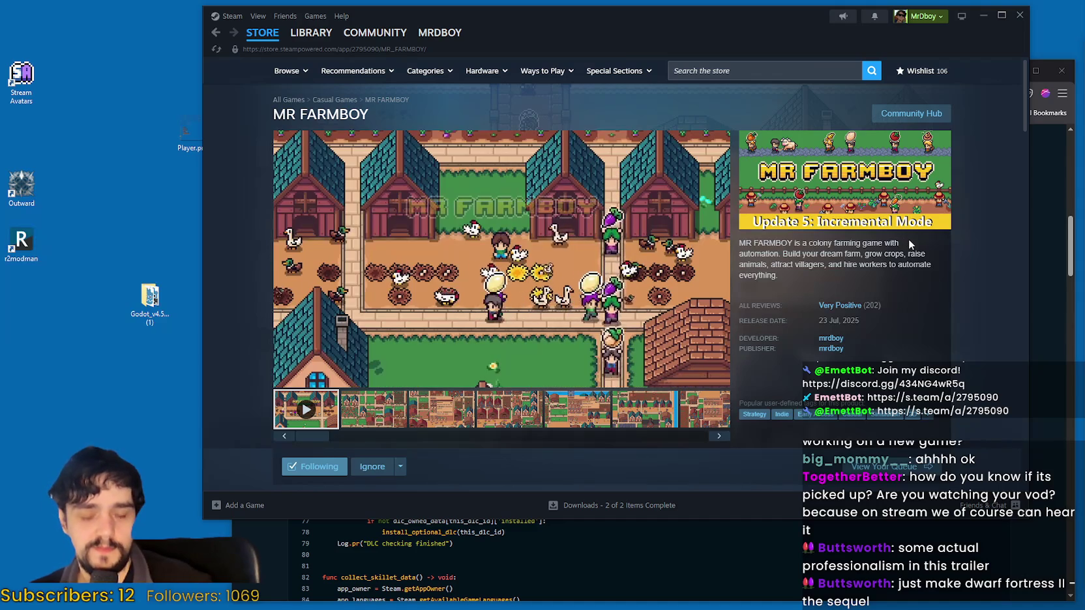
Show a town screenshot, nudge the Steam window right, and bring steamworks.gd back in front
left_click(358, 405)
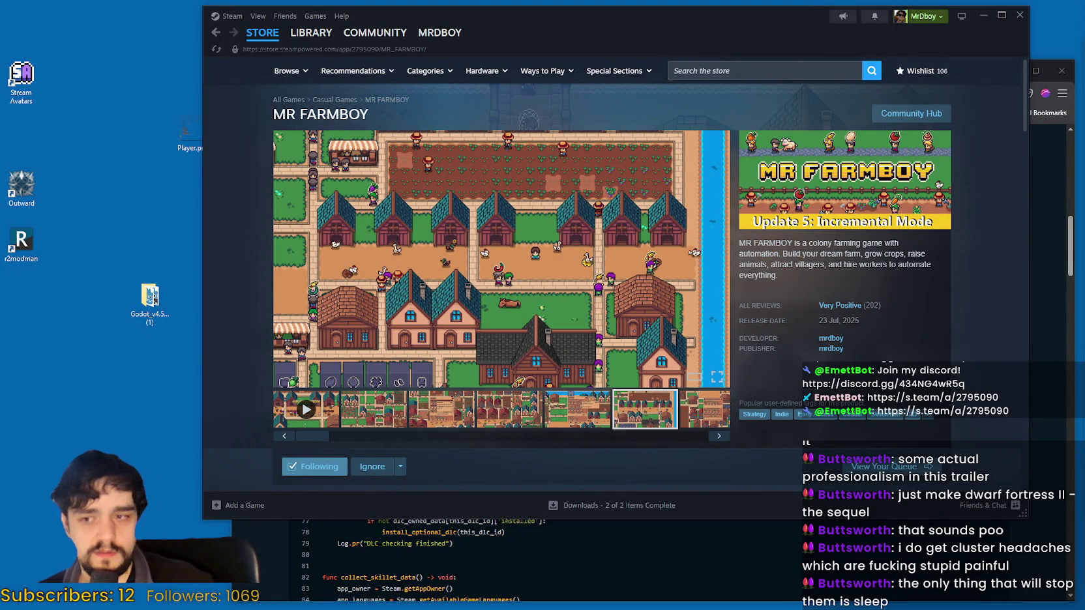
left_click_drag(691, 23, 722, 27)
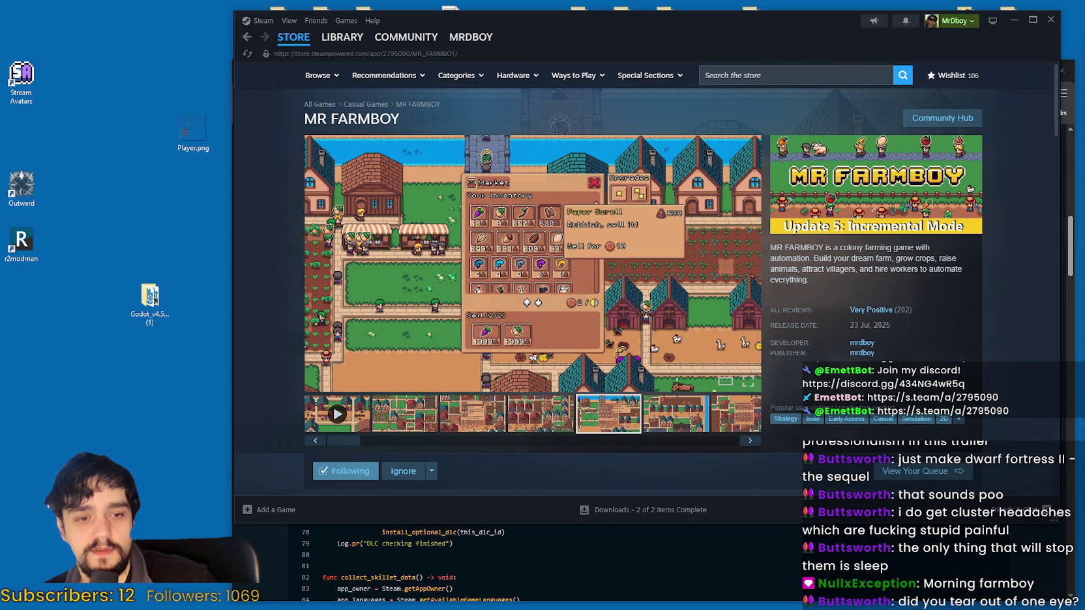
key("alt+Tab")
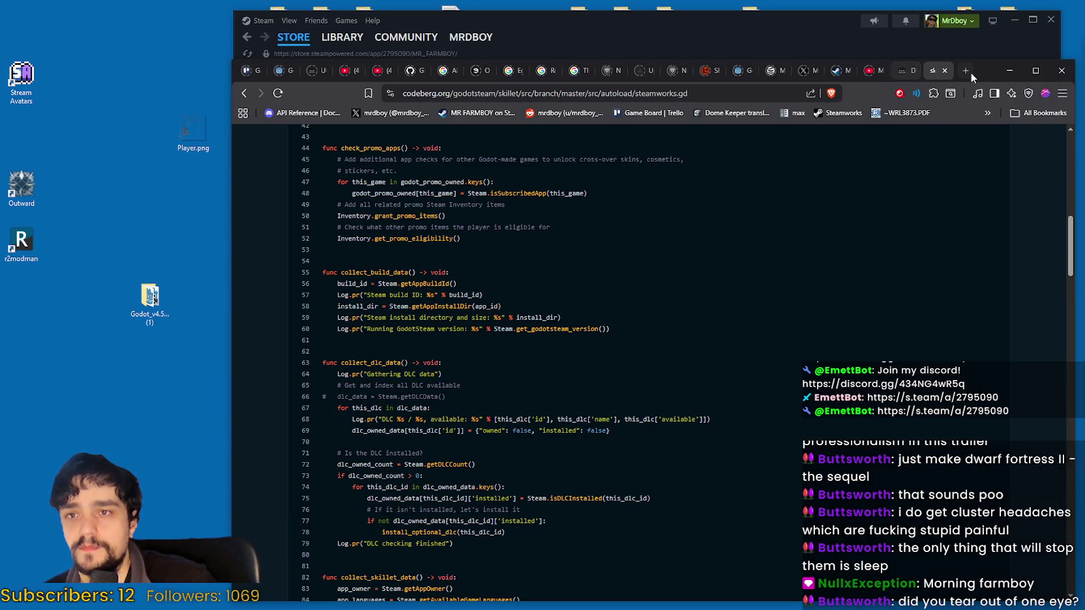
Open reddit.com in a new browser tab via the 'red' suggestion
left_click(967, 70)
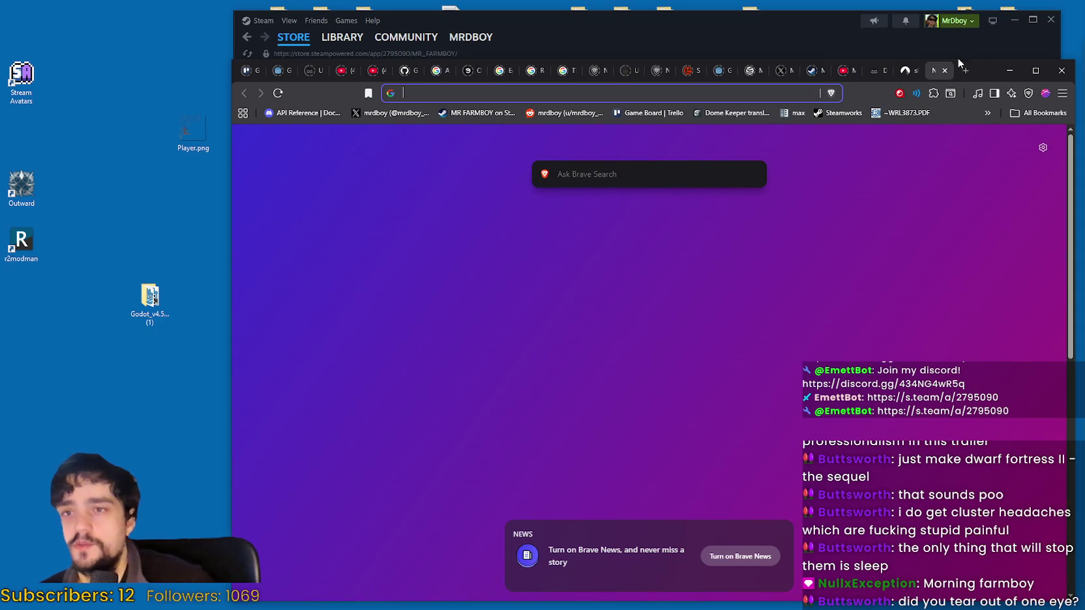
type("red")
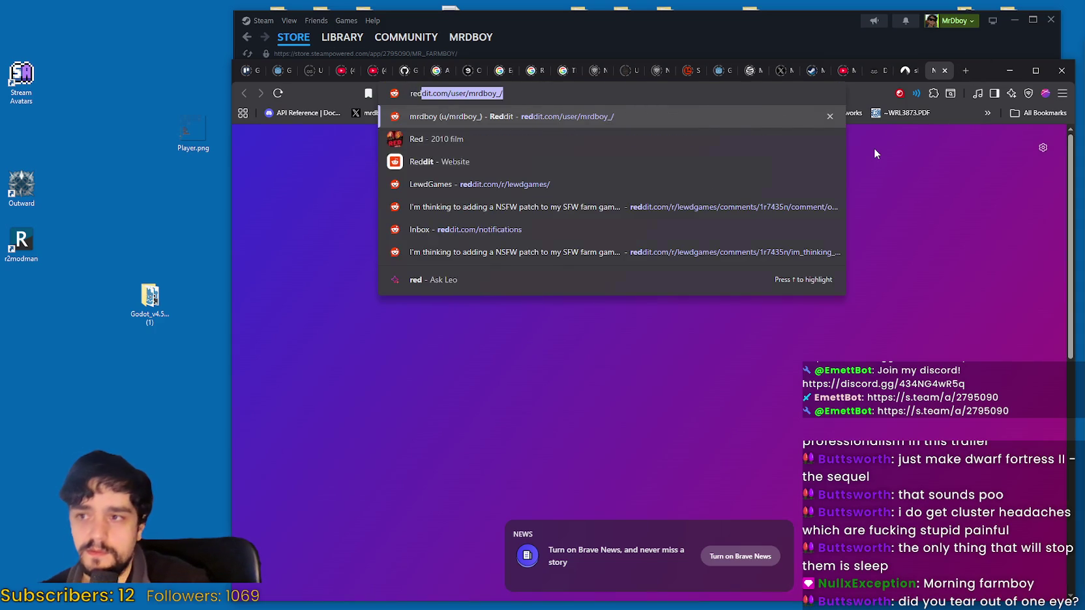
key("Return")
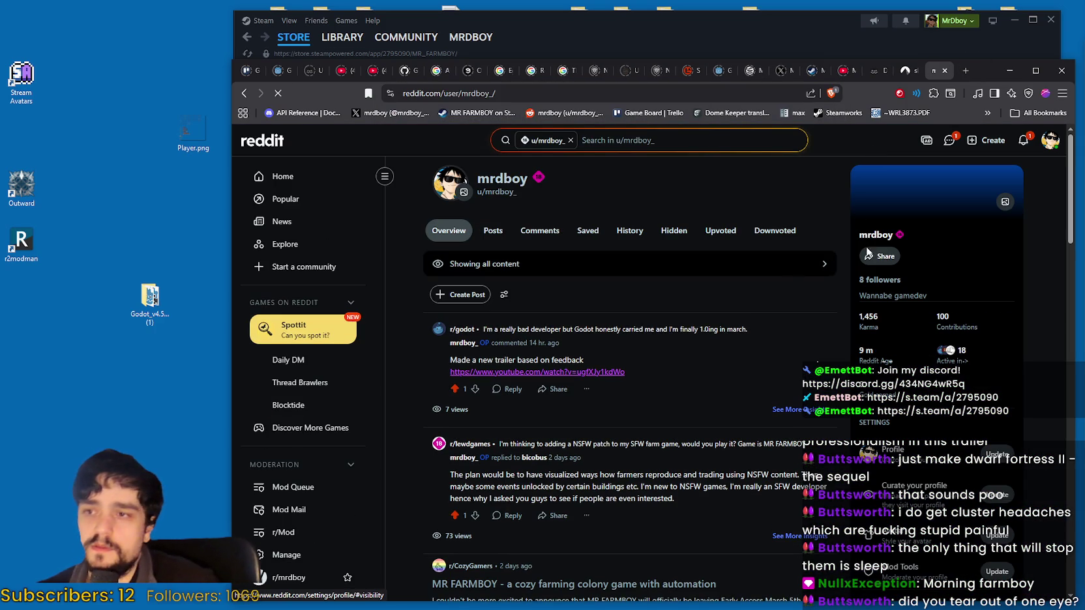
Open the Reddit notifications list, then the chats with the unread conversation
left_click(1024, 144)
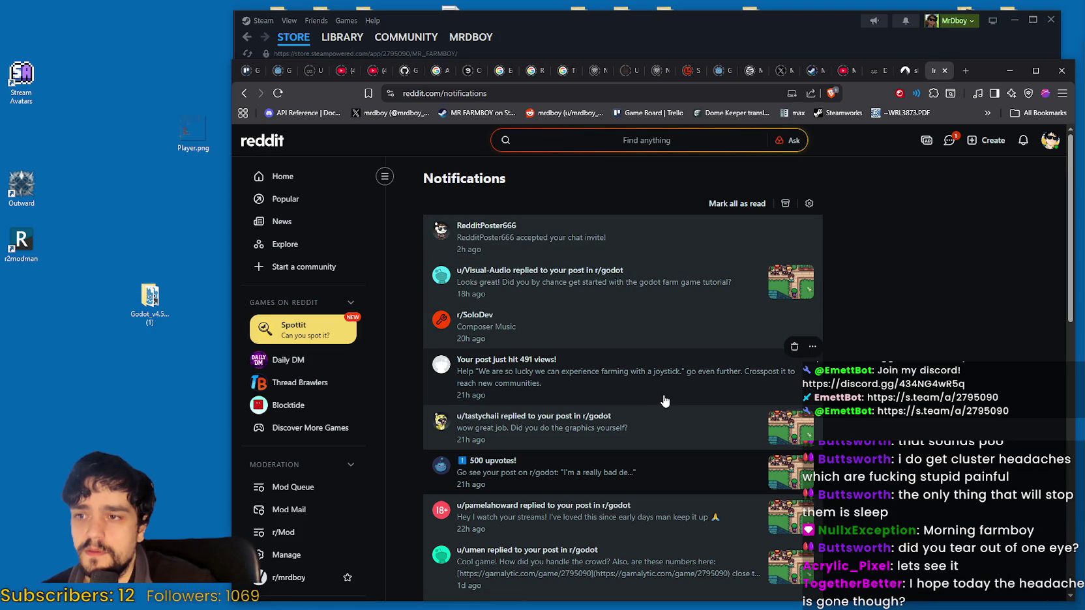
left_click(648, 53)
left_click(878, 552)
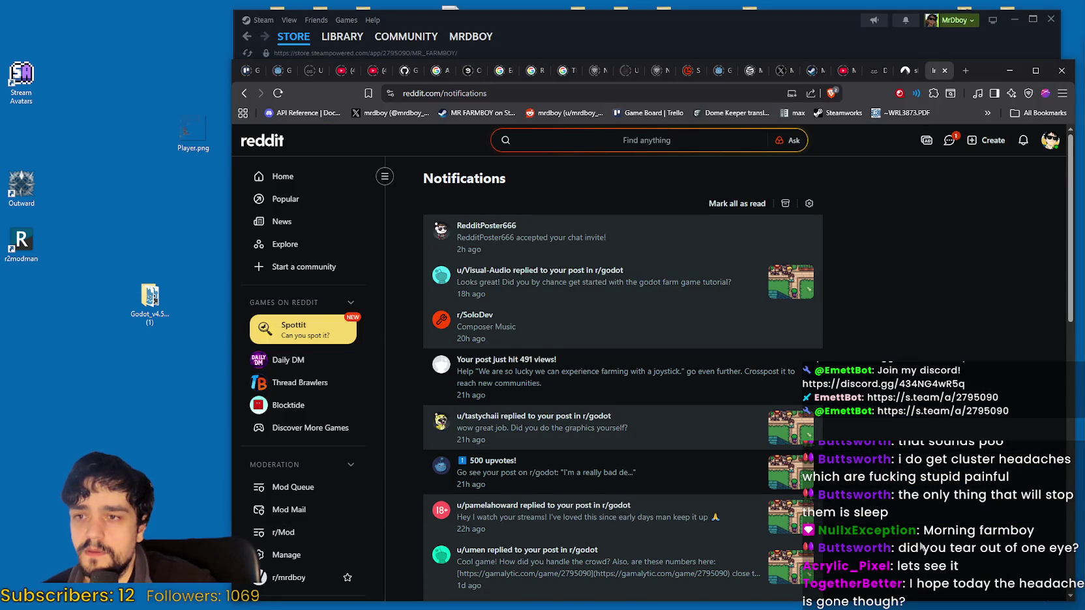
scroll(921, 547, "down", 2)
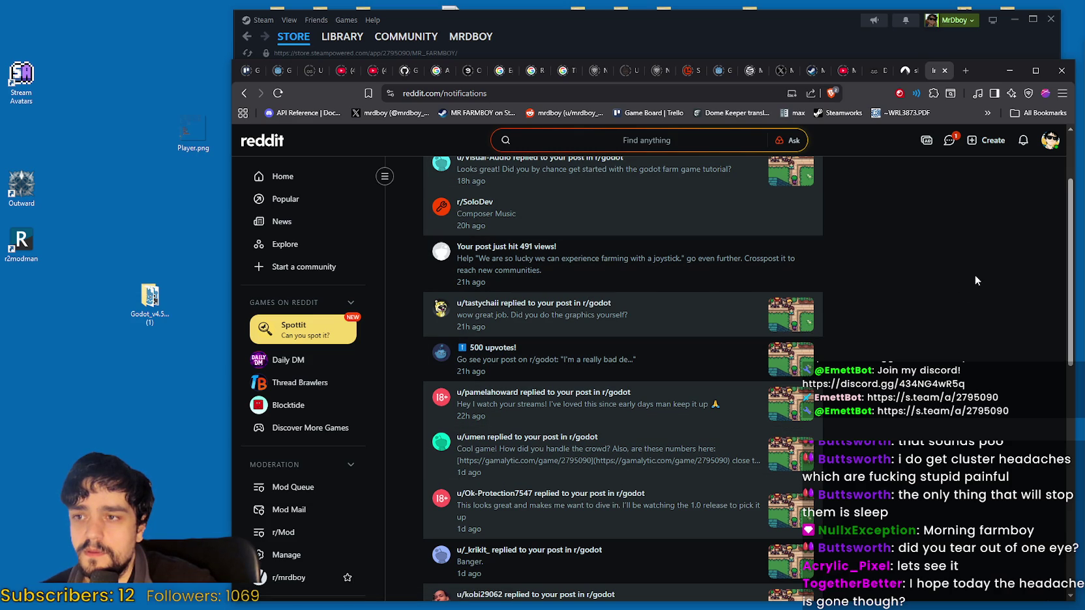
left_click(949, 140)
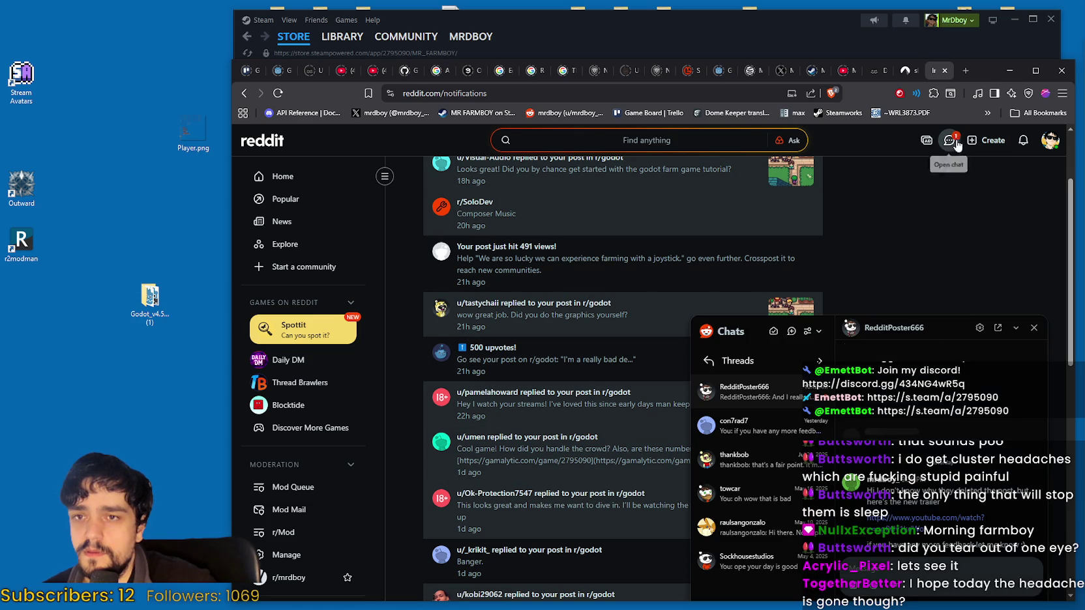
Read through the chat thread's feedback on trailer improvements and the spotlight
scroll(939, 482, "up", 2)
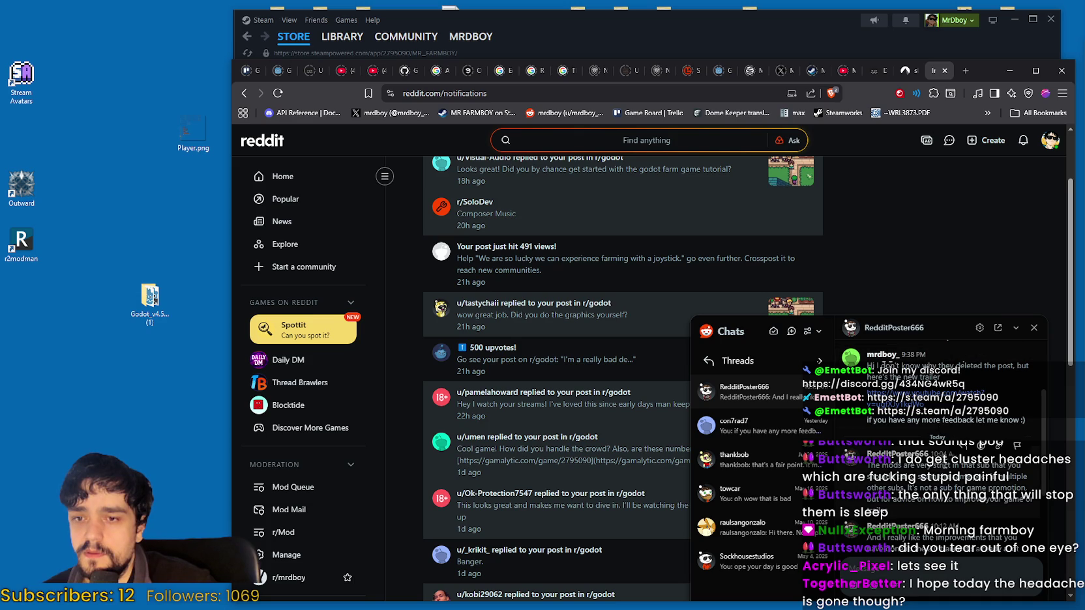
scroll(926, 450, "down", 3)
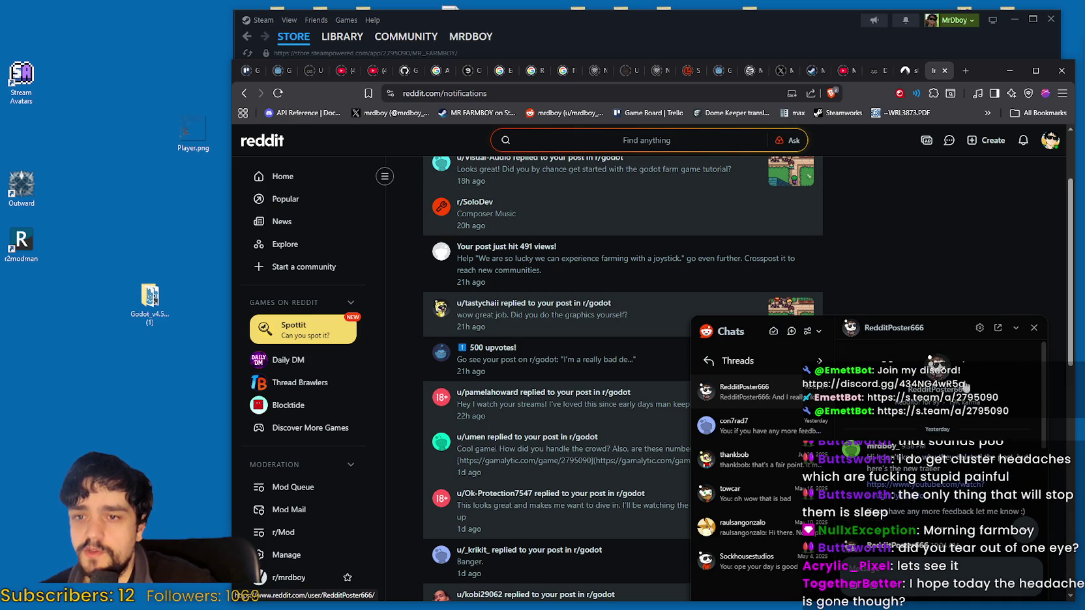
mouse_move(868, 388)
left_mouse_down()
mouse_move(1022, 388)
mouse_move(941, 411)
left_mouse_up()
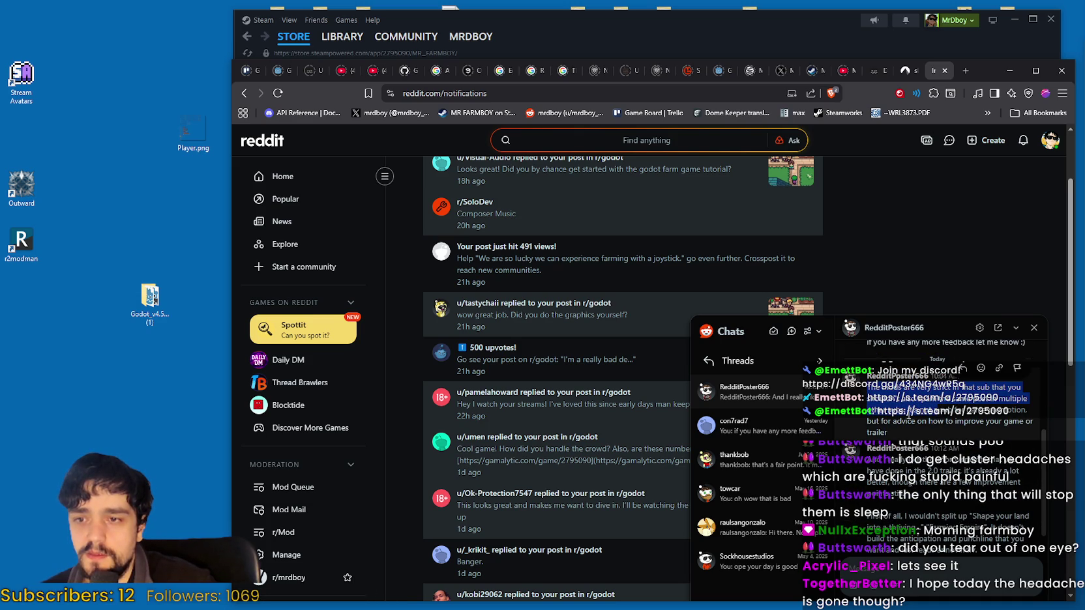
left_click(881, 404)
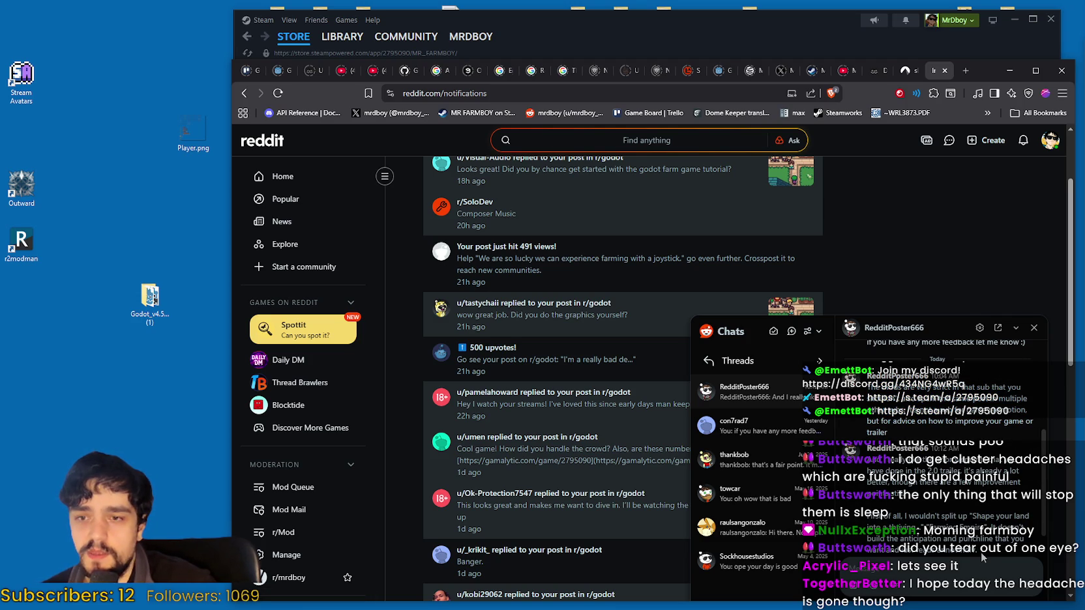
scroll(961, 534, "down", 1)
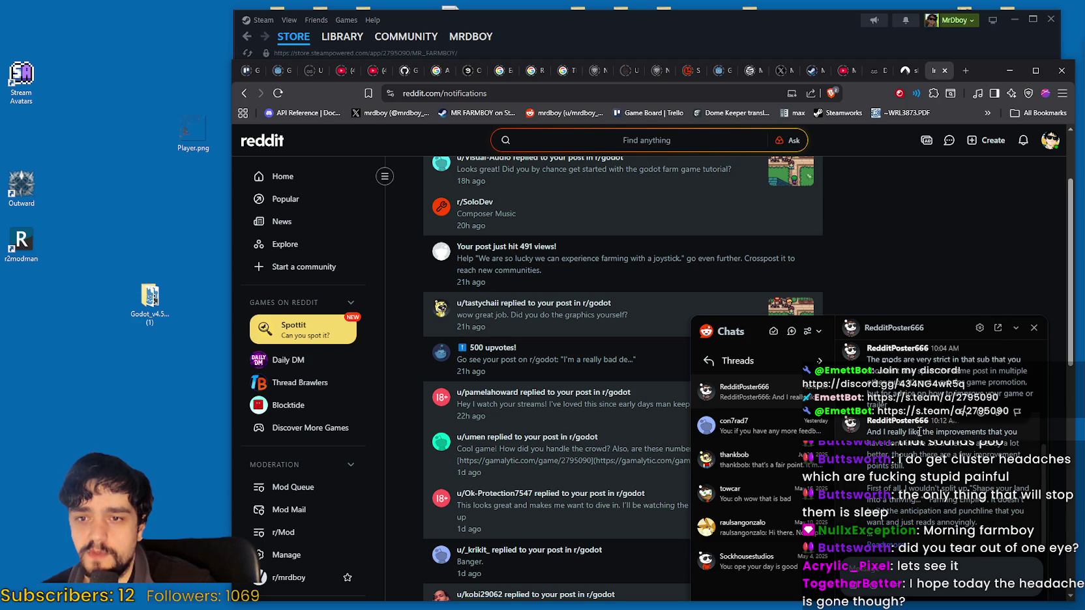
mouse_move(882, 436)
left_mouse_down()
mouse_move(1020, 440)
mouse_move(1030, 455)
mouse_move(1020, 502)
mouse_move(1033, 508)
mouse_move(1024, 523)
left_mouse_up()
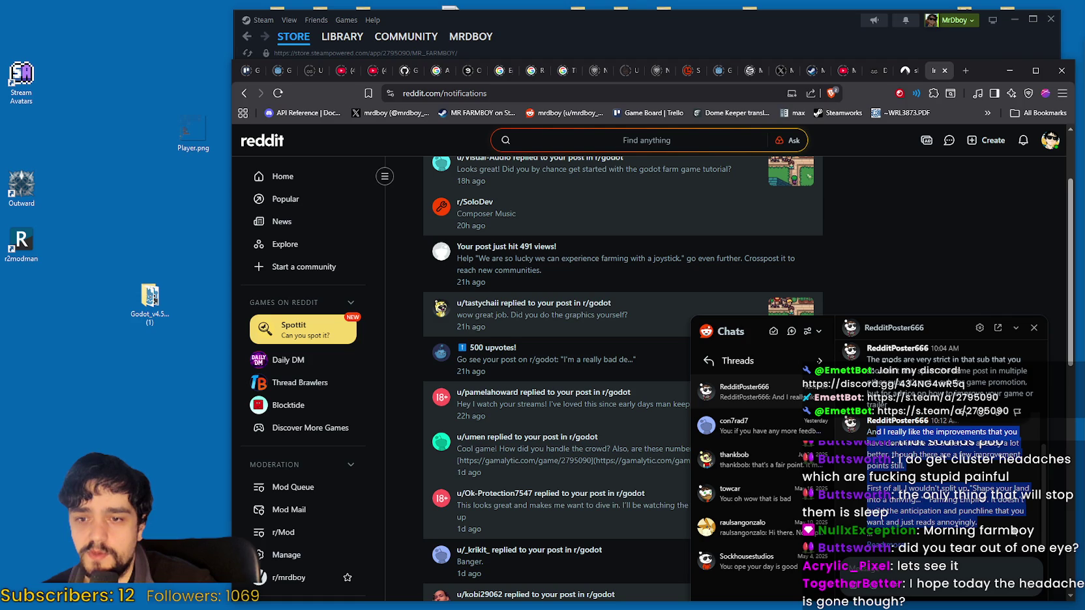
scroll(1014, 531, "down", 1)
mouse_move(867, 489)
left_mouse_down()
mouse_move(1026, 493)
mouse_move(1031, 507)
mouse_move(1018, 515)
mouse_move(1032, 536)
left_mouse_up()
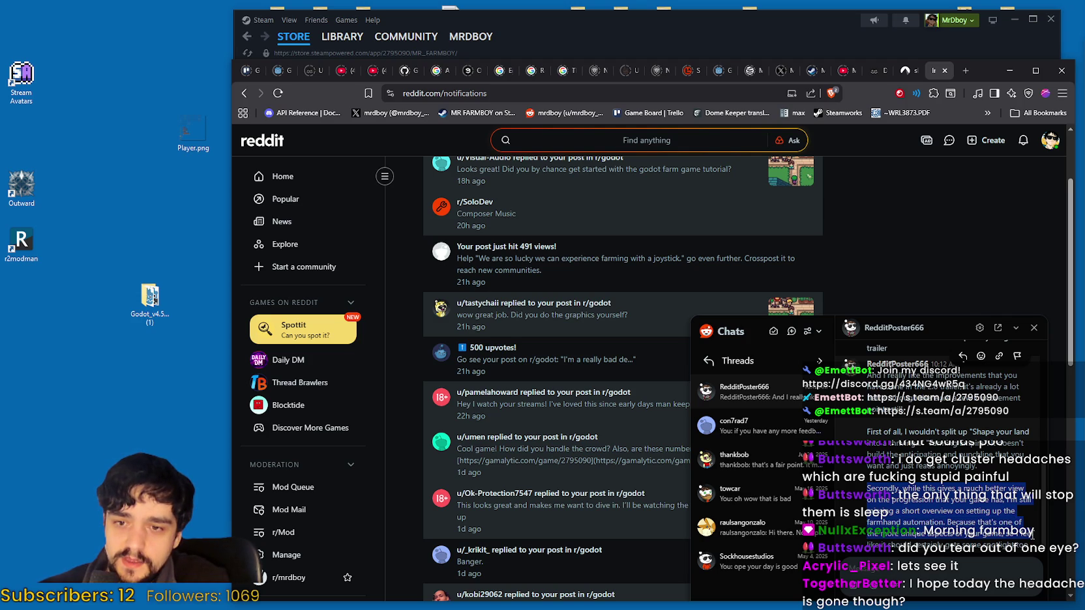
mouse_move(1032, 534)
left_mouse_down()
mouse_move(1014, 542)
mouse_move(1031, 543)
left_mouse_up()
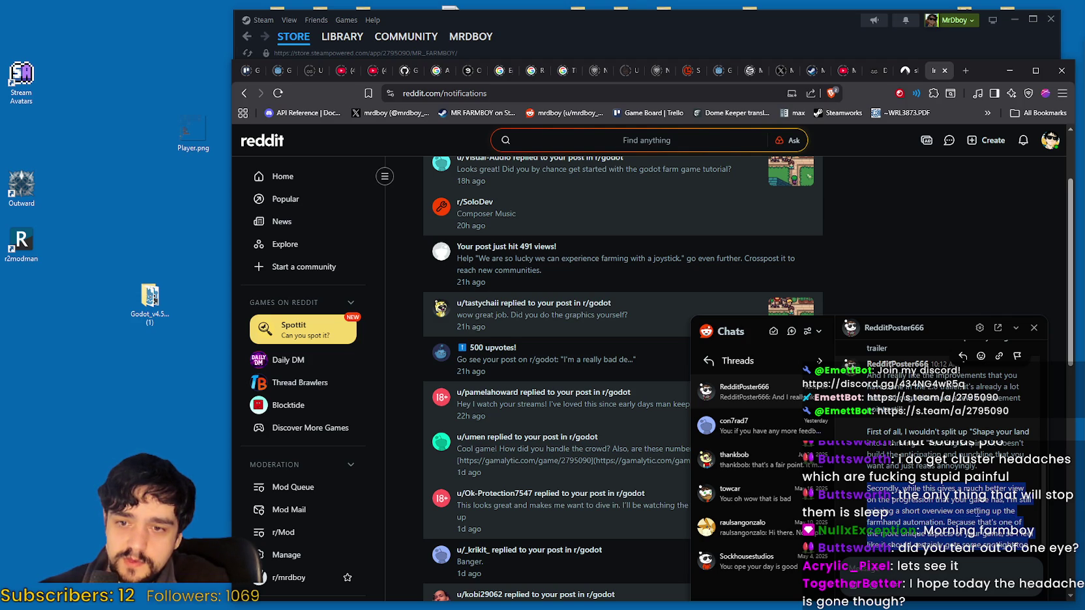
left_click(1032, 543)
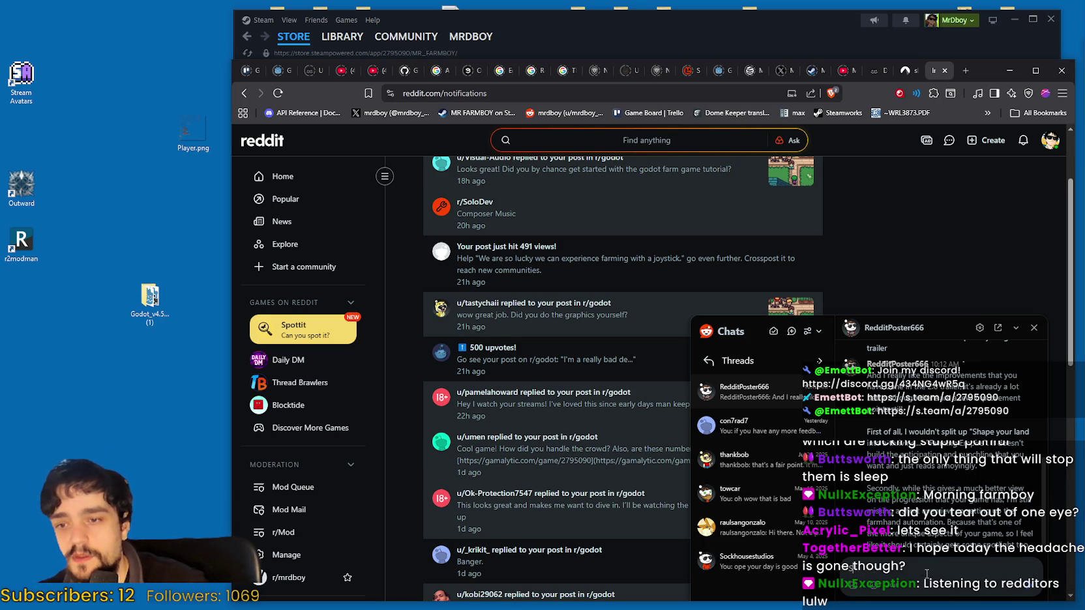
Send 'sleep but here's trailer 3#3 attempt, wr honest feedback' with the trailer link, then return to steamworks.gd
type("sleep but here's")
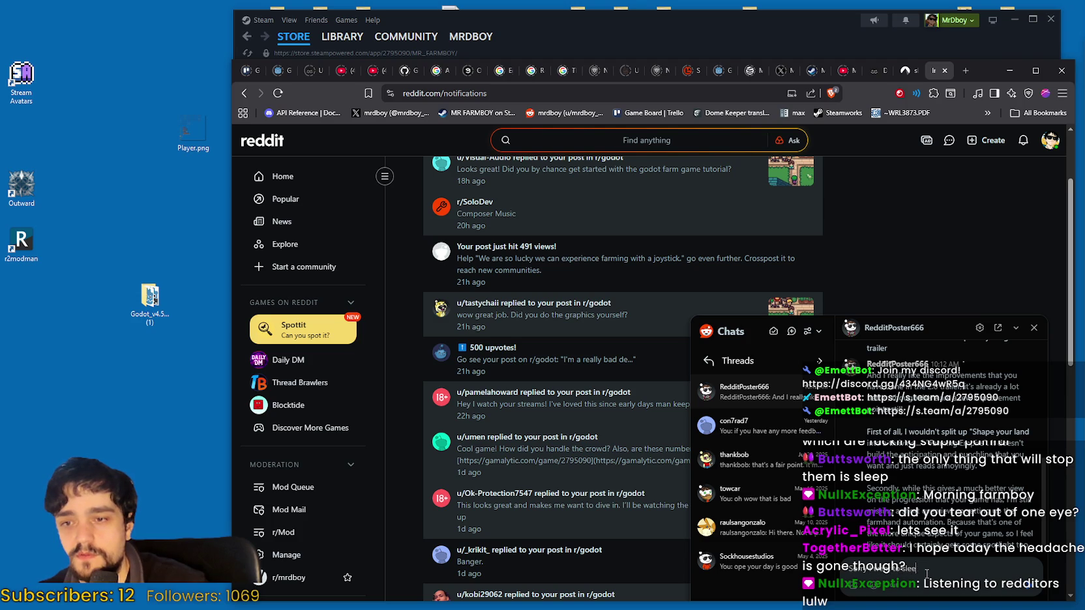
type(" trailer 3")
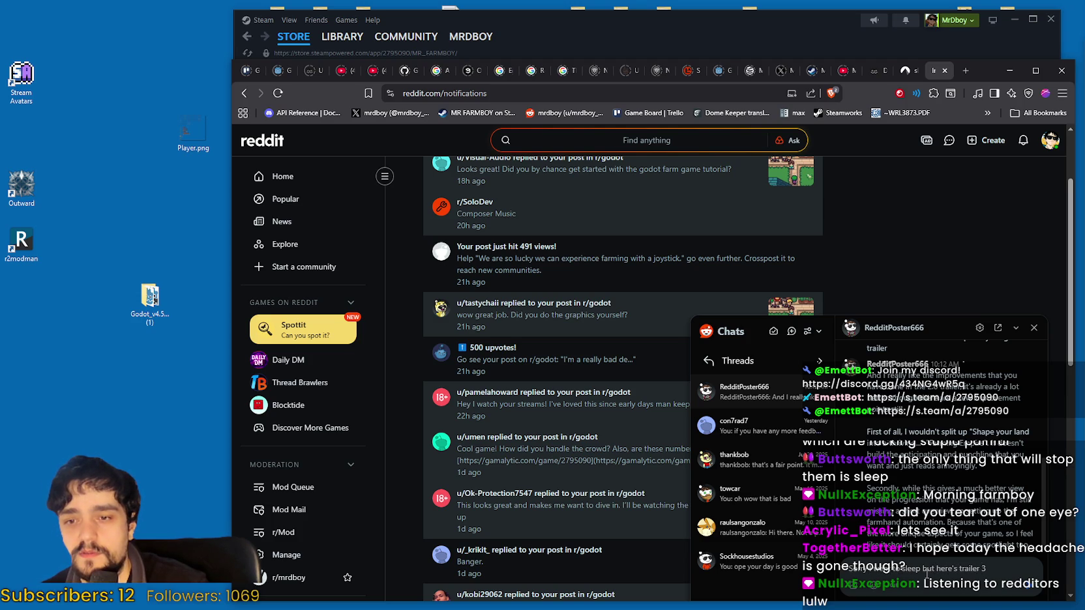
type("#3 attempt")
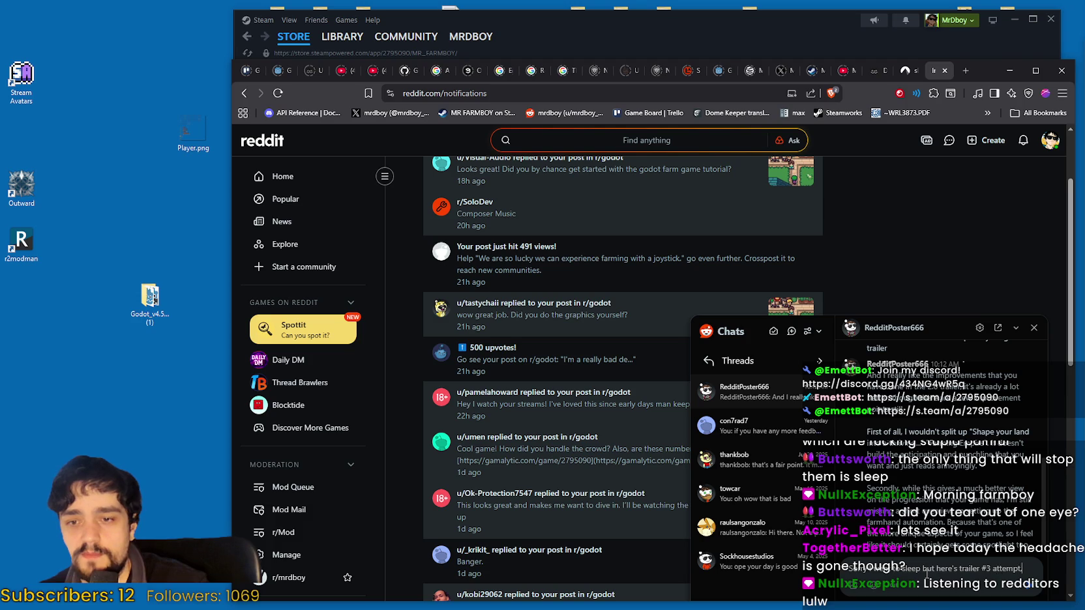
type(", w")
type("r honest feedback")
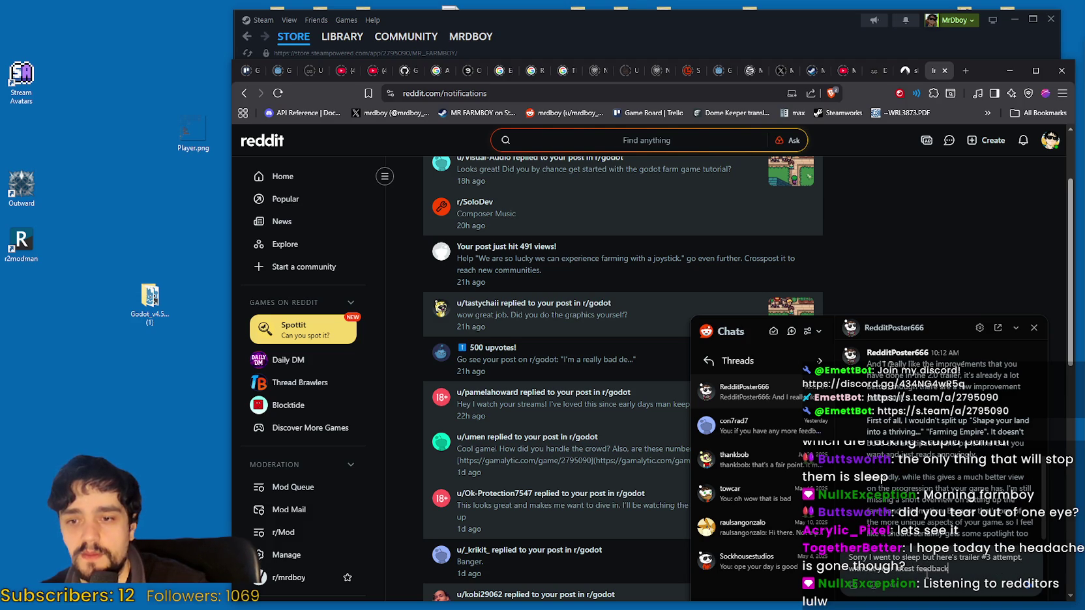
key("shift+Return")
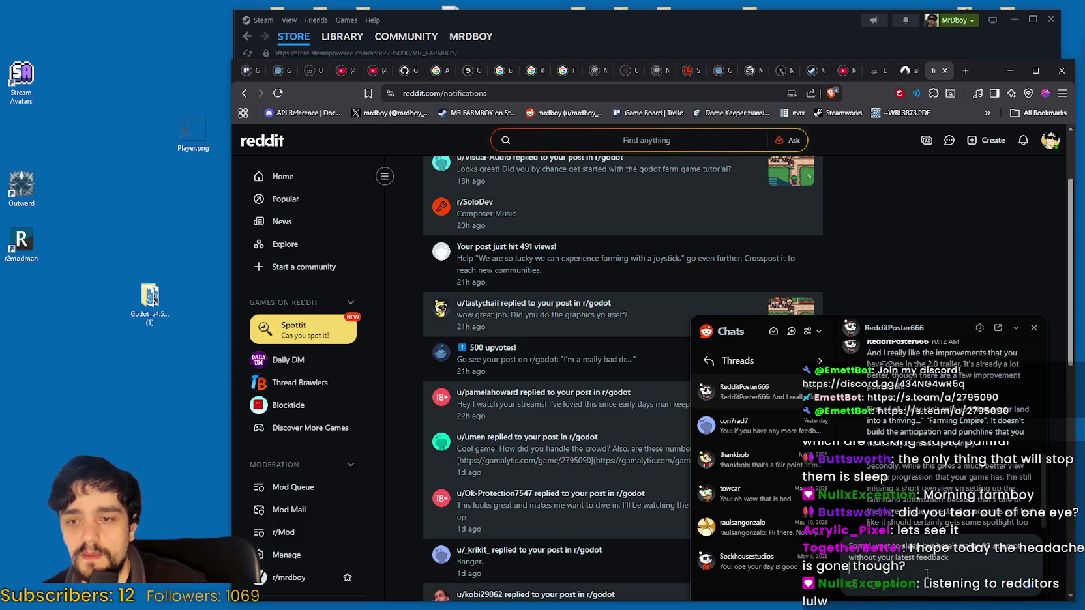
key("ctrl+v")
key("Return")
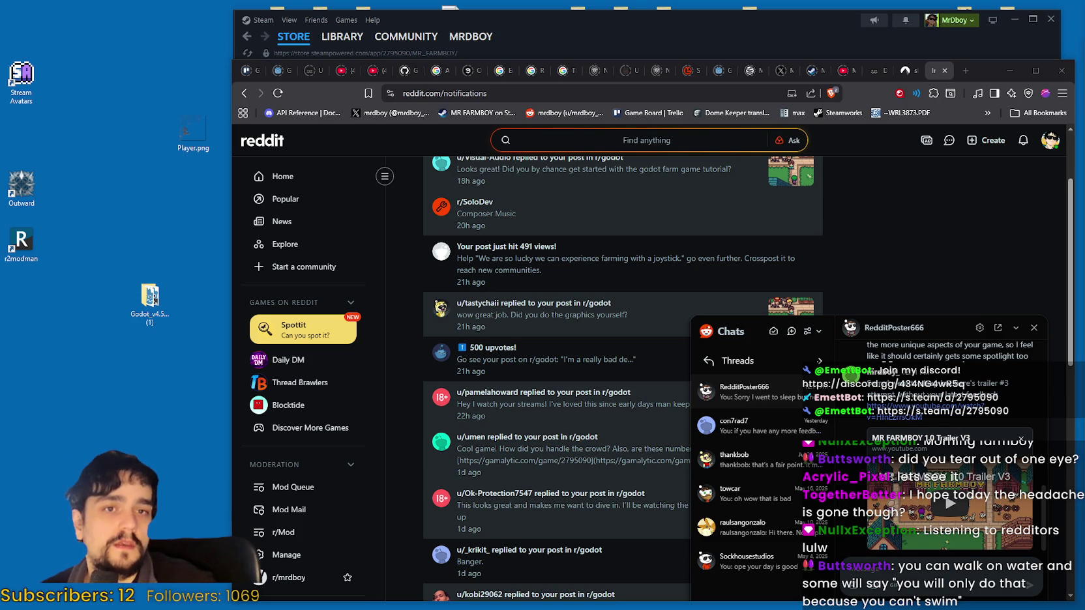
left_click(1034, 327)
left_click(906, 70)
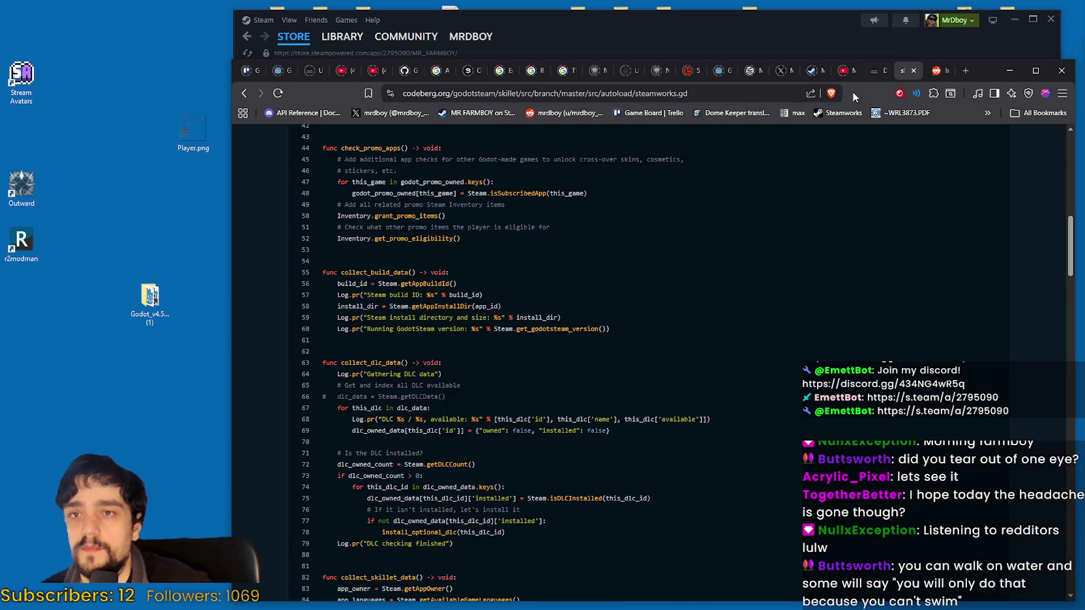
In the Steam library, check MR FARMBOY's Supporter Pack DLC
scroll(836, 345, "up", 10)
scroll(856, 280, "down", 5)
scroll(856, 287, "up", 5)
left_click(723, 28)
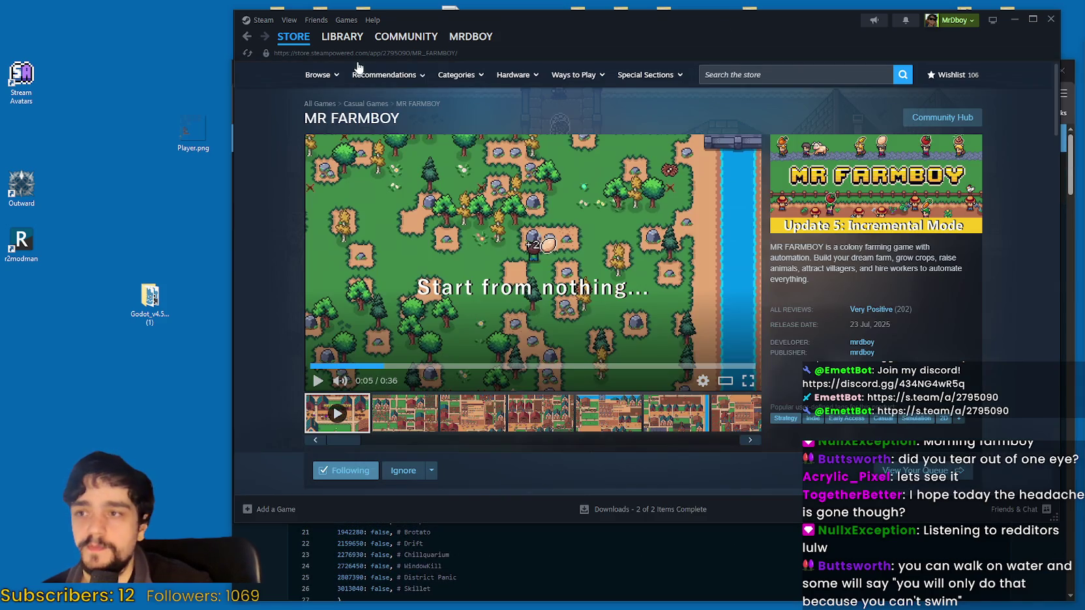
left_click(343, 37)
scroll(406, 347, "down", 5)
scroll(407, 347, "up", 5)
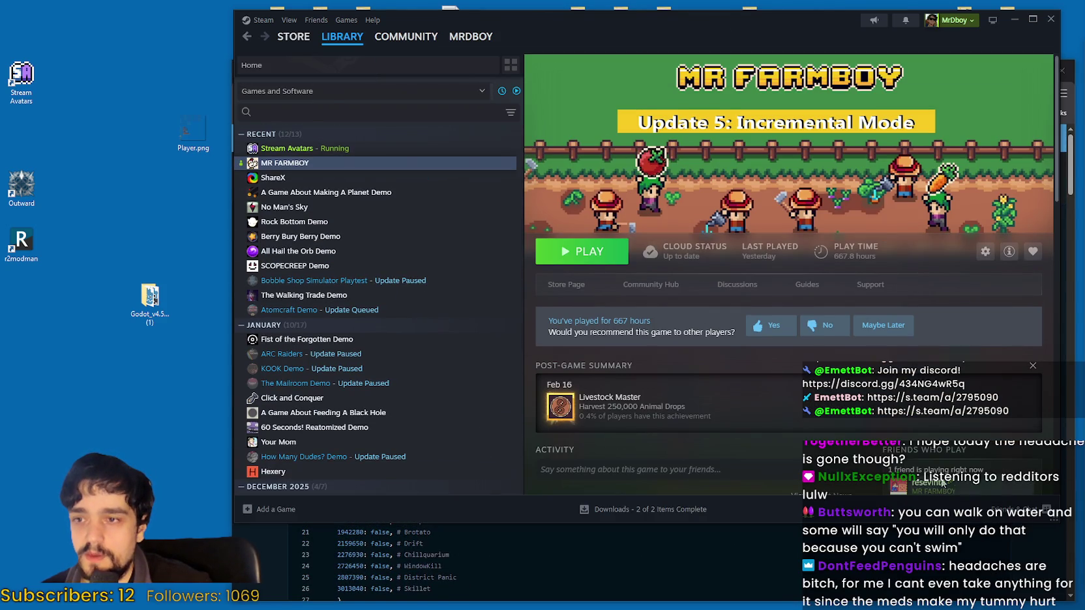
scroll(956, 294, "down", 10)
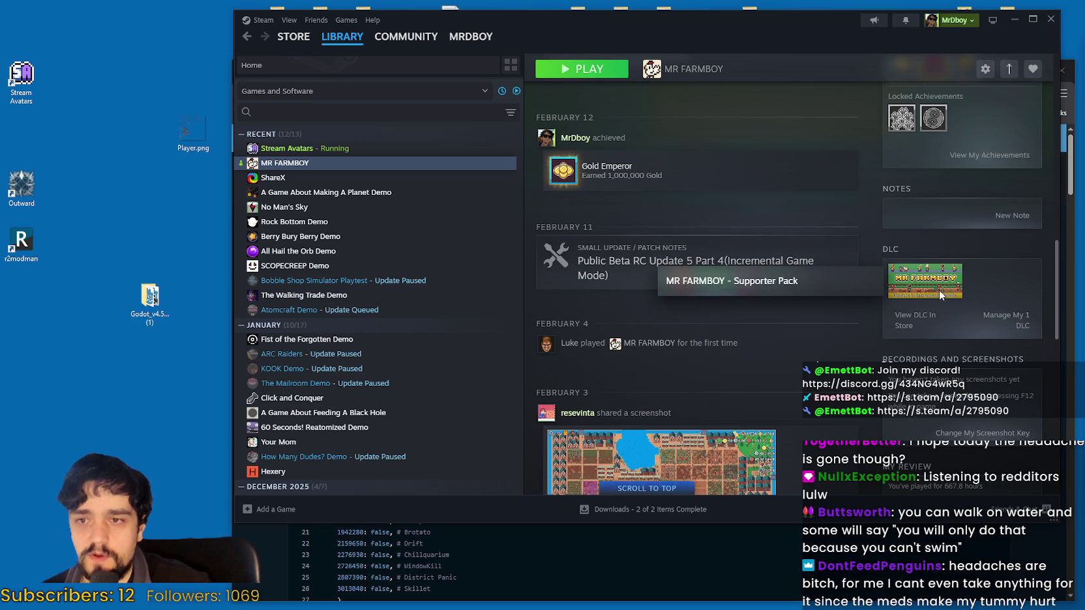
scroll(682, 371, "up", 10)
Return to the library home, move Steam aside and minimise it to reveal the code
left_click(333, 41)
left_click_drag(697, 29, 514, 28)
left_click(768, 18)
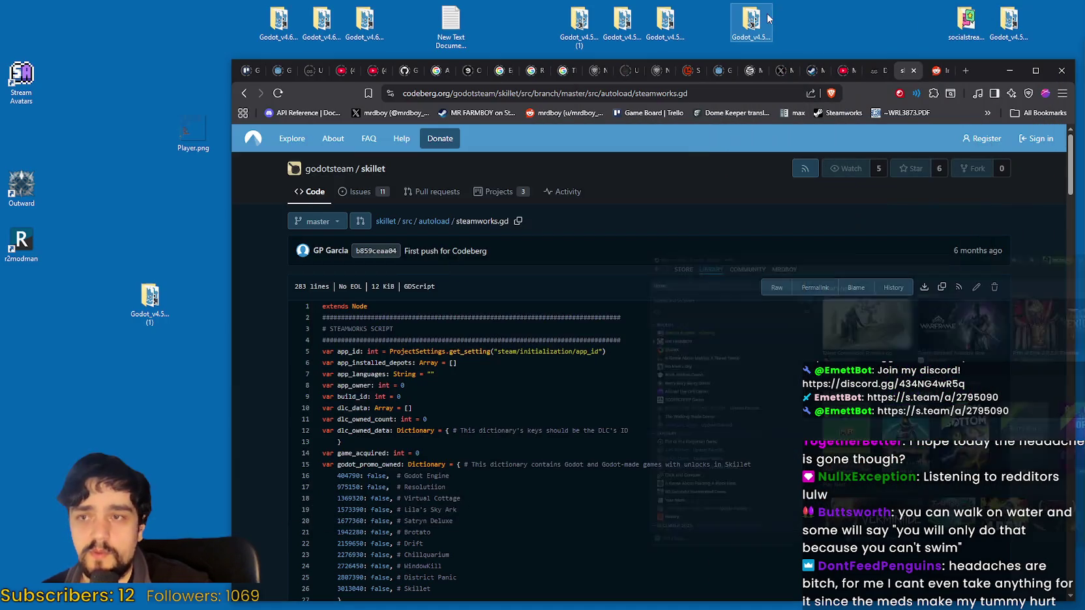
scroll(521, 480, "down", 5)
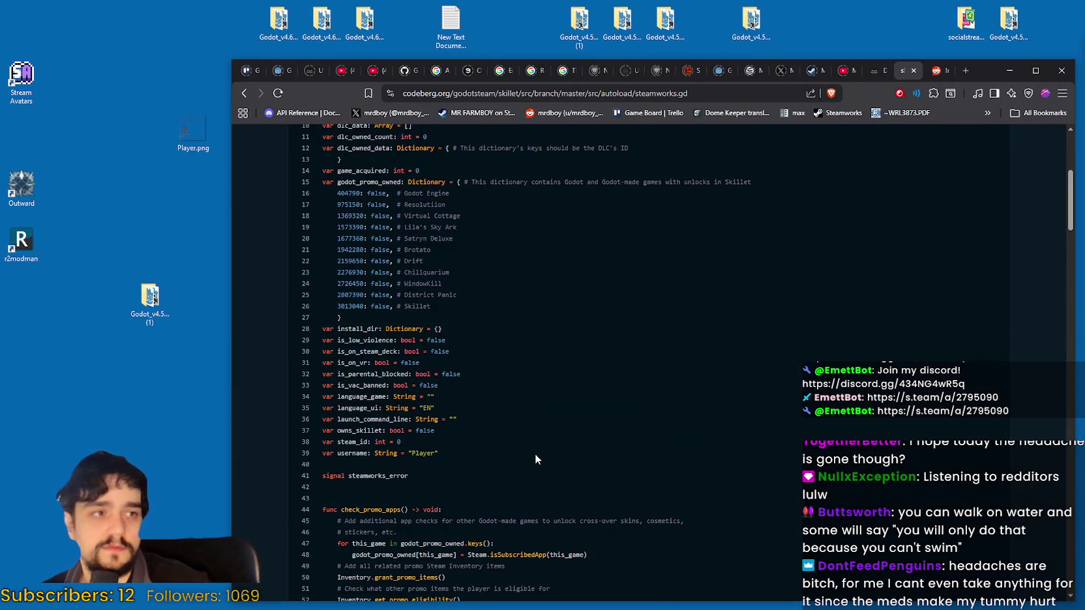
Shrink the browser window leftward and launch Godot_v4.6-stable_win64.exe from the desktop
scroll(536, 452, "down", 2)
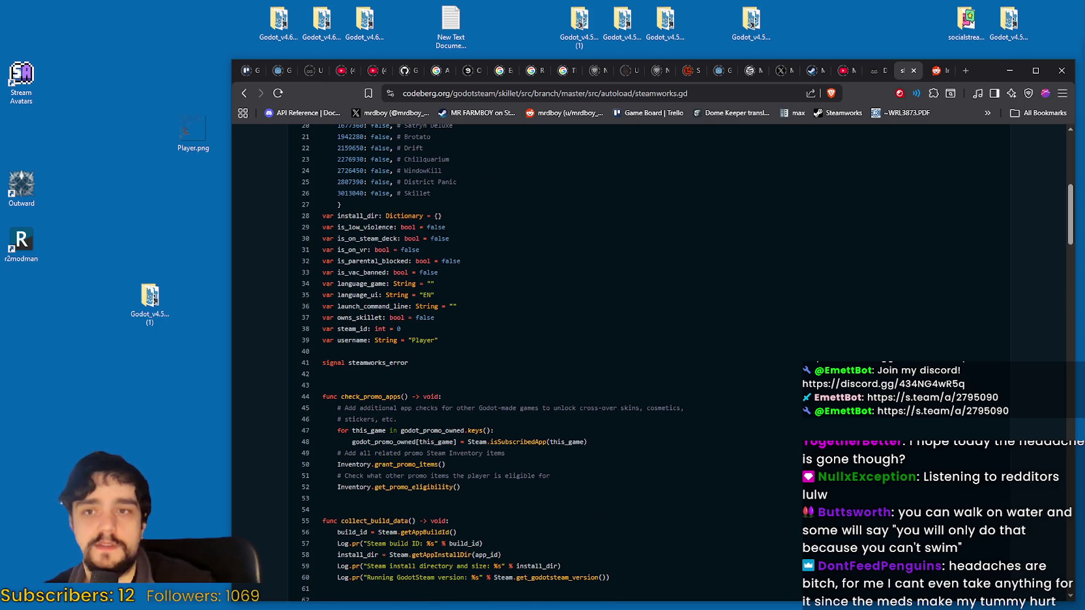
left_click_drag(983, 72, 775, 50)
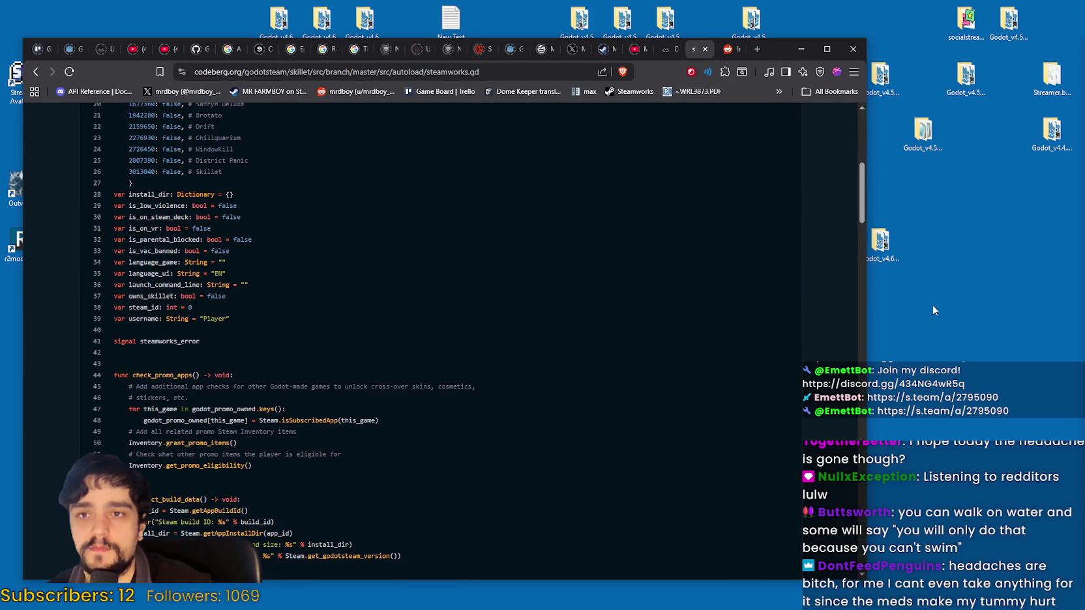
left_click_drag(869, 296, 674, 296)
left_click(874, 259)
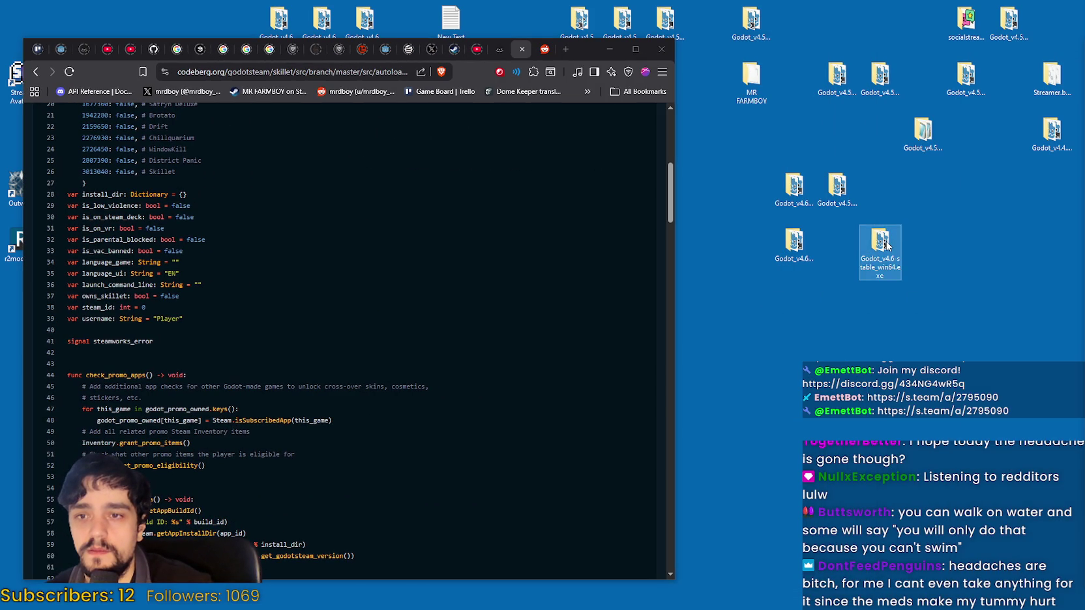
left_click(939, 322)
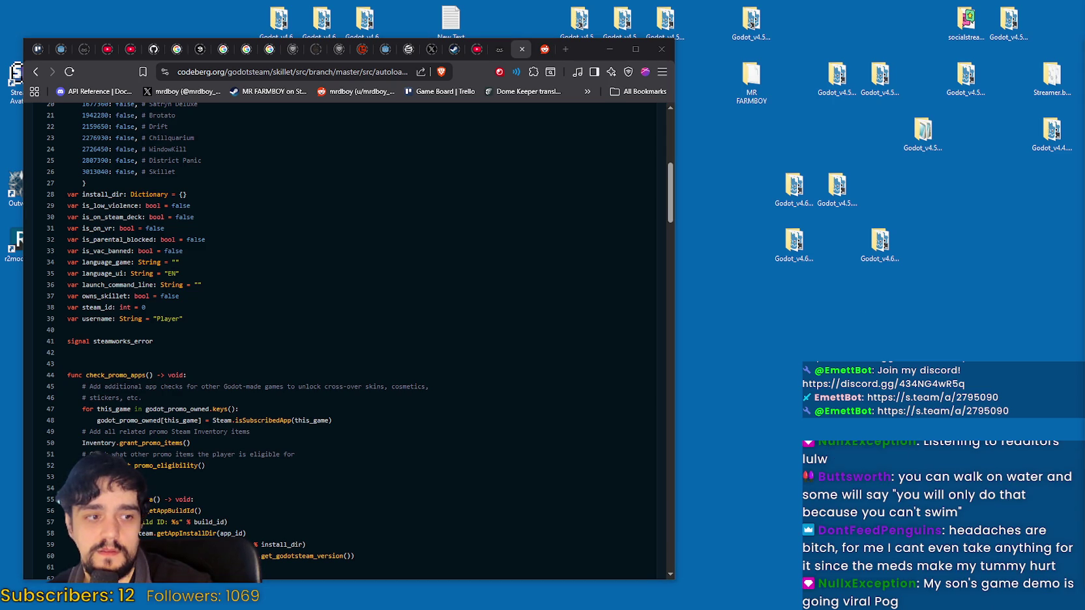
left_click(635, 49)
left_click(1046, 11)
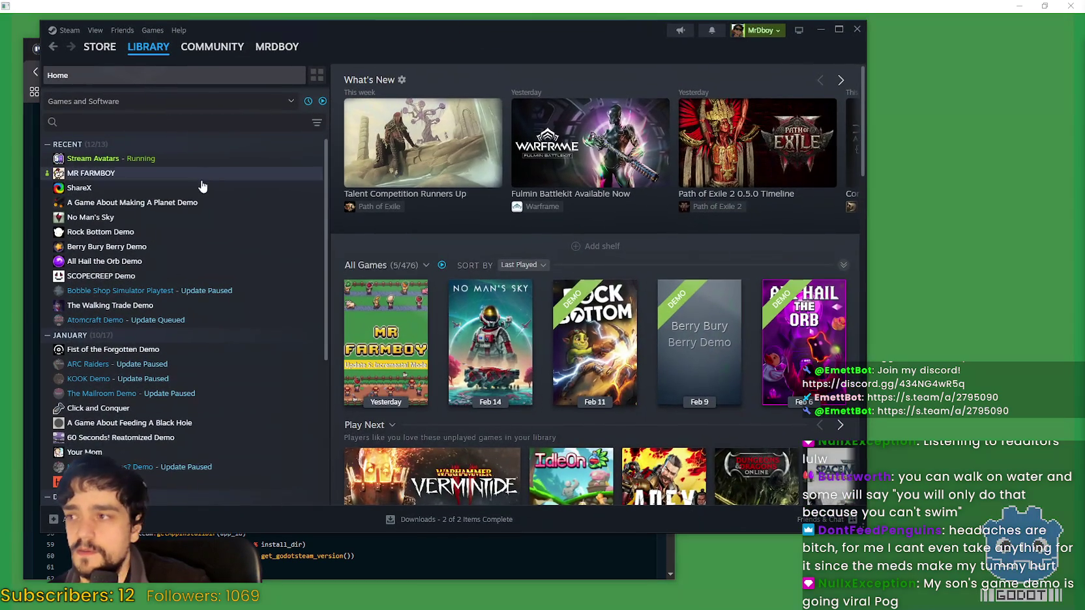
Select MR FARMBOY in the Steam Library and go to its Store Page
left_click(202, 178)
left_click(384, 299)
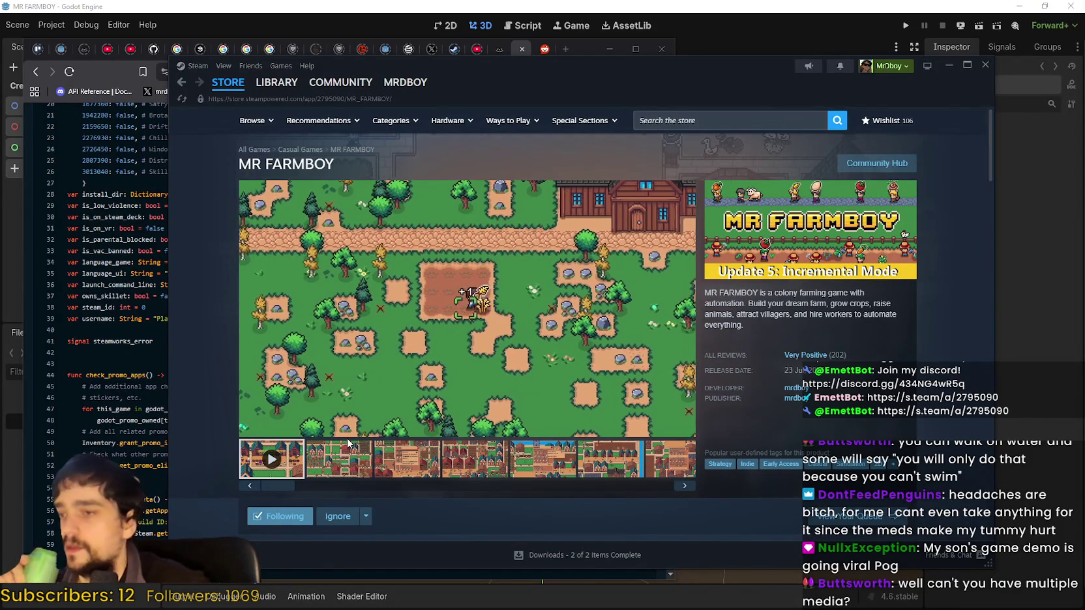
Pause and replay the MR FARMBOY trailer around 0:17–0:19
left_click(363, 305)
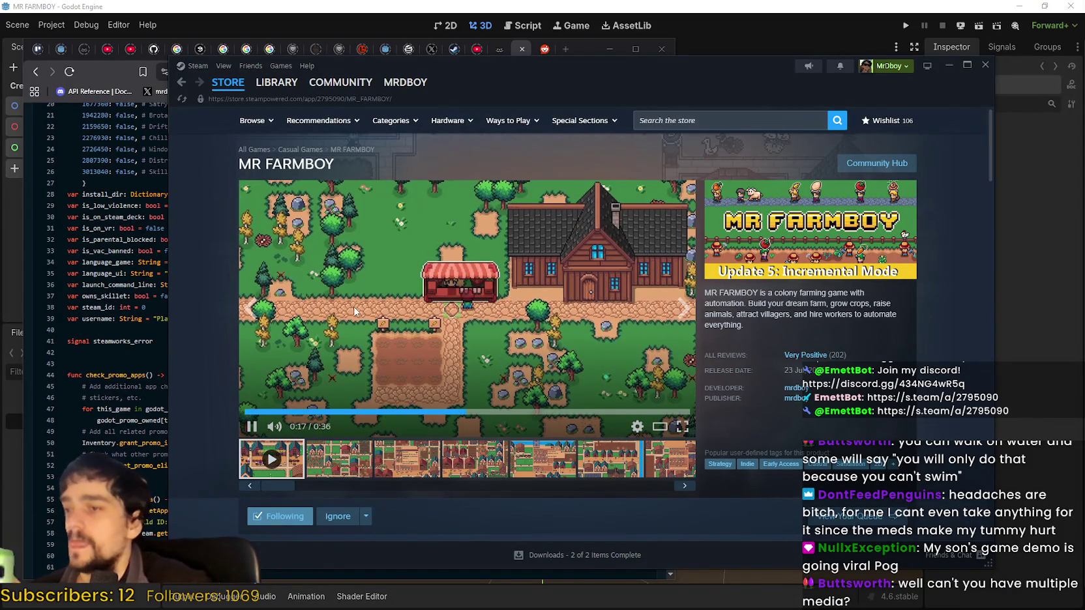
left_click(466, 411)
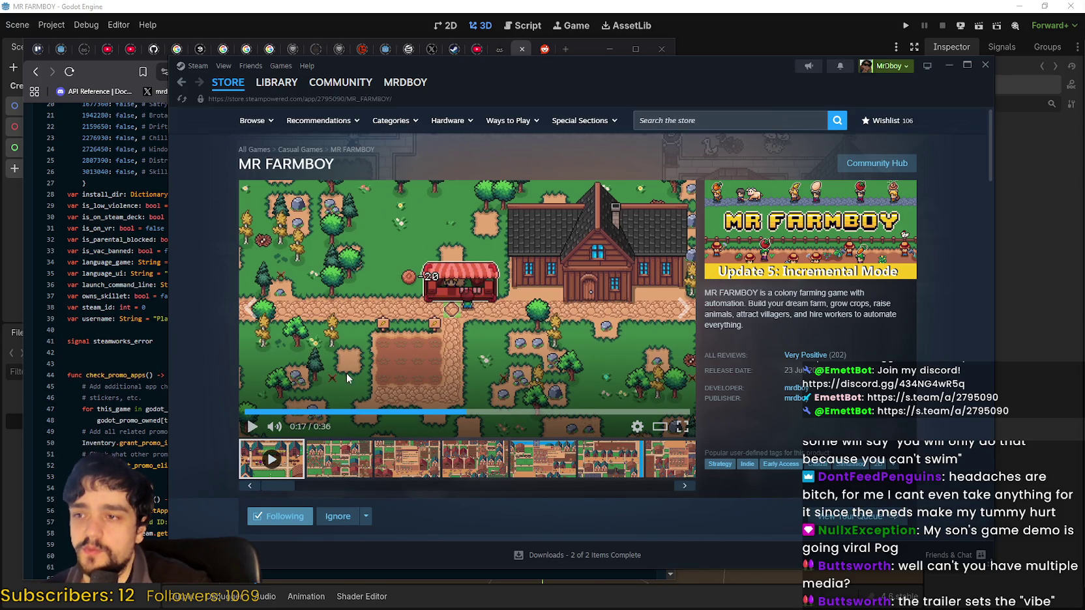
left_click(396, 333)
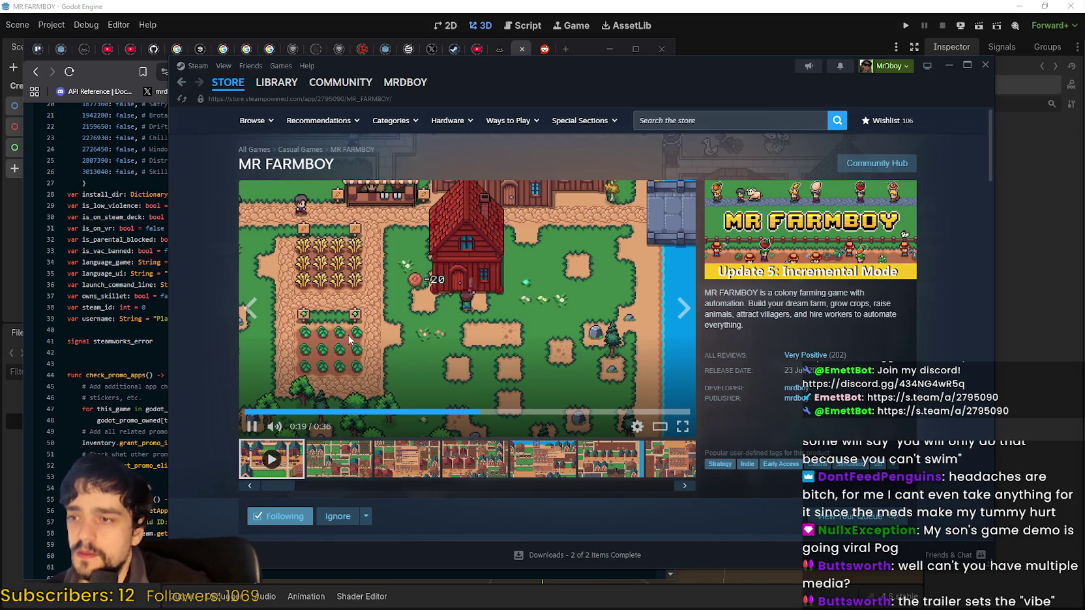
left_click(485, 279)
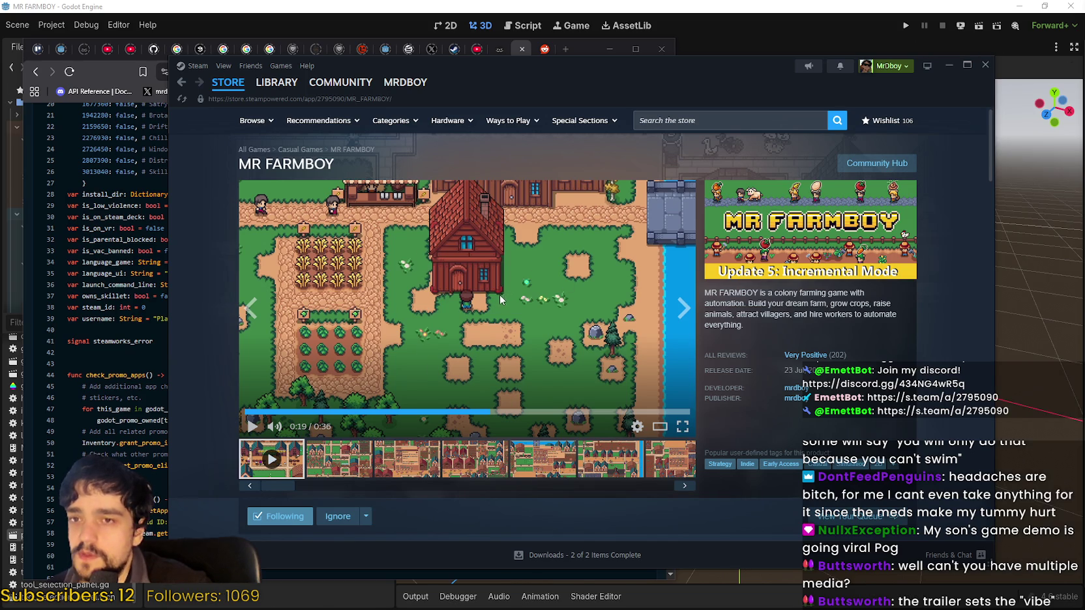
left_click(366, 345)
left_click(461, 330)
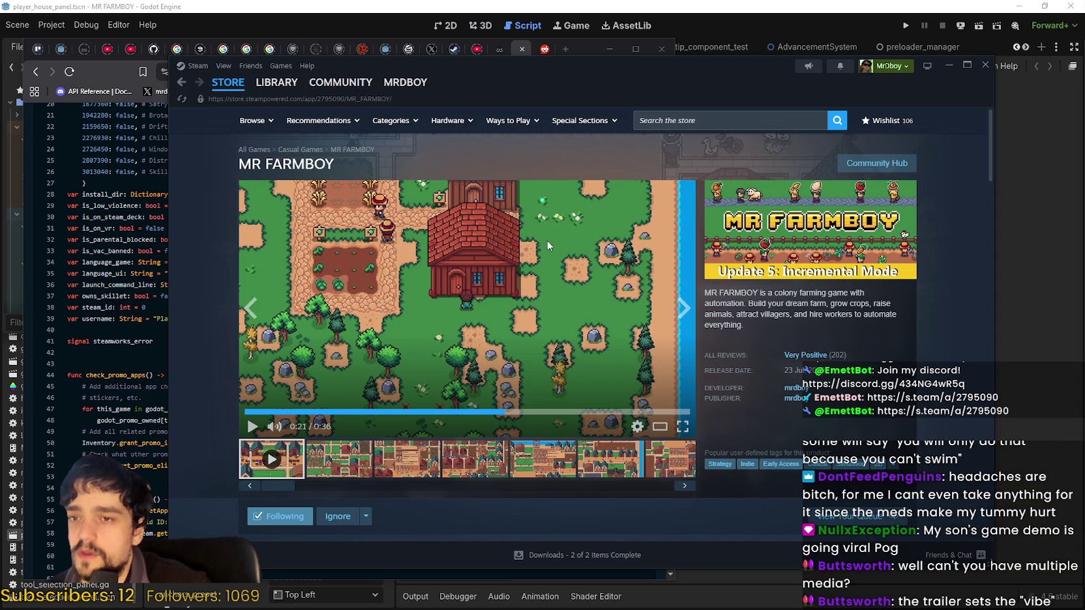
left_click(539, 333)
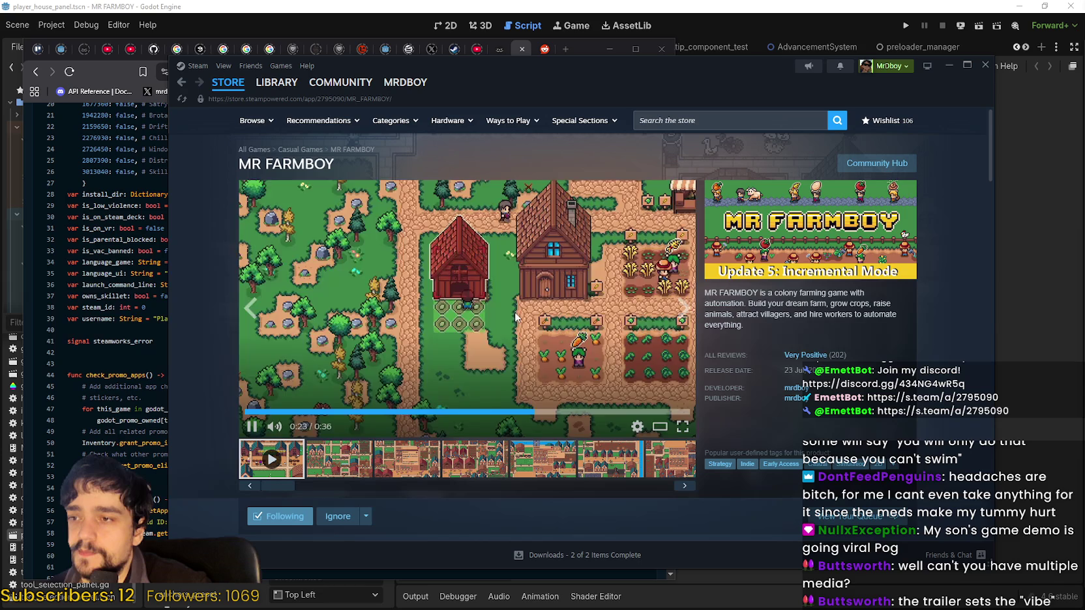
Scrub the trailer around 0:24–0:25, then show the second screenshot, the busy village
left_click(432, 302)
left_click(483, 320)
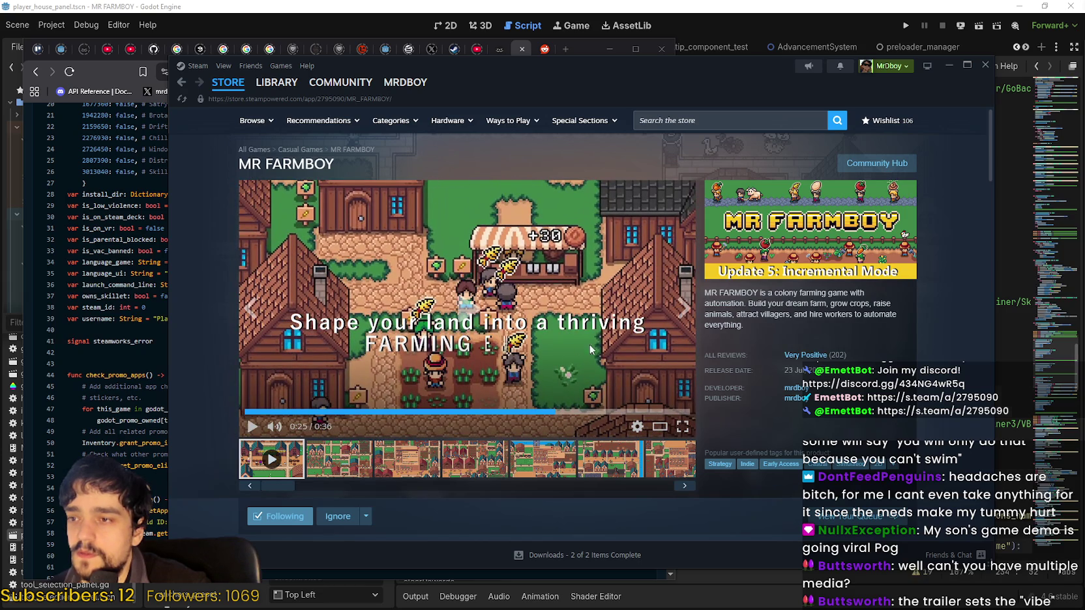
left_click(596, 356)
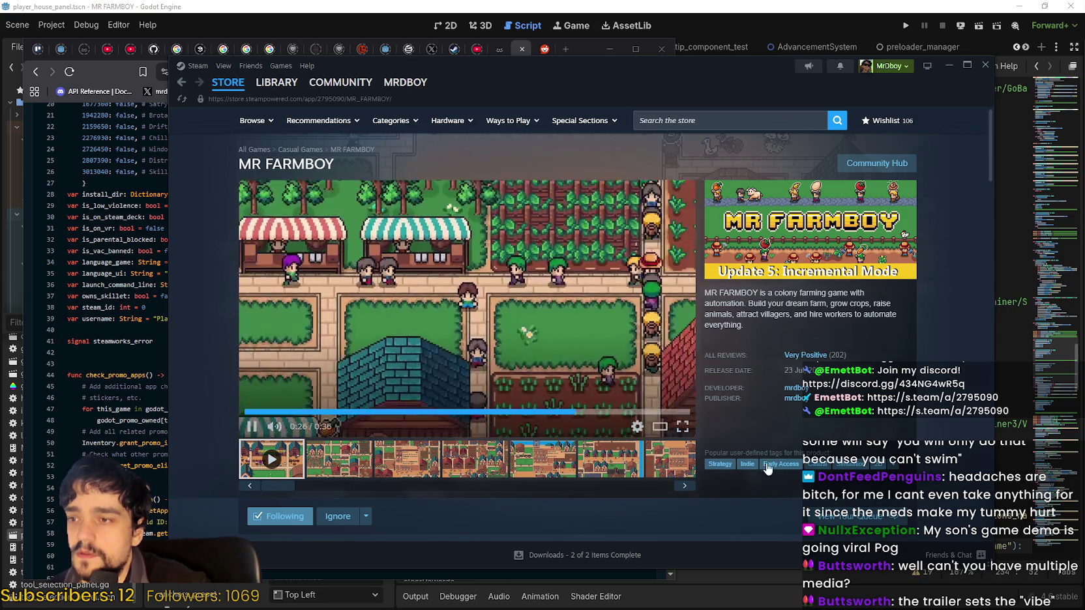
left_click(563, 413)
left_click(566, 397)
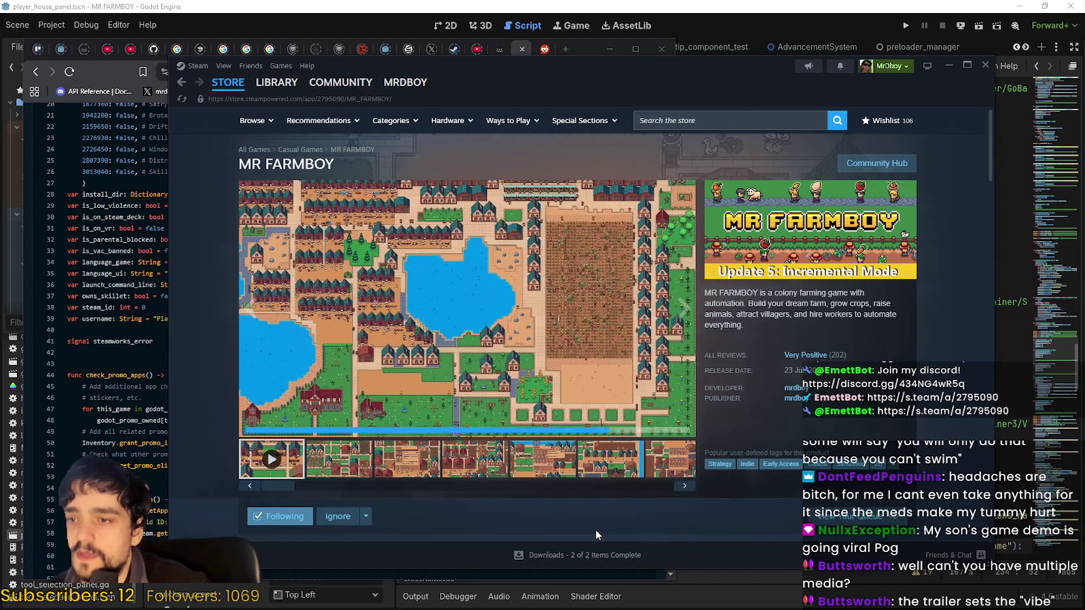
mouse_move(267, 486)
left_mouse_down()
mouse_move(688, 500)
mouse_move(277, 492)
left_mouse_up()
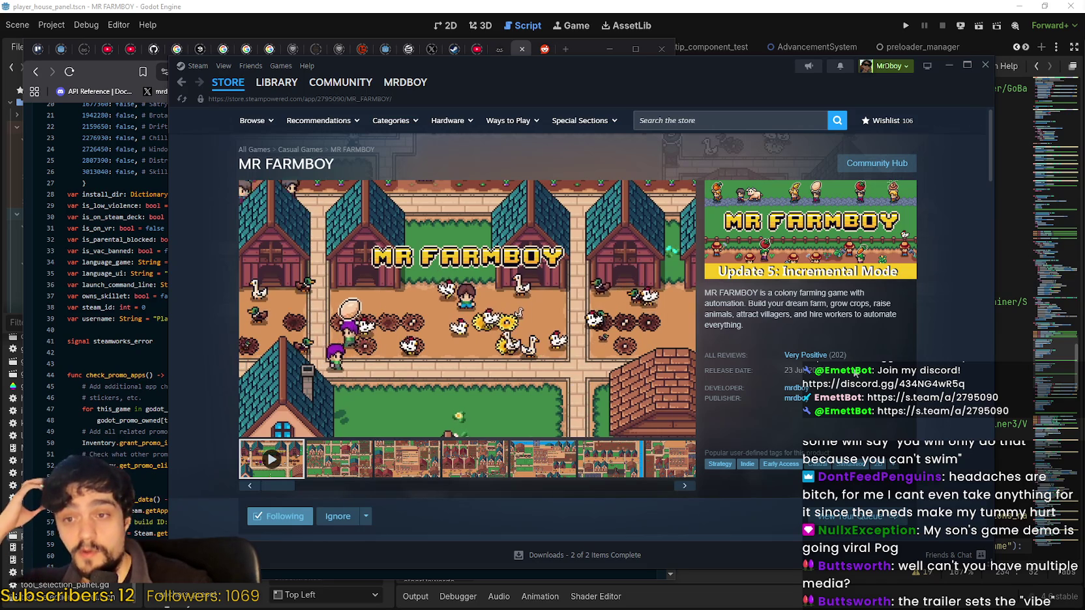
left_click(339, 458)
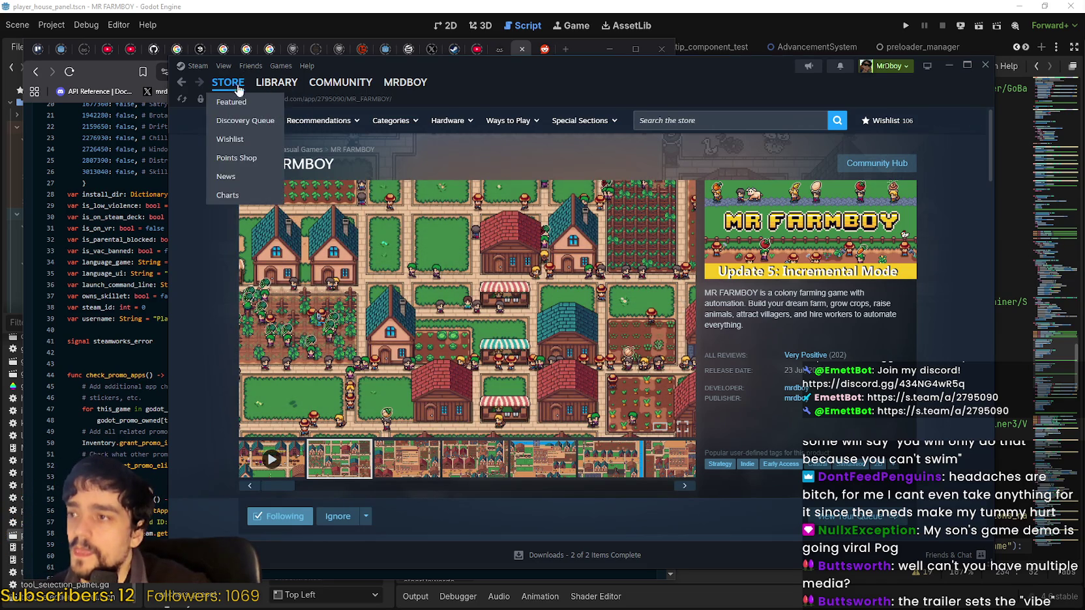
left_click(228, 82)
left_click_drag(636, 80, 676, 87)
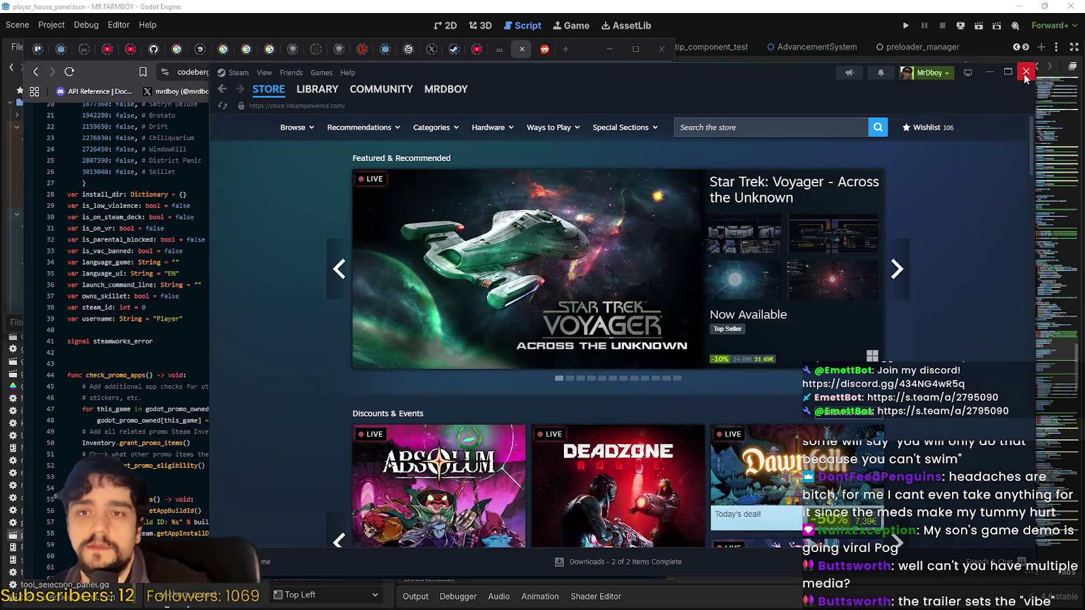
scroll(971, 355, "down", 5)
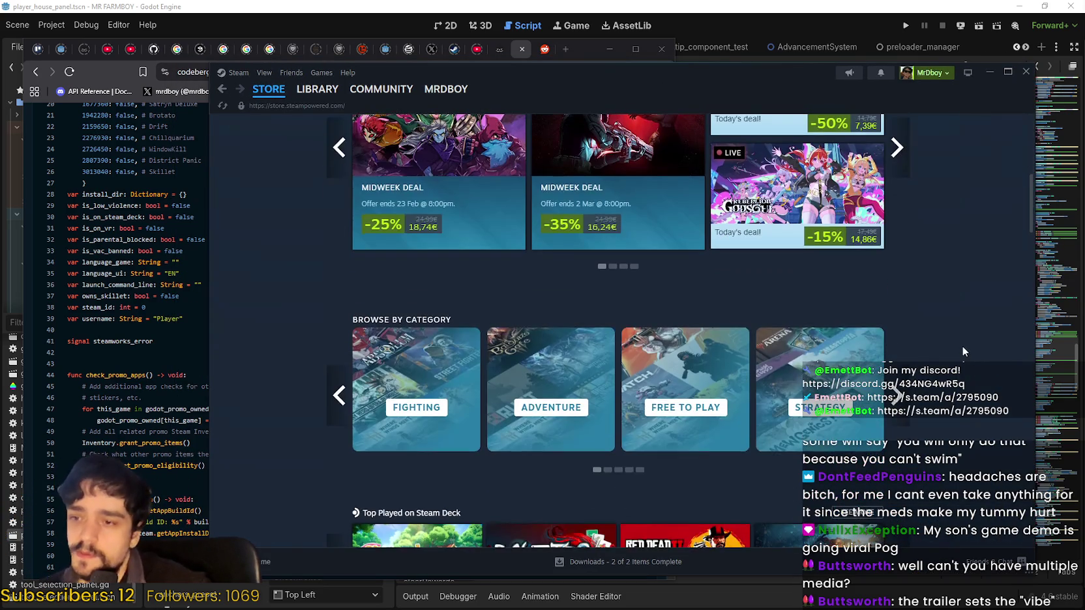
scroll(962, 341, "down", 8)
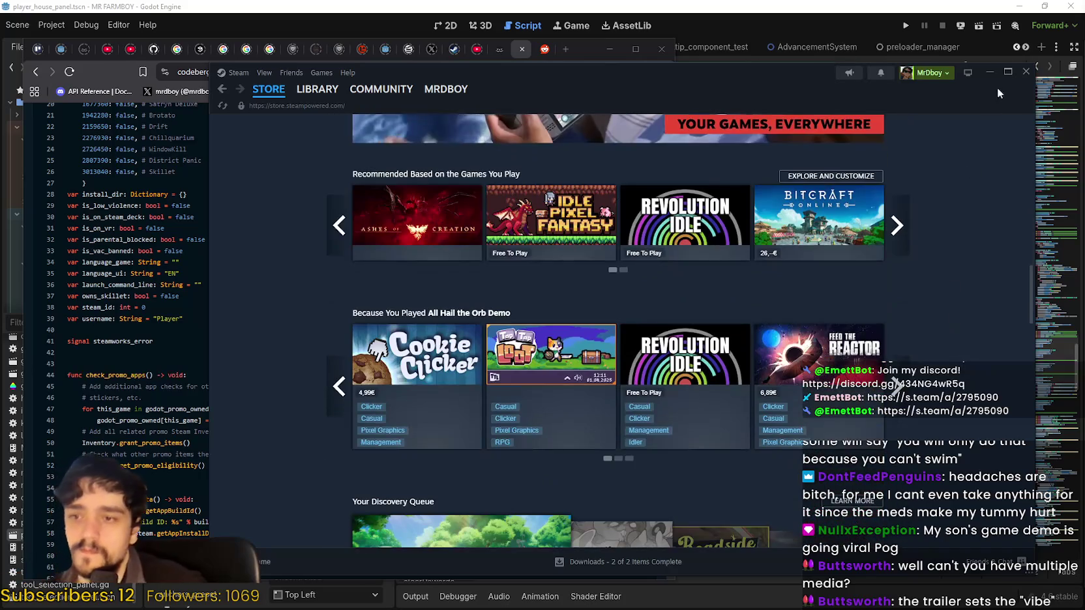
scroll(641, 149, "up", 10)
left_click(222, 88)
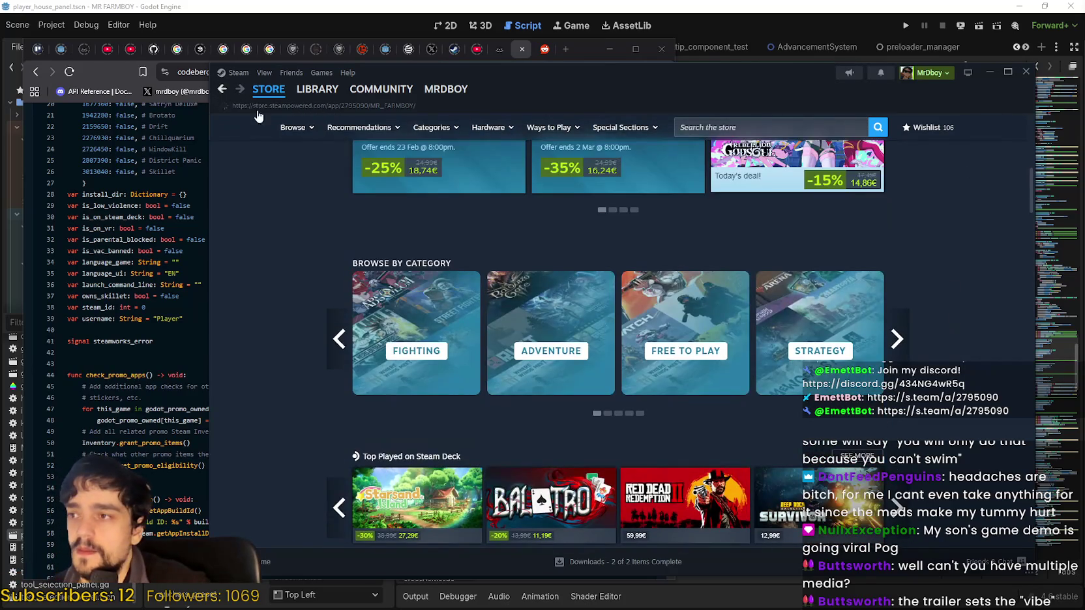
left_click_drag(654, 85, 618, 86)
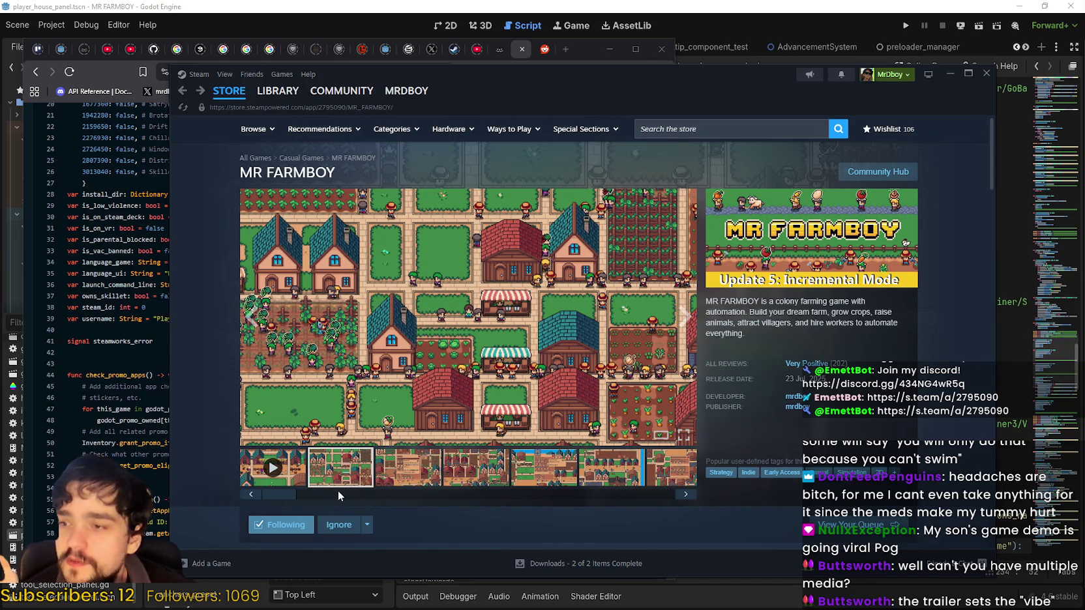
left_click(277, 474)
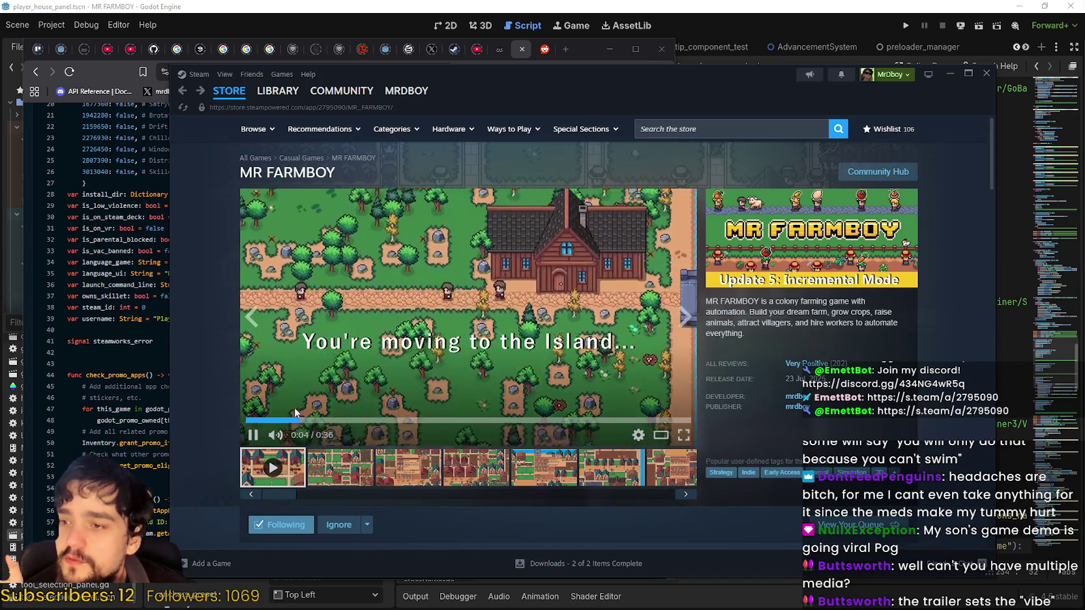
Alternate between the village screenshot and trailer, then pause the trailer at 0:14
left_click(318, 473)
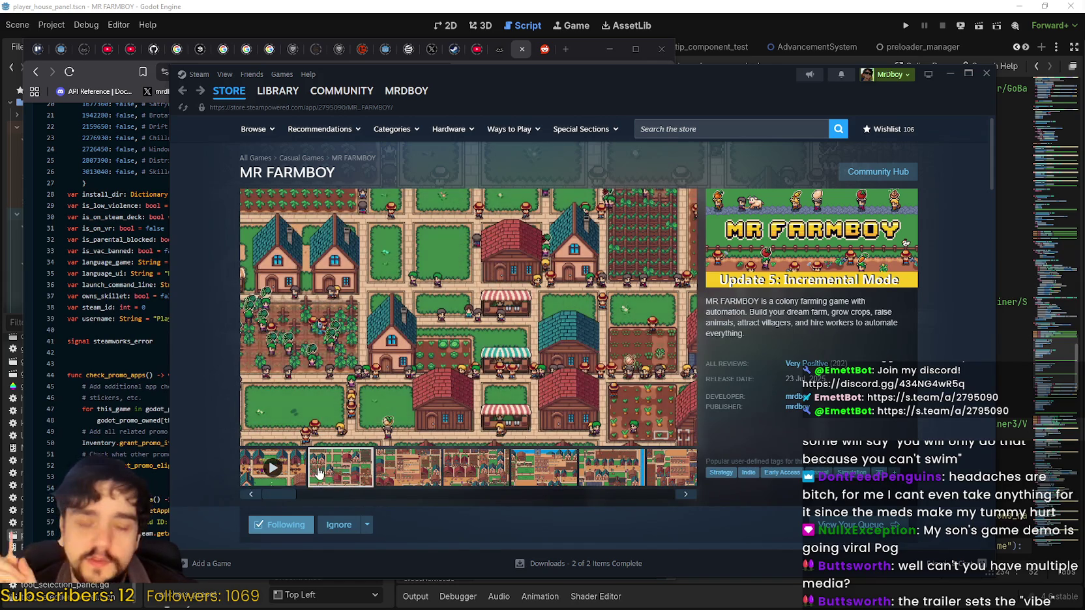
left_click(278, 467)
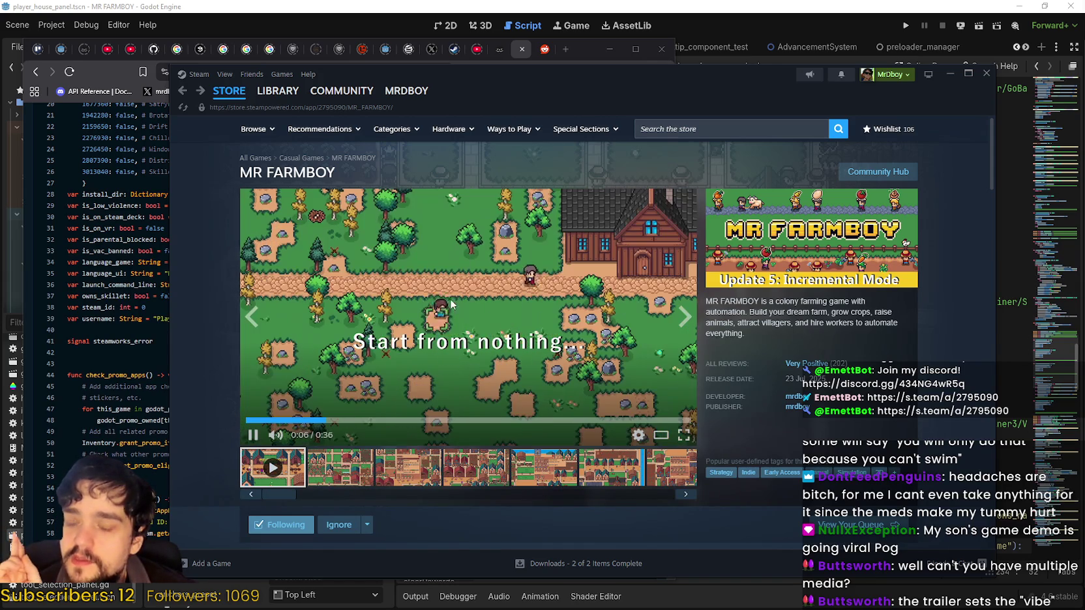
left_click(339, 467)
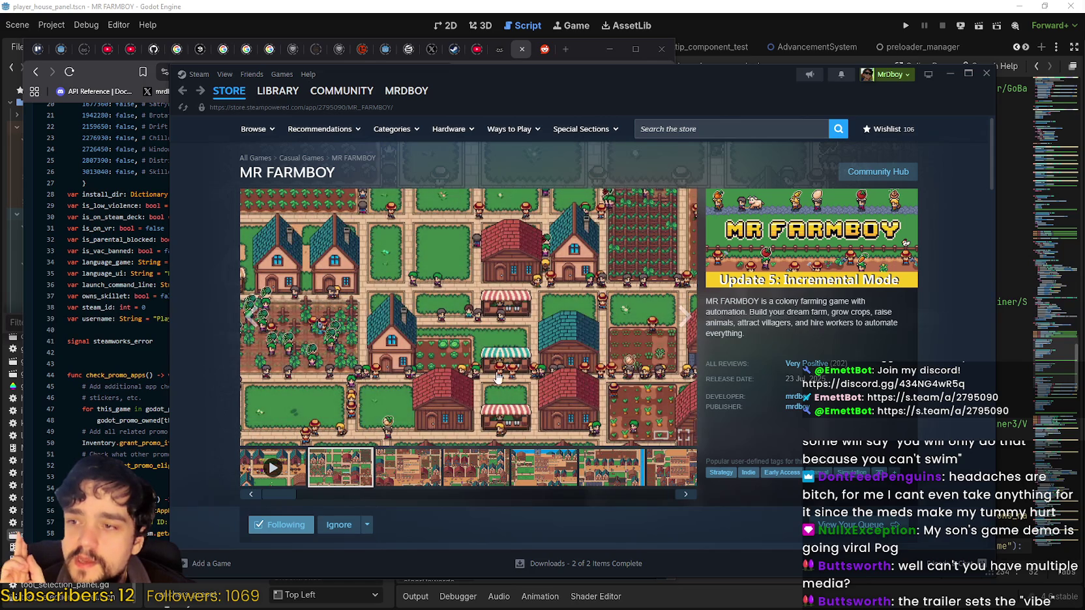
left_click(301, 483)
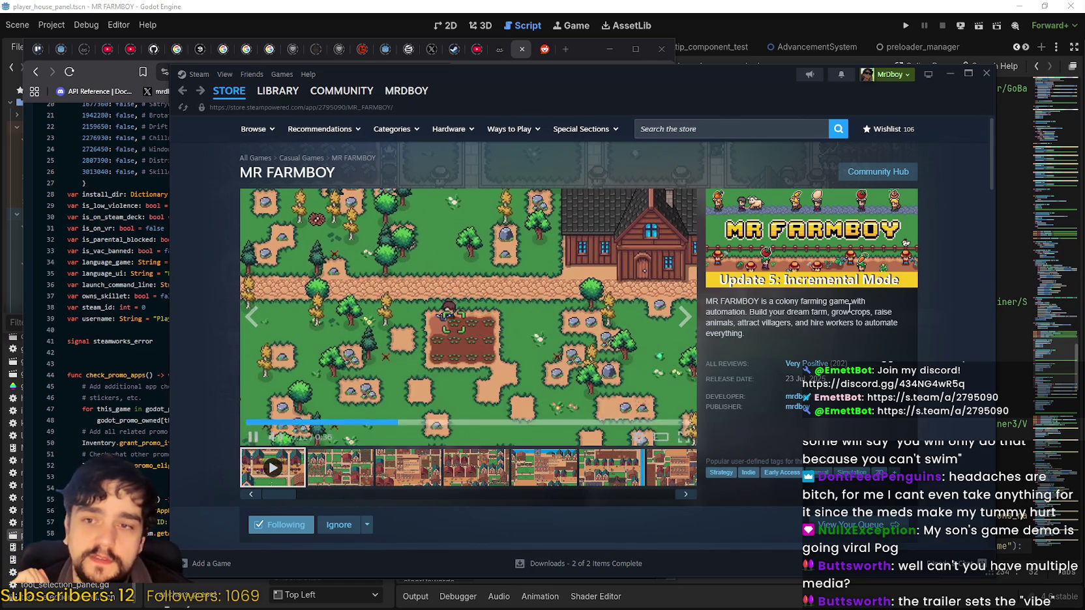
left_click(543, 325)
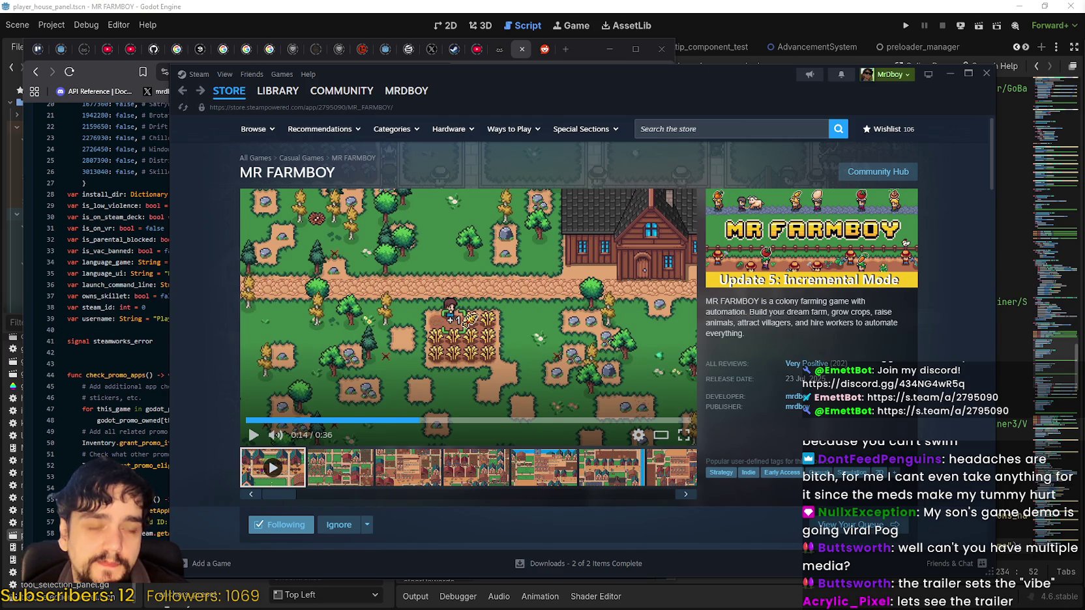
key("alt+Tab")
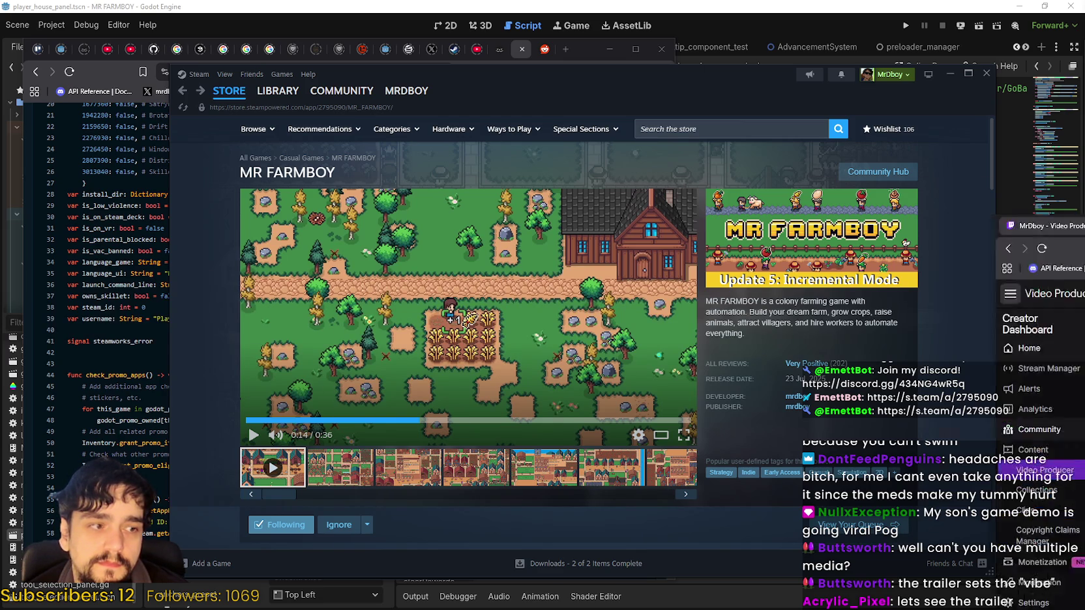
Open the live#310 past broadcast's edit page, then switch to the MR FARMBOY Steam page
scroll(443, 215, "down", 3)
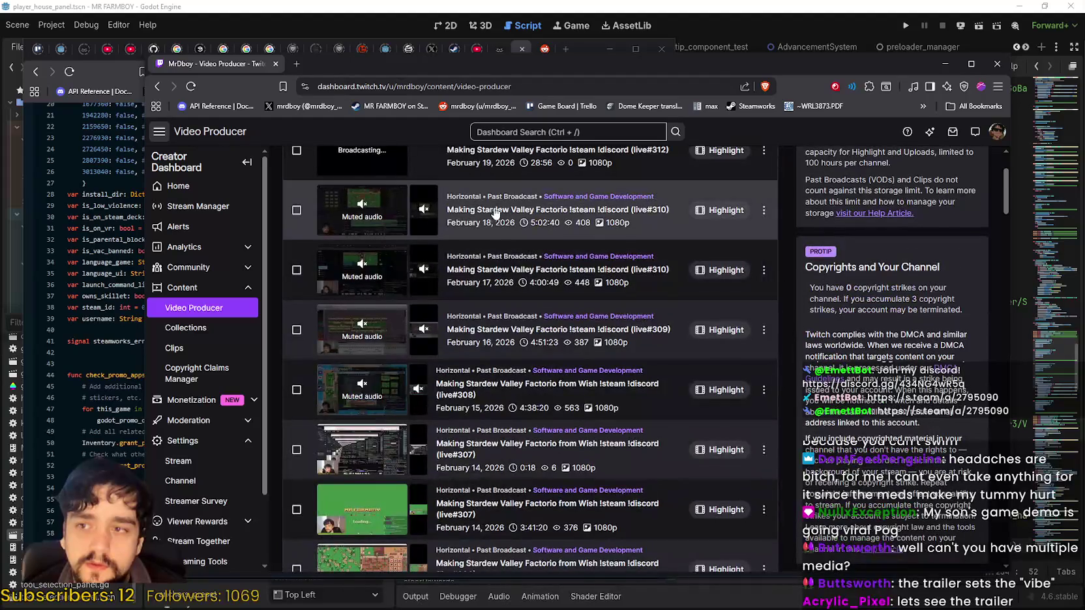
left_click(516, 209)
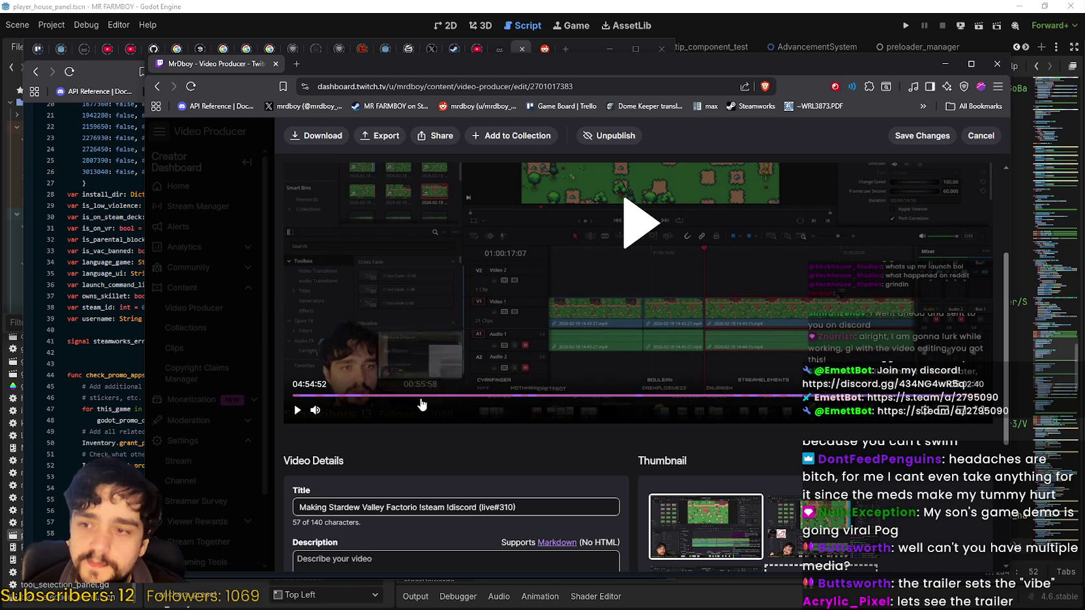
scroll(541, 398, "up", 3)
scroll(480, 367, "down", 1)
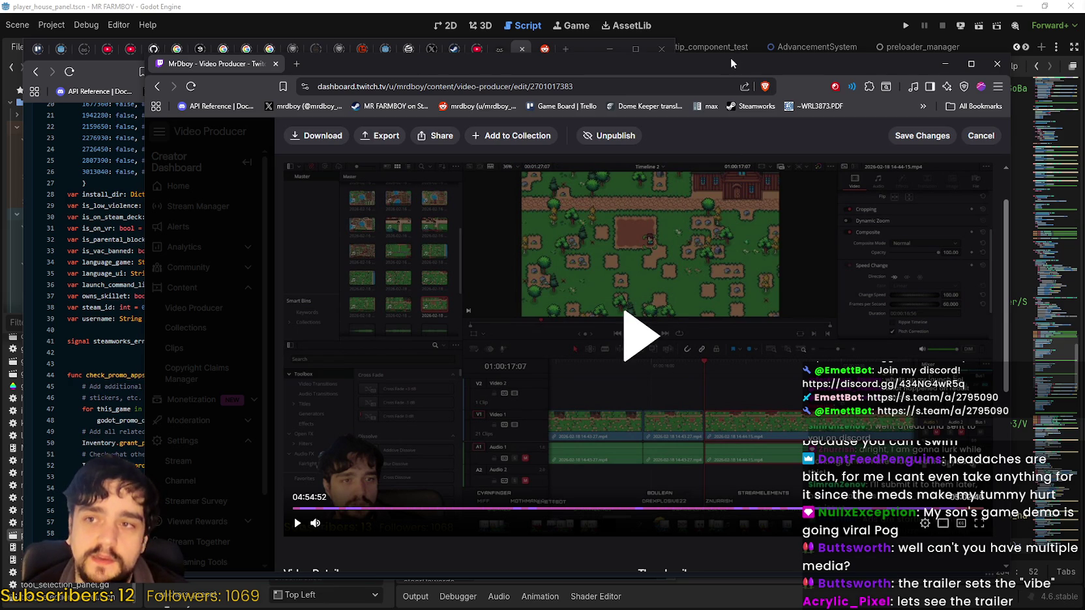
key("alt+Tab")
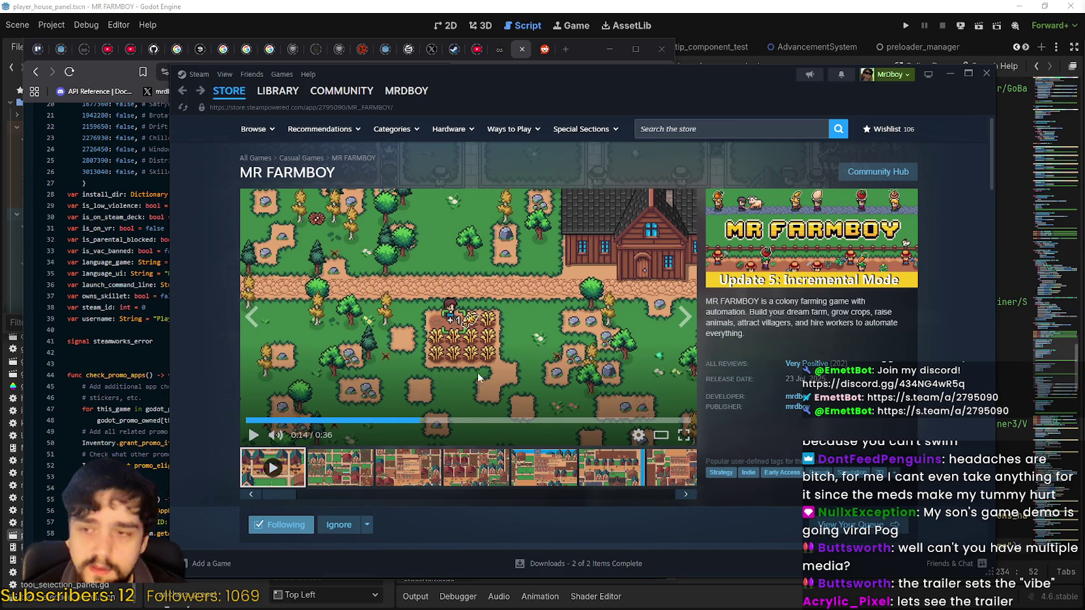
Restart the MR FARMBOY trailer from its beginning and watch it full screen
left_click(247, 420)
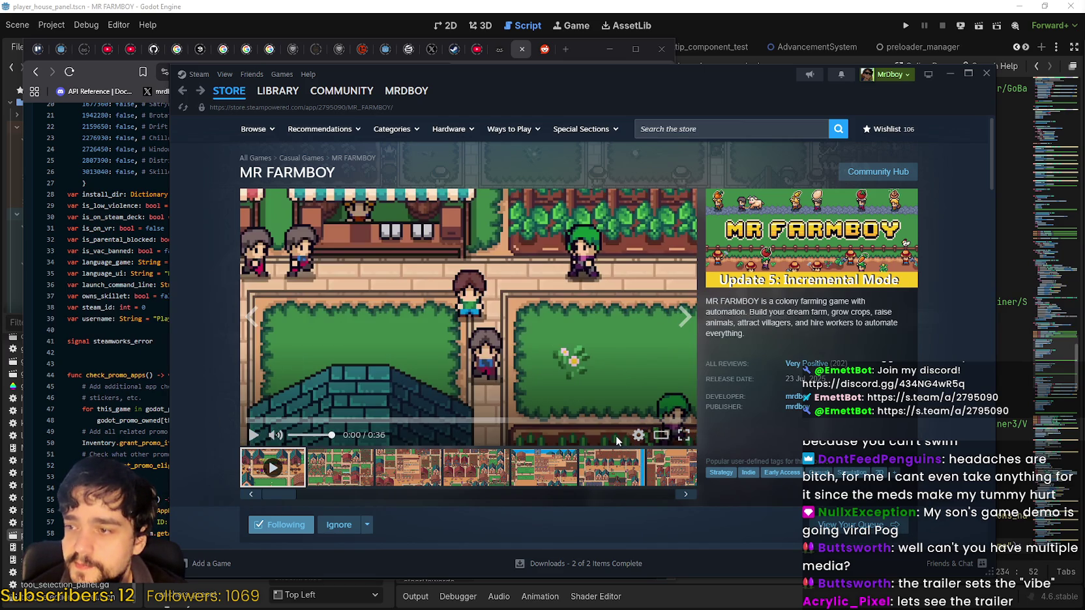
left_click(685, 435)
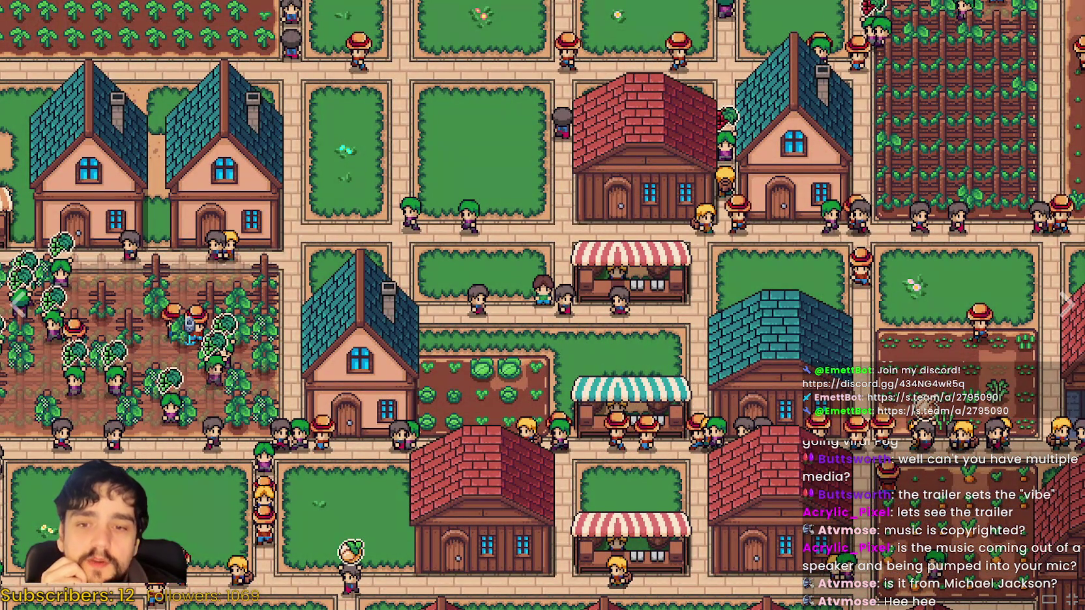
Exit the full-screen trailer and view the house upgrade screenshot on the MR FARMBOY page
left_click(1072, 600)
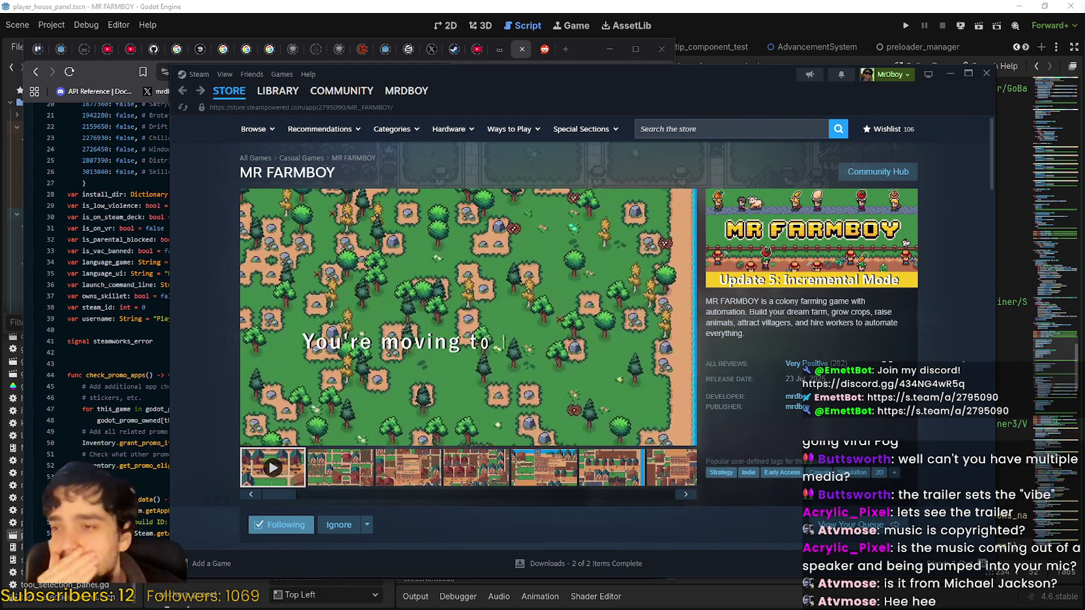
left_click(407, 468)
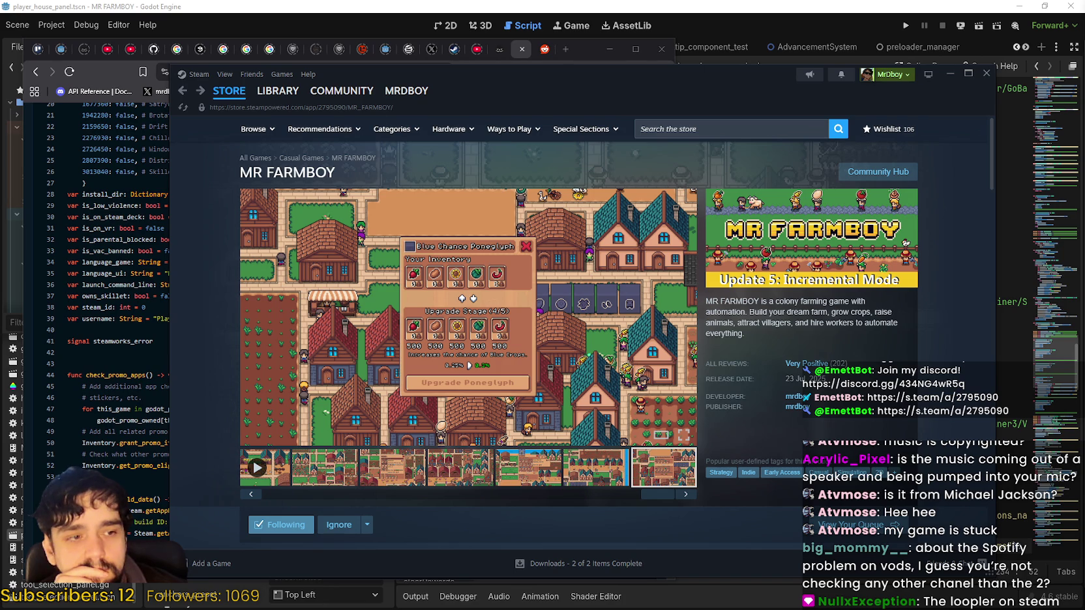
left_click(751, 130)
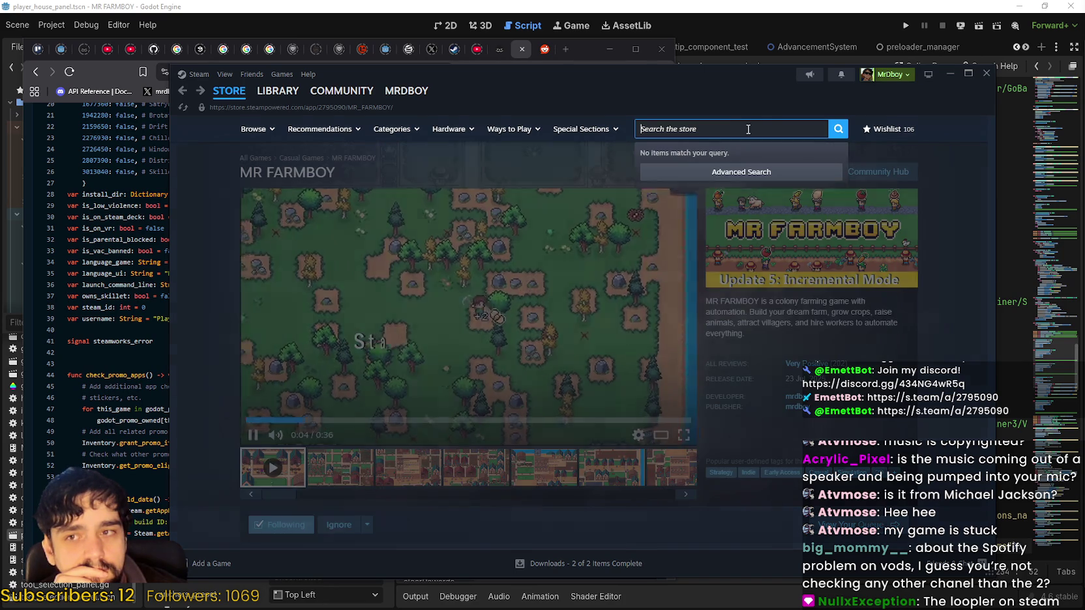
Search for 'The loopler', open its store page and browse developer Mheep's other games
type("The loop")
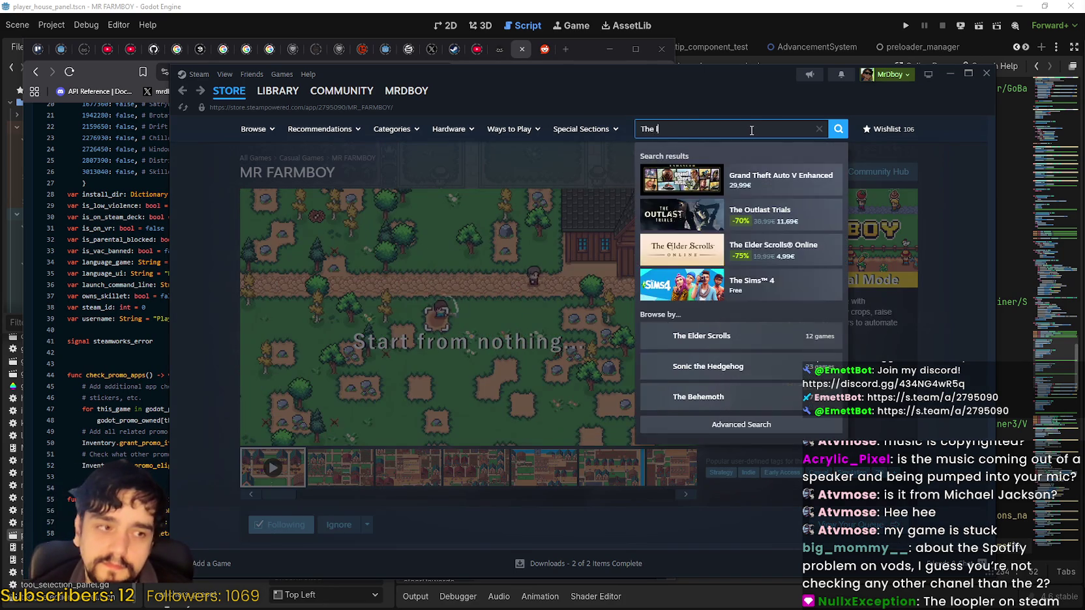
type("ler")
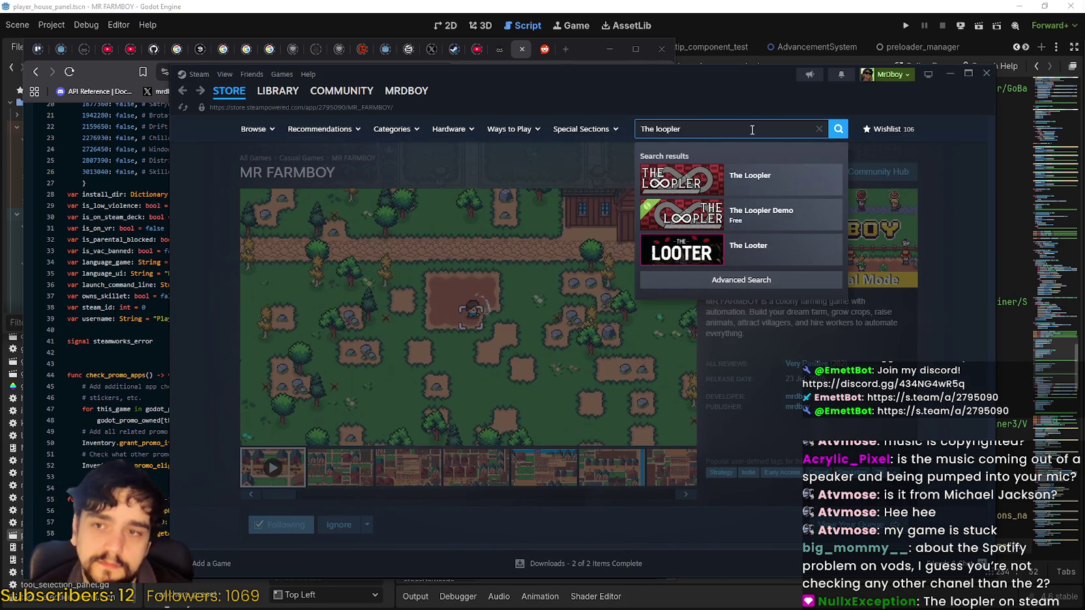
left_click(837, 231)
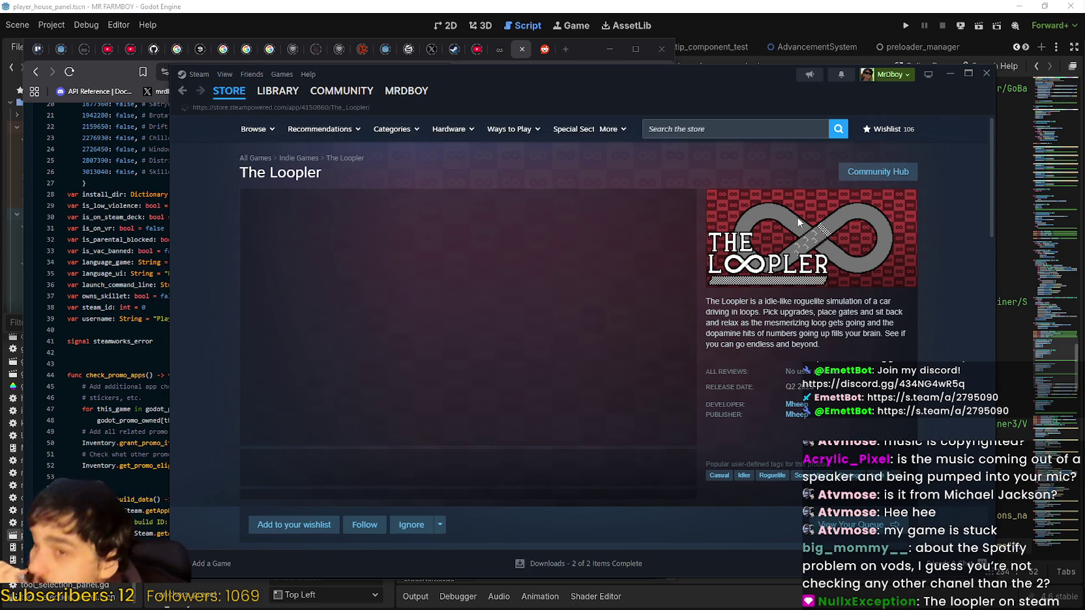
left_click(481, 477)
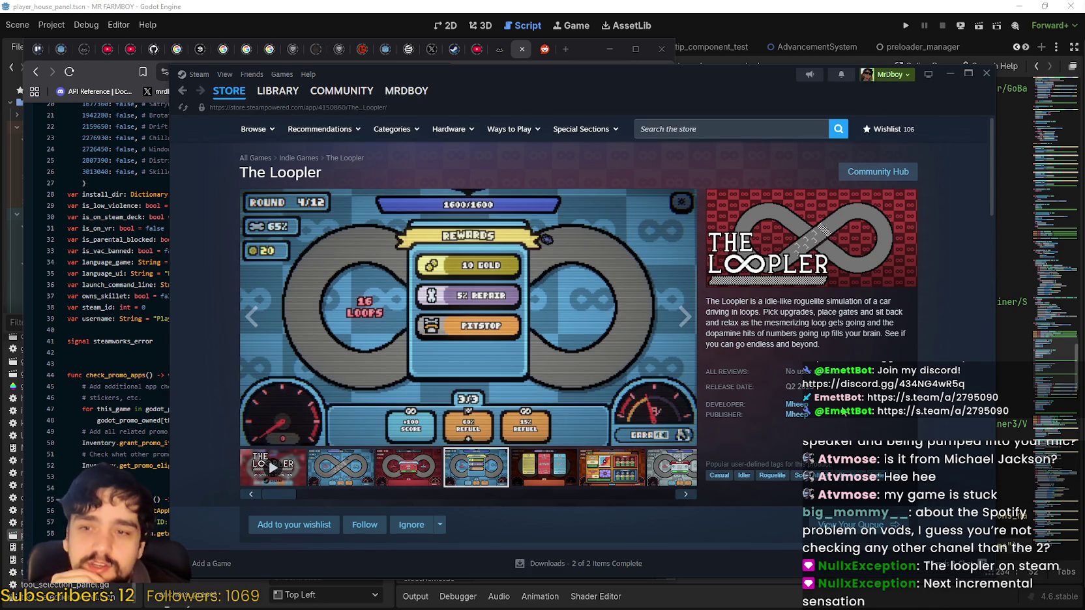
scroll(790, 352, "down", 1)
left_click(794, 348)
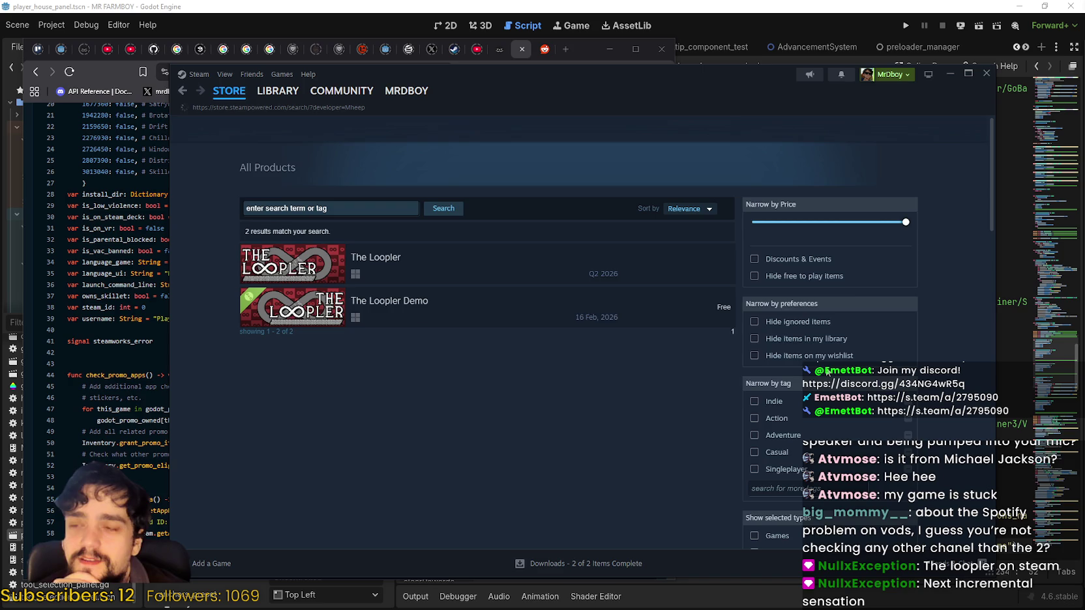
left_click(183, 91)
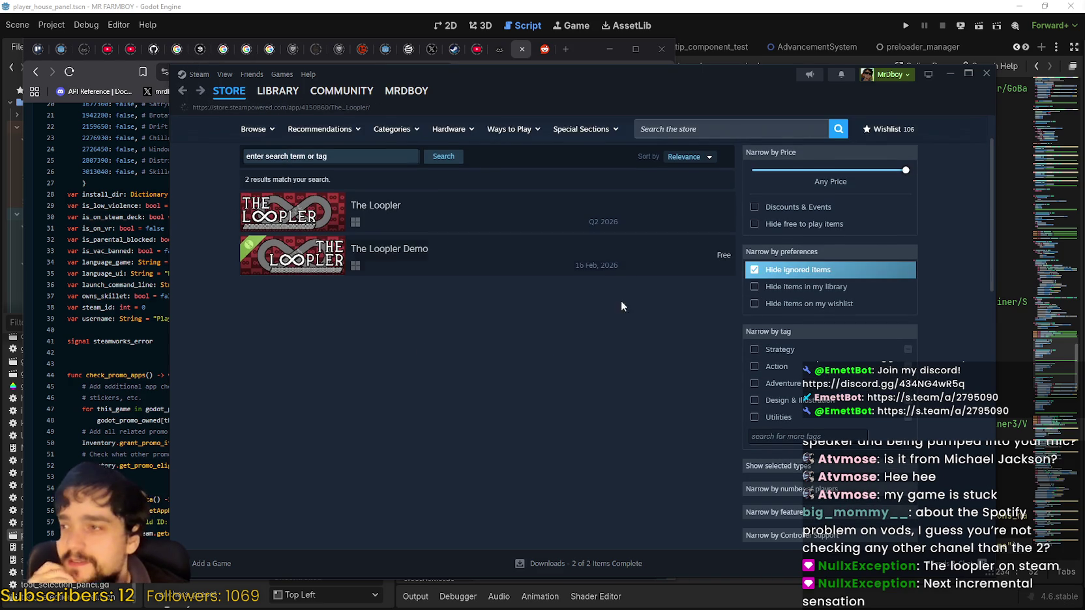
Expand The Loopler's full game description, then mute its trailer and skip ahead
scroll(616, 324, "up", 1)
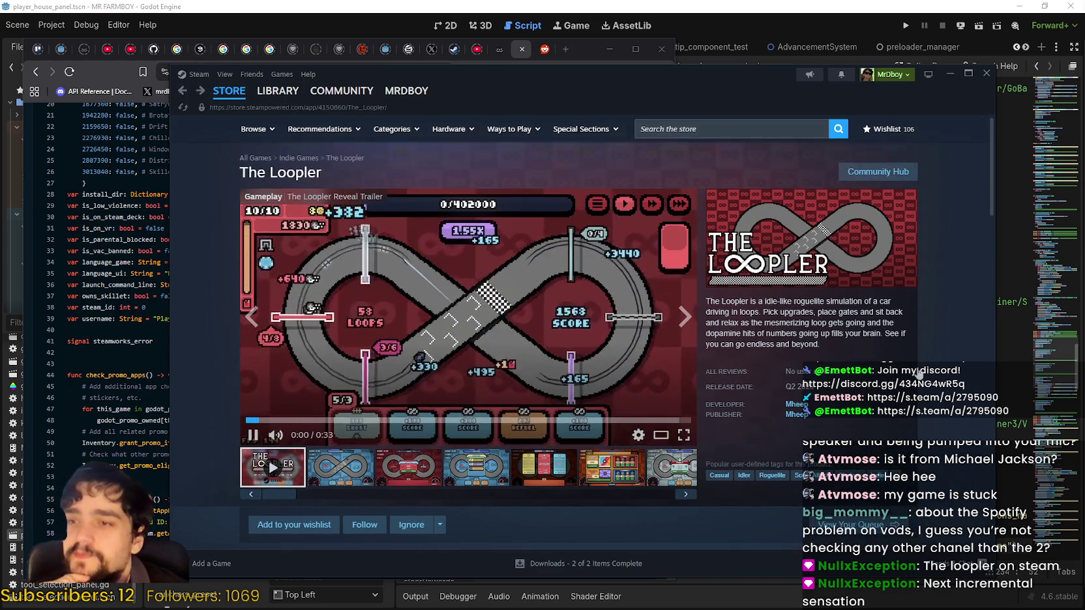
scroll(343, 470, "down", 10)
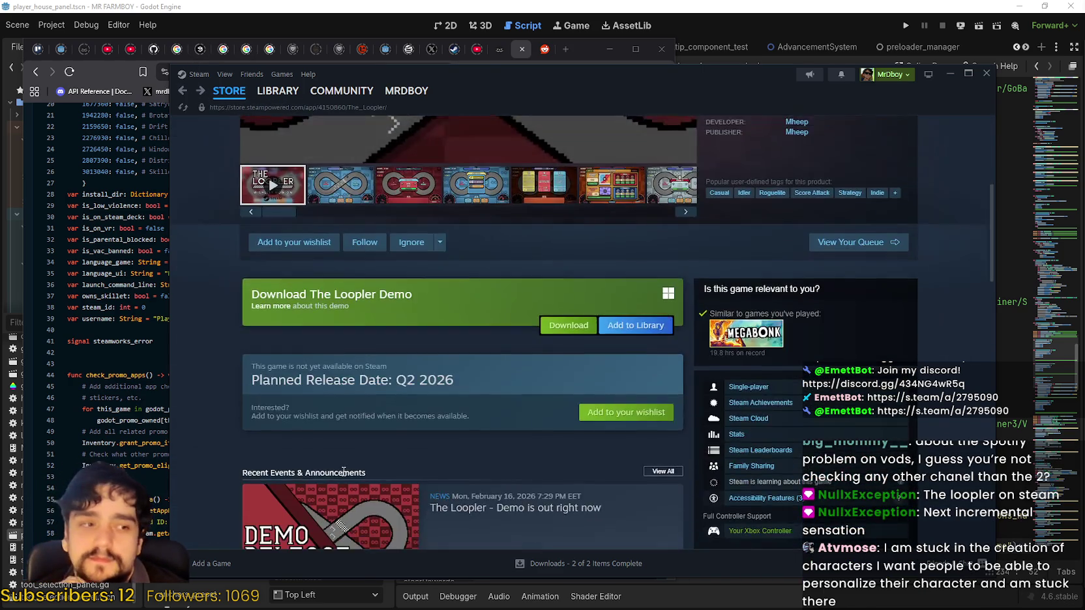
scroll(344, 470, "down", 5)
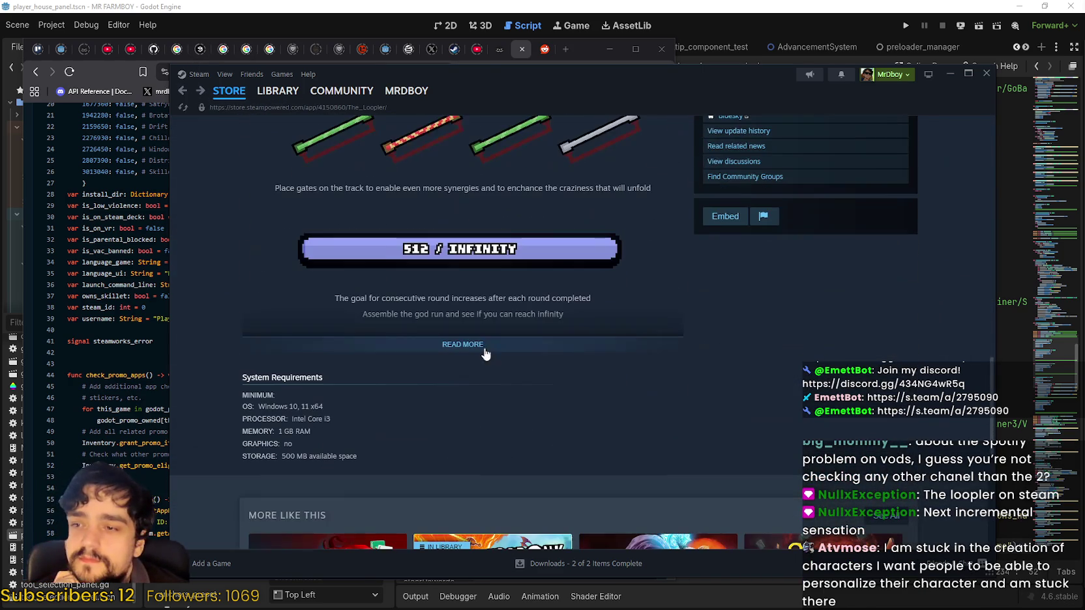
left_click(462, 344)
scroll(708, 470, "down", 3)
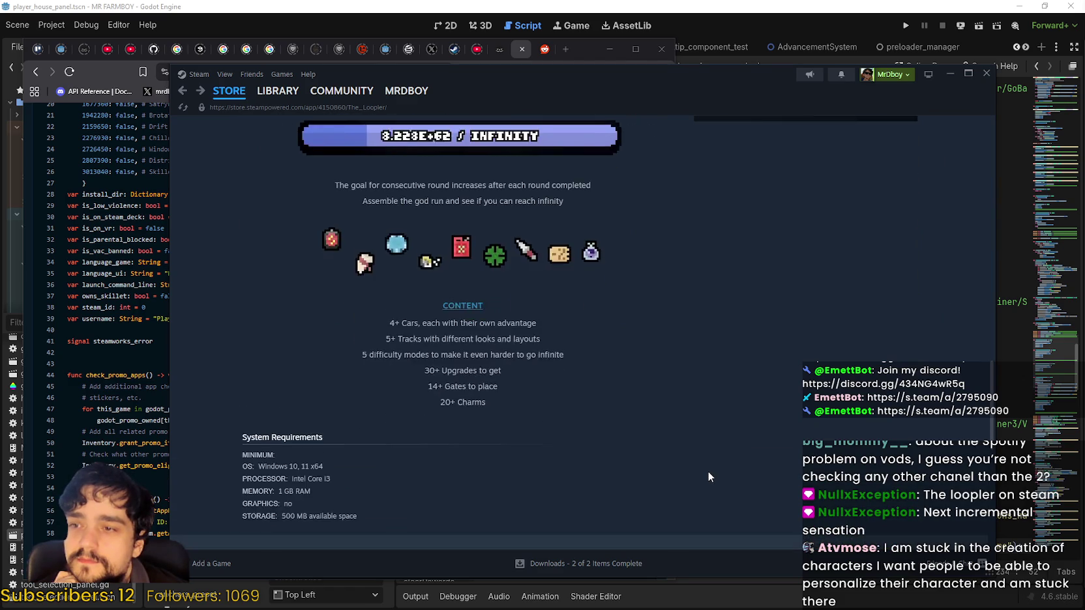
scroll(708, 470, "up", 13)
scroll(682, 484, "up", 7)
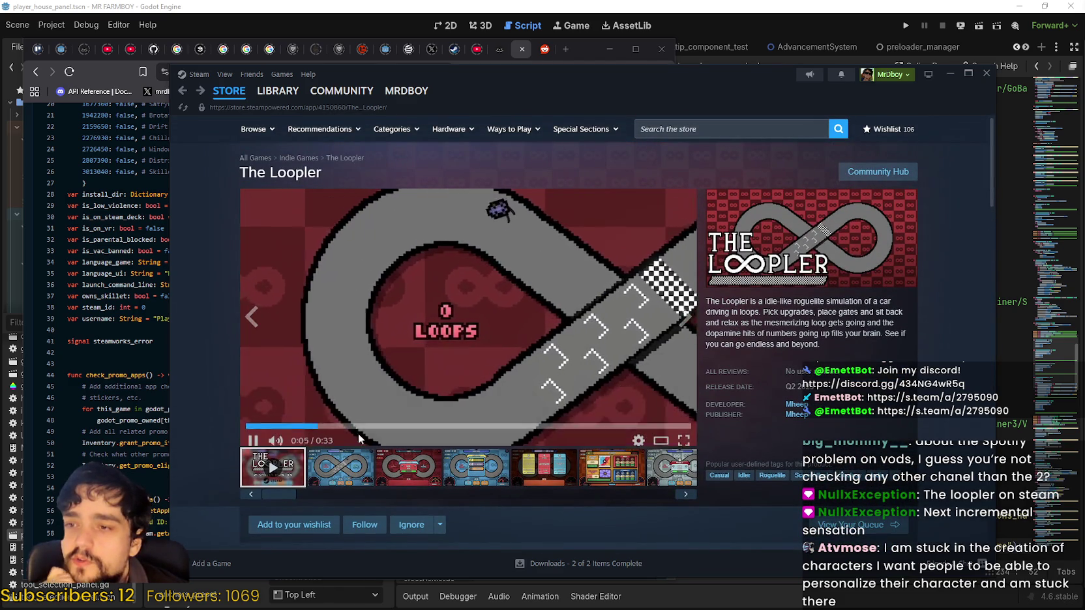
left_click(276, 435)
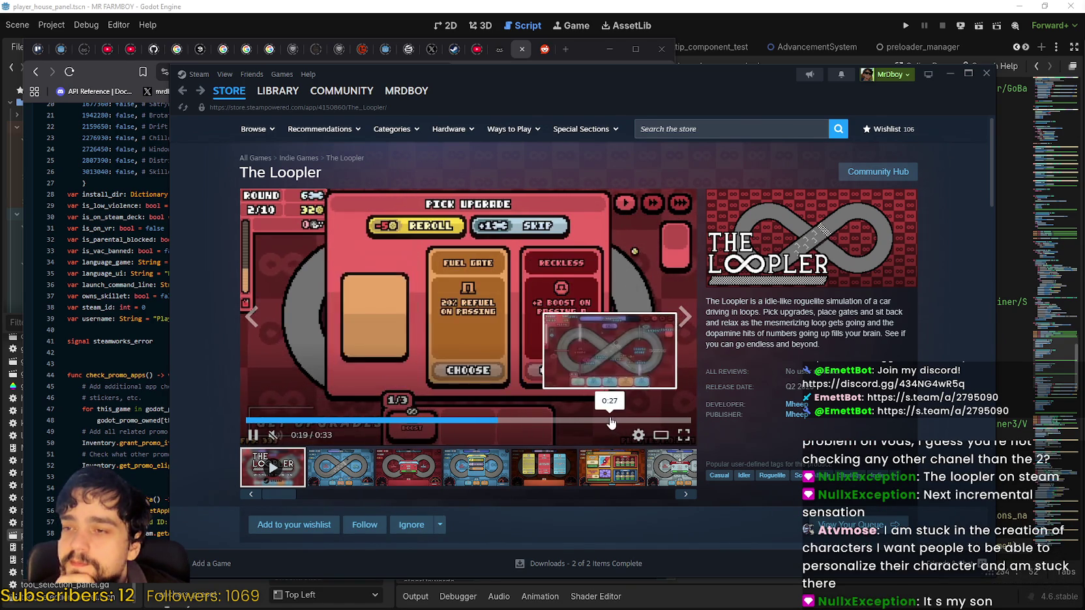
left_click(616, 420)
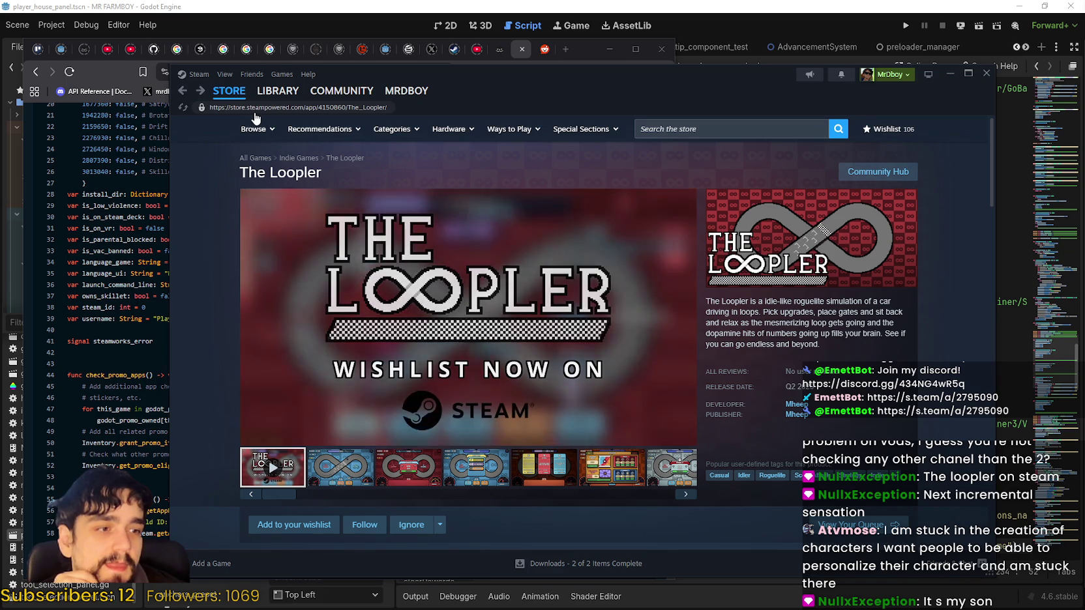
Return to the Steam store's Featured front page and switch back to Godot
mouse_move(225, 103)
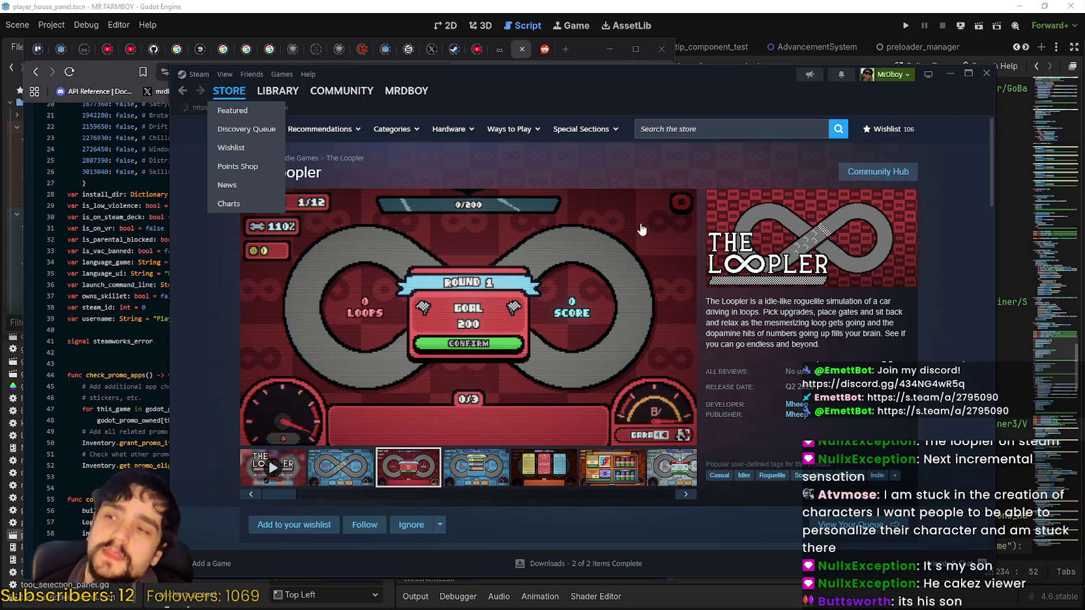
left_click(232, 105)
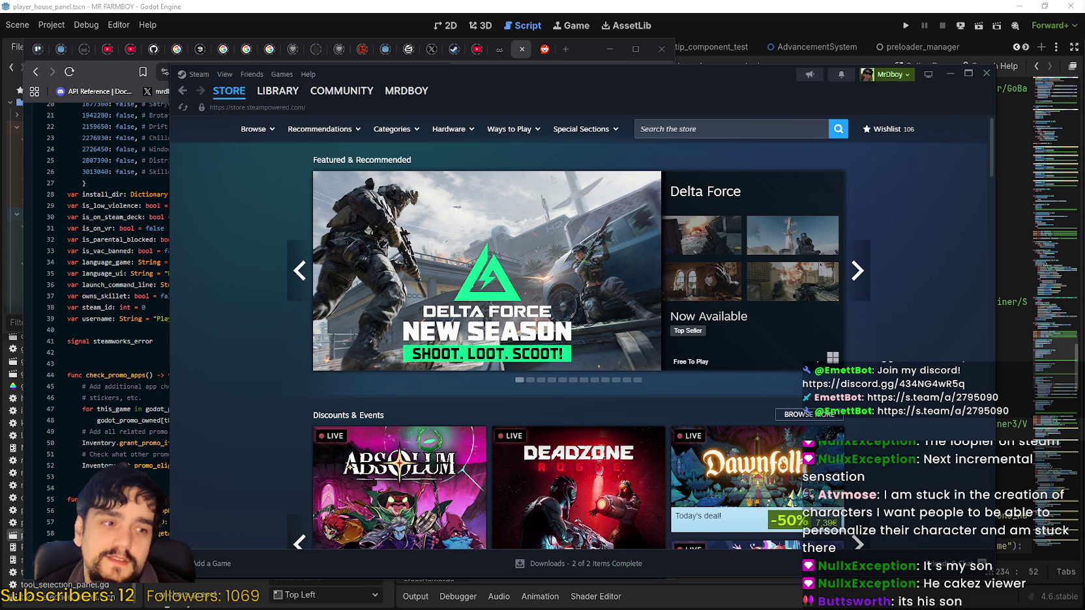
key("alt+Tab")
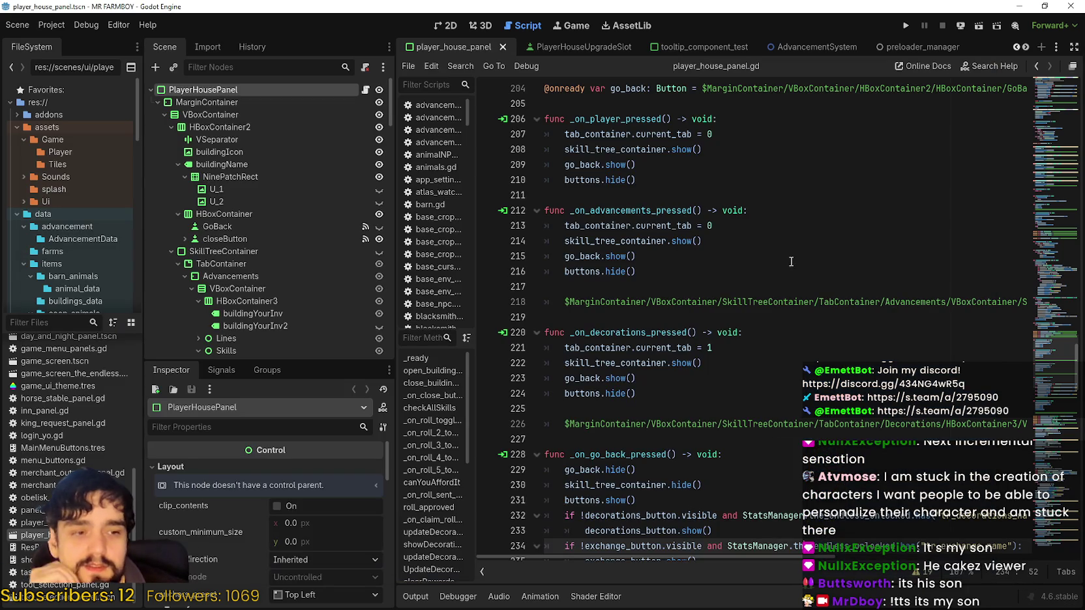
Show the Output log below player_house_panel.gd with the caret on empty line 219
left_click(635, 271)
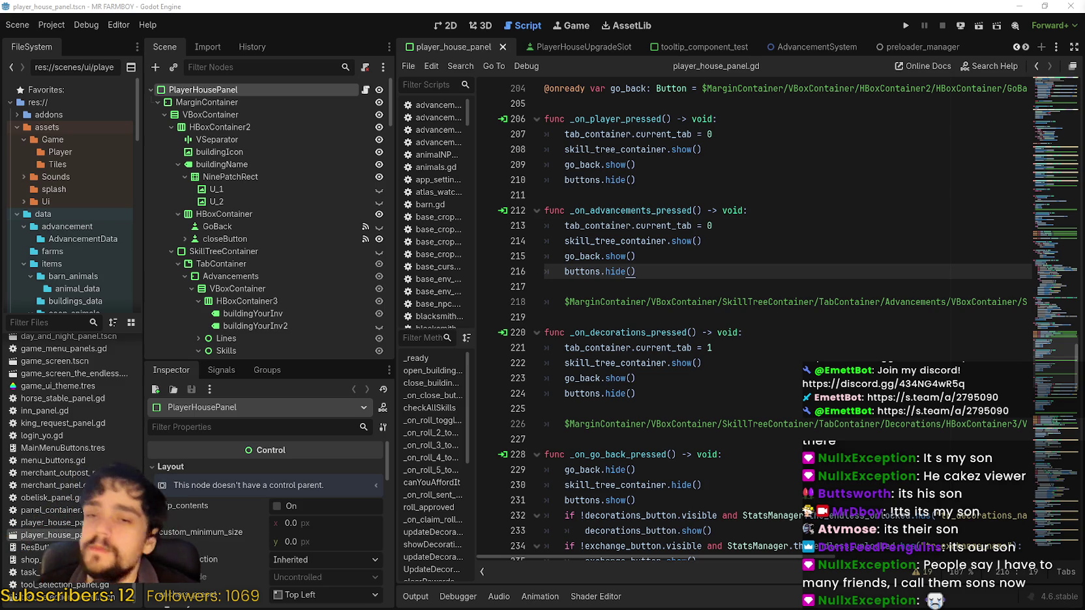
left_click(424, 598)
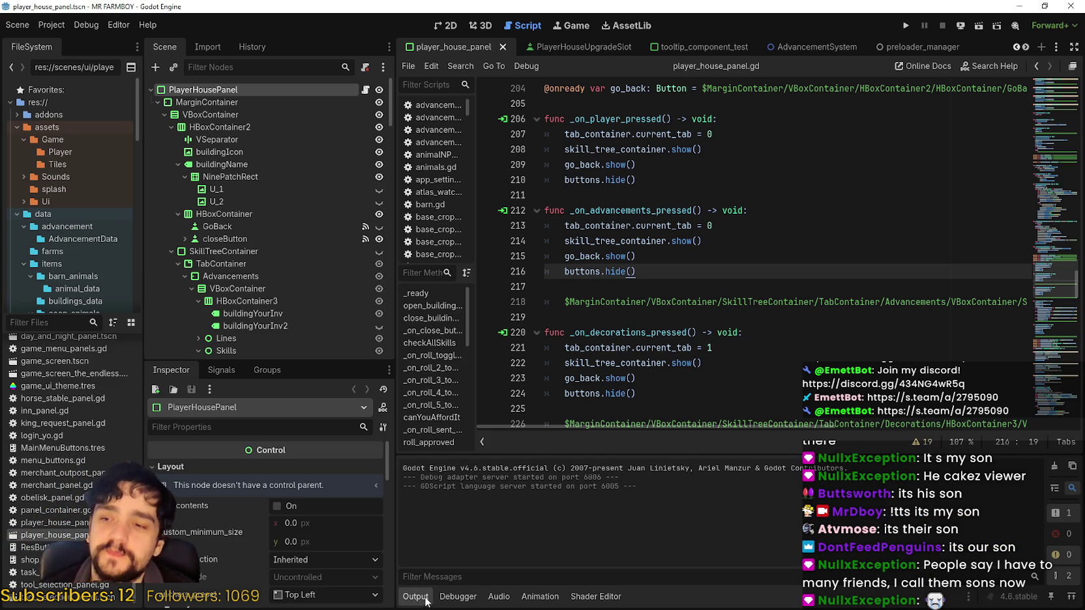
left_click(728, 333)
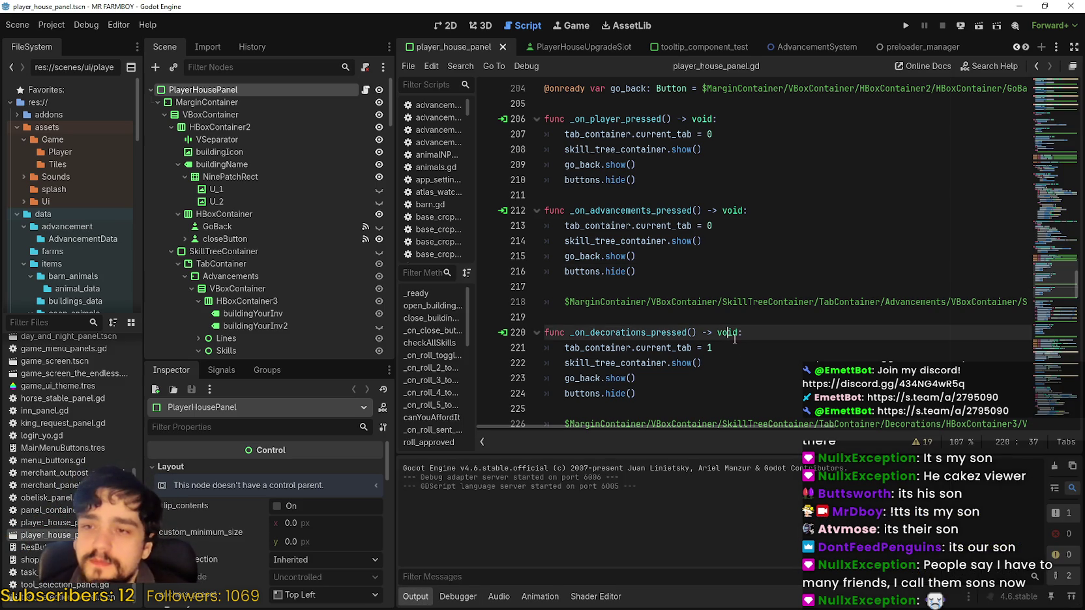
left_click(778, 303)
left_click(766, 315)
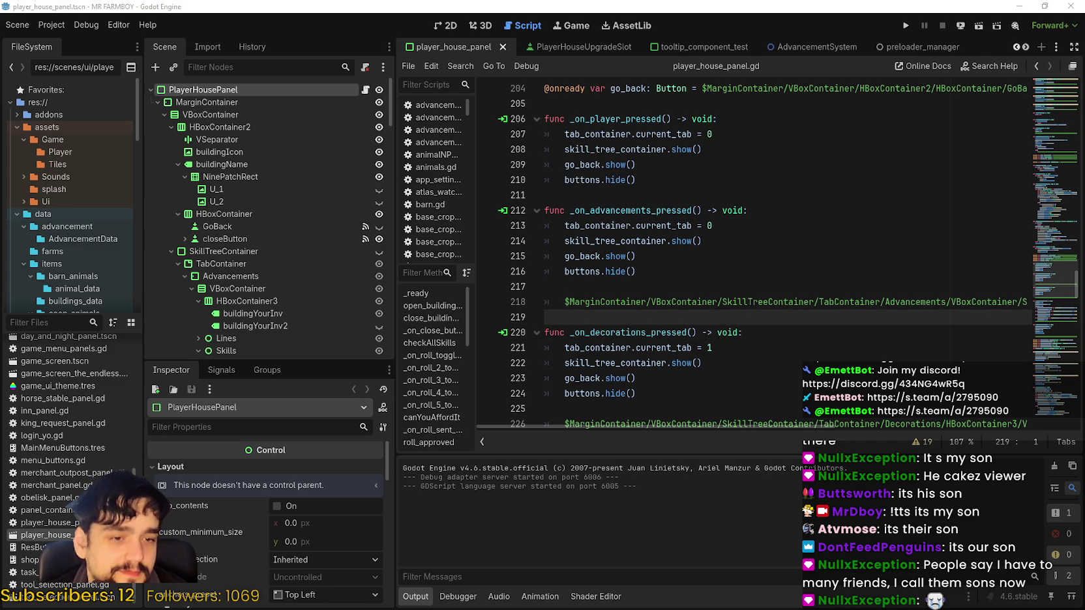
key("alt+Tab")
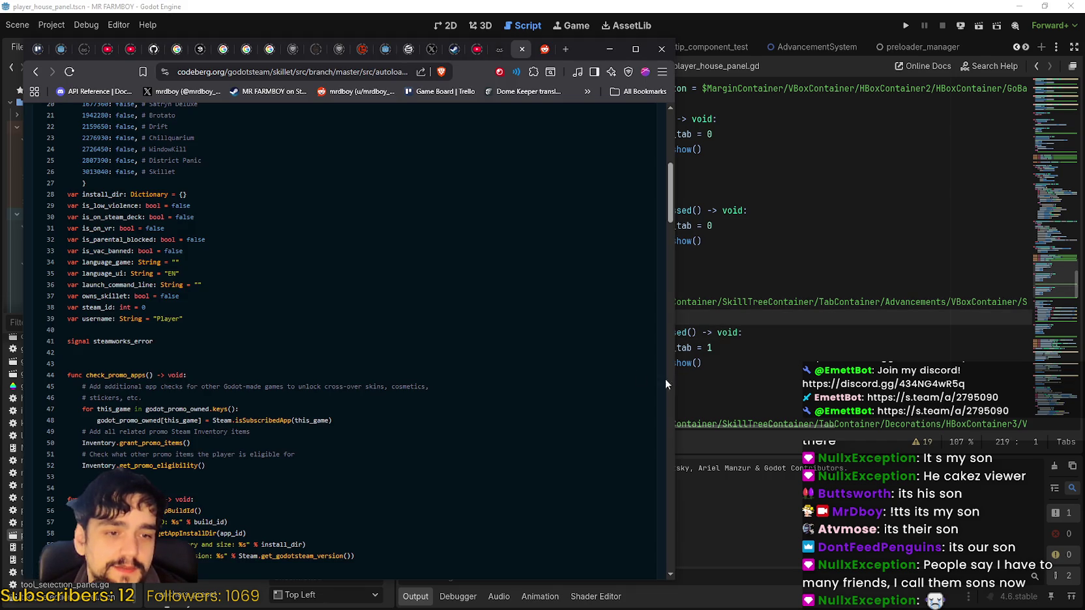
Move the Codeberg browser over the editor and locate the collect_dlc_data function in steamworks.gd
scroll(502, 414, "down", 3)
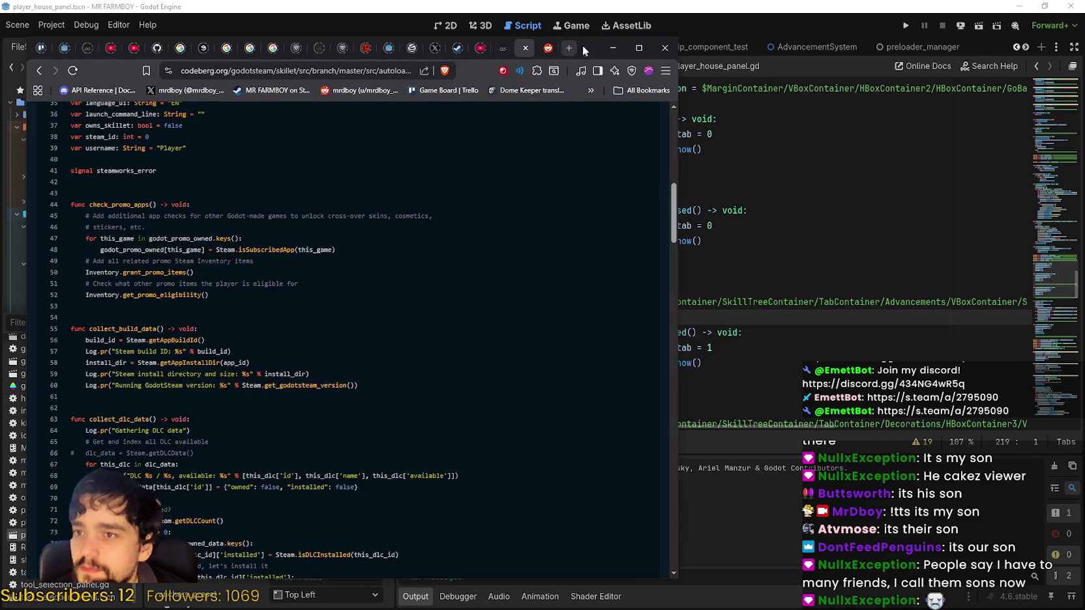
left_click_drag(582, 45, 811, 38)
scroll(520, 319, "down", 2)
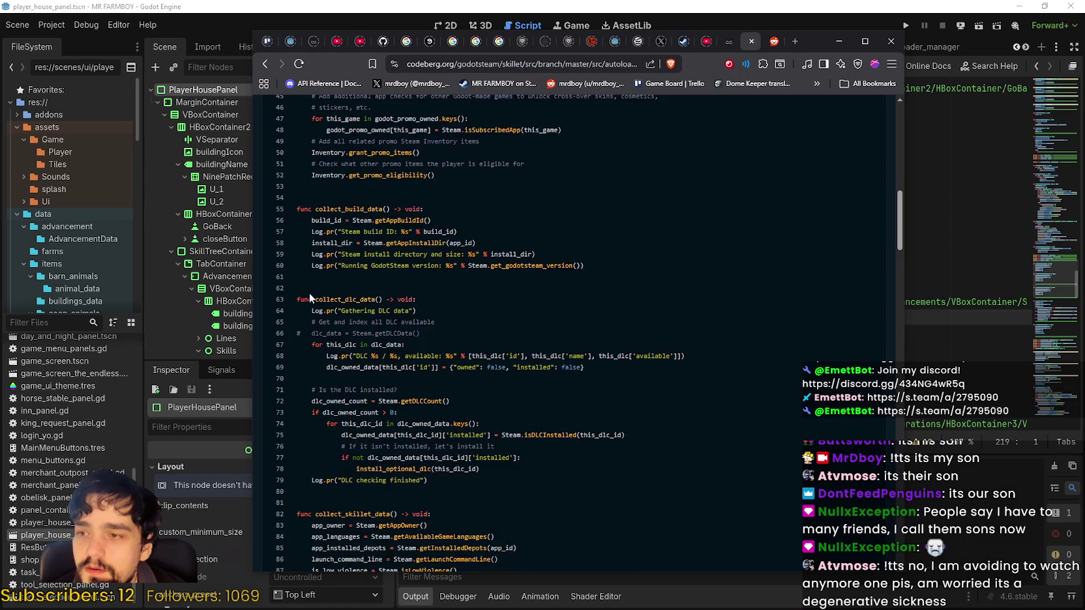
scroll(311, 288, "up", 1)
scroll(331, 279, "up", 2)
scroll(344, 252, "down", 4)
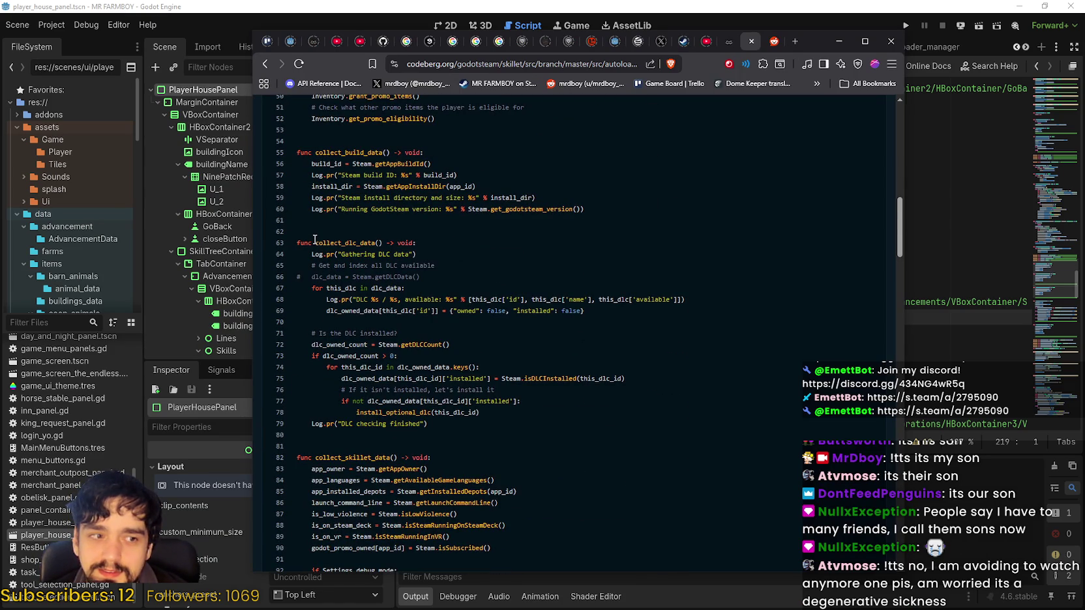
left_click_drag(314, 240, 398, 286)
left_click_drag(469, 273, 311, 238)
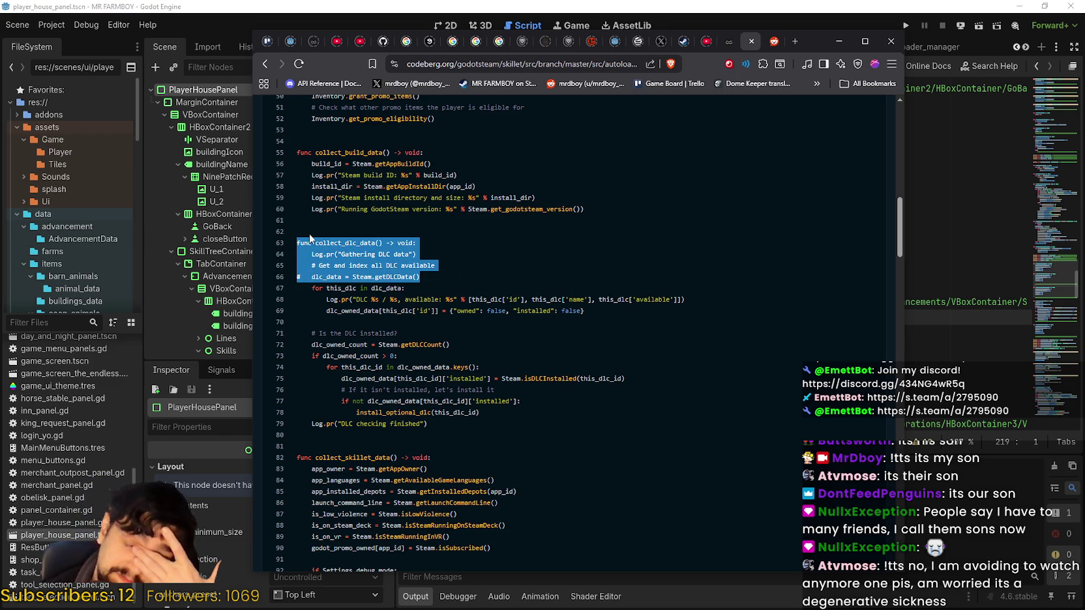
left_click(407, 254)
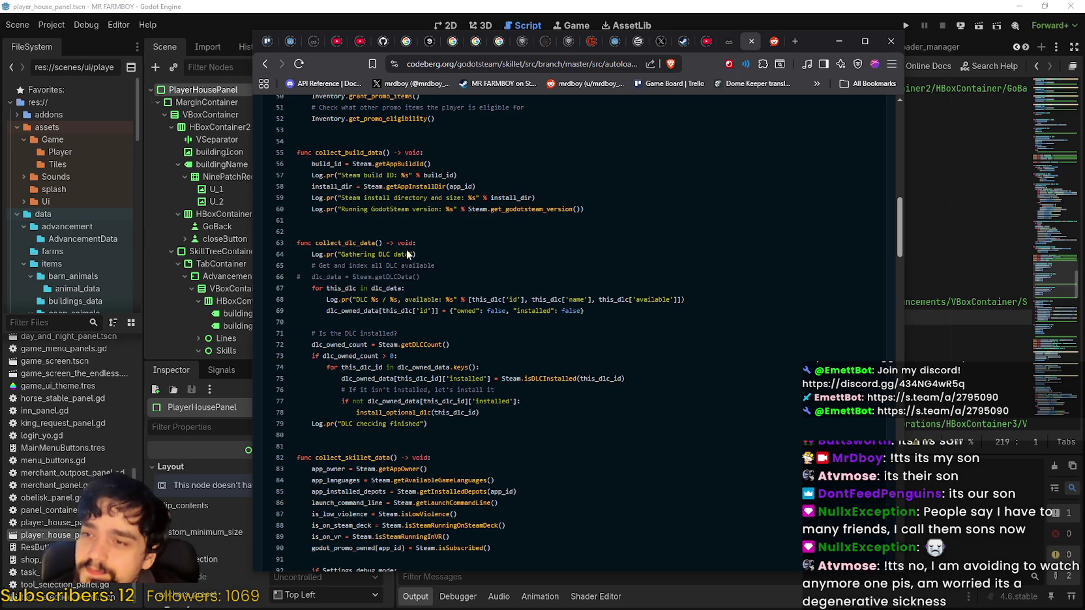
scroll(400, 257, "up", 1)
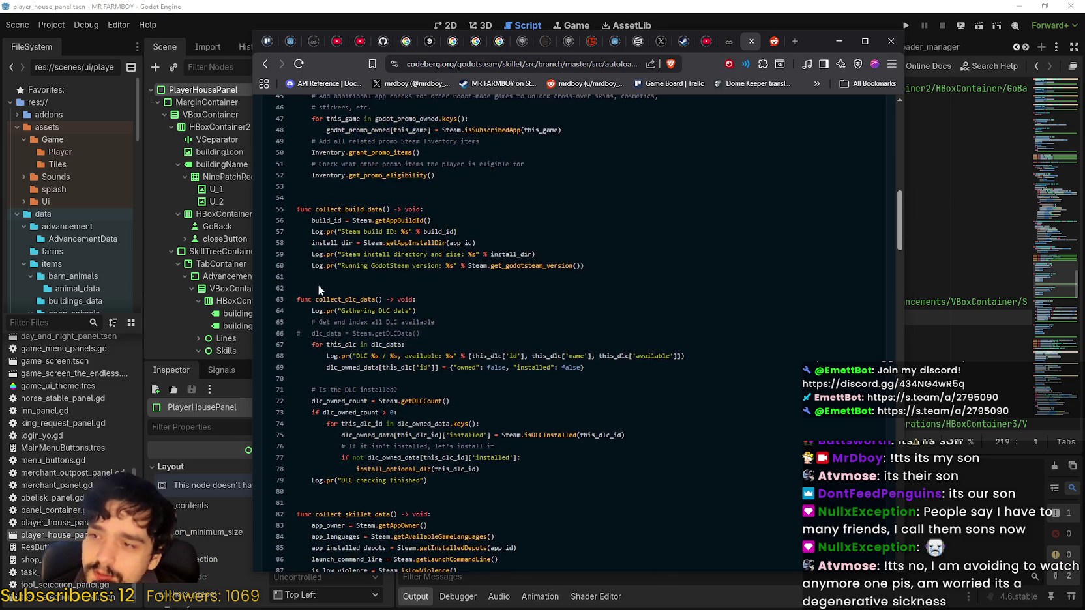
left_click_drag(318, 299, 436, 336)
left_click(472, 340)
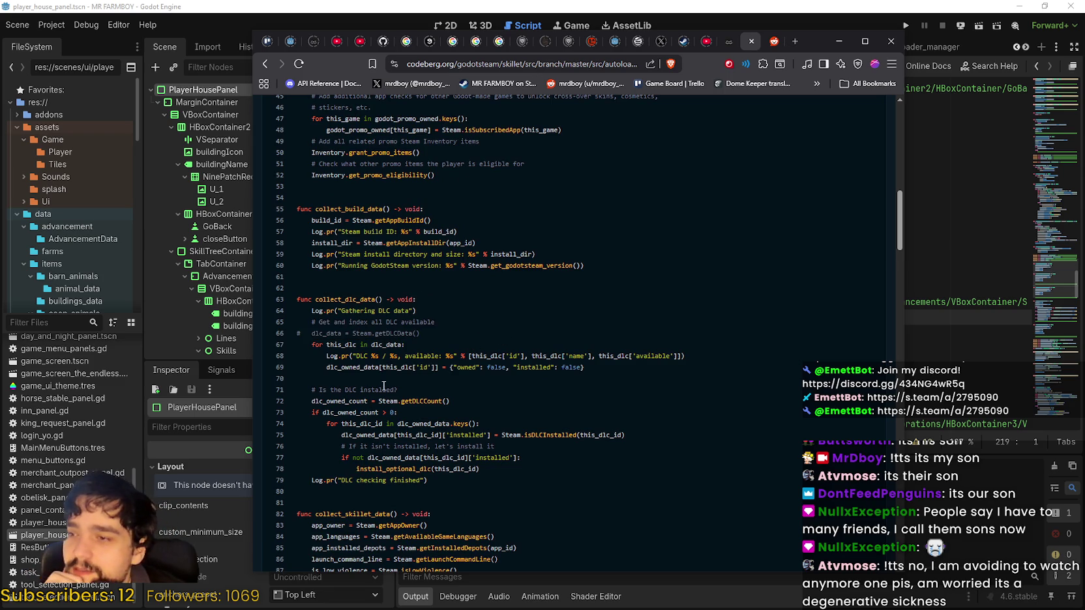
scroll(369, 292, "down", 1)
Highlight the dlc_owned_data assignment and the Steam.getDLCCount() call on line 72
double_click(382, 289)
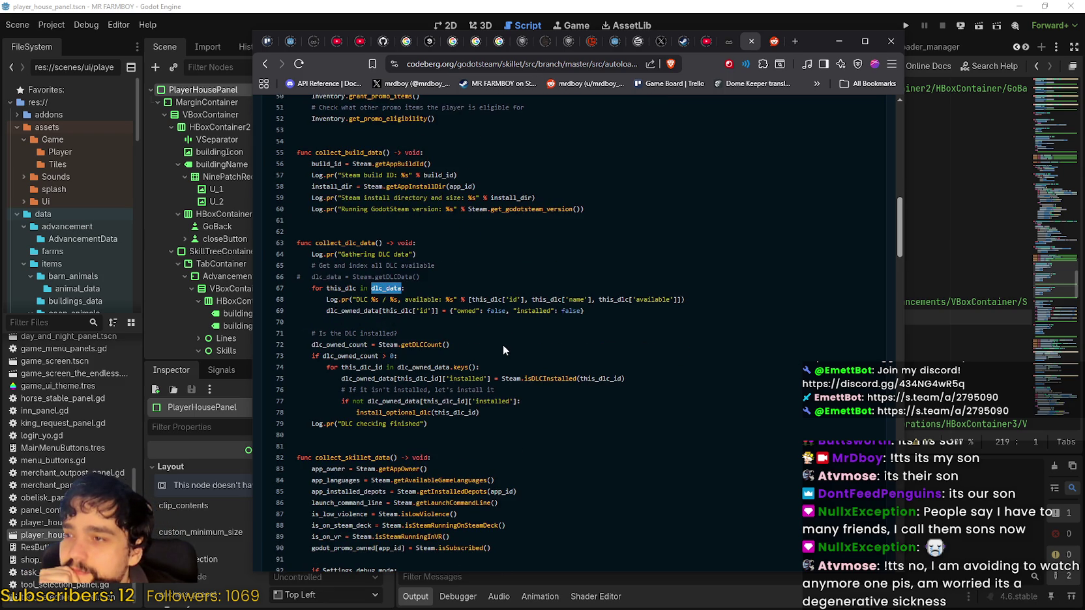
left_click_drag(326, 311, 625, 310)
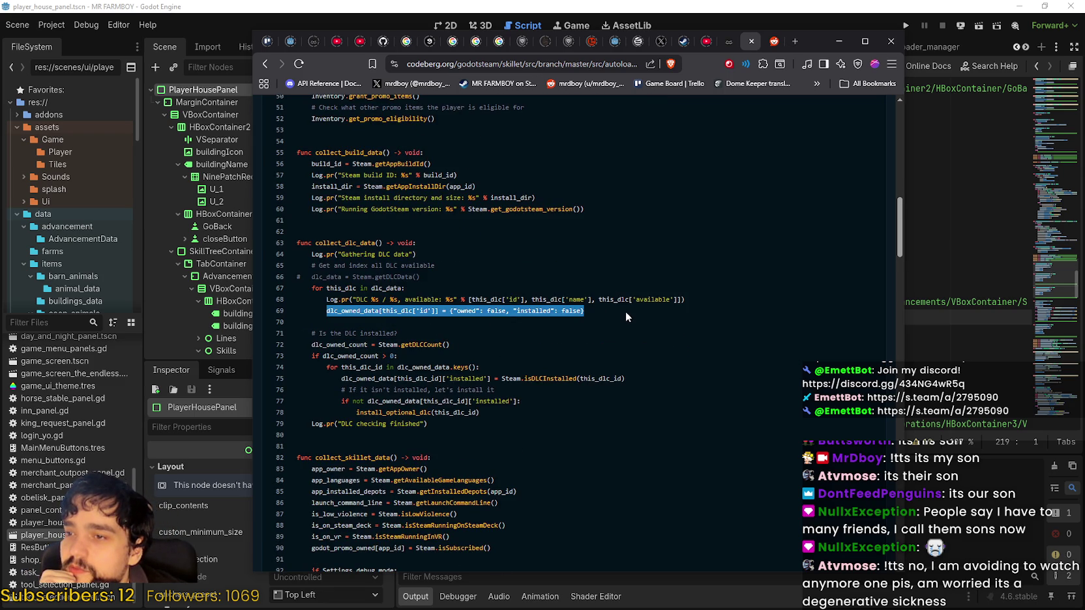
left_click_drag(311, 344, 494, 344)
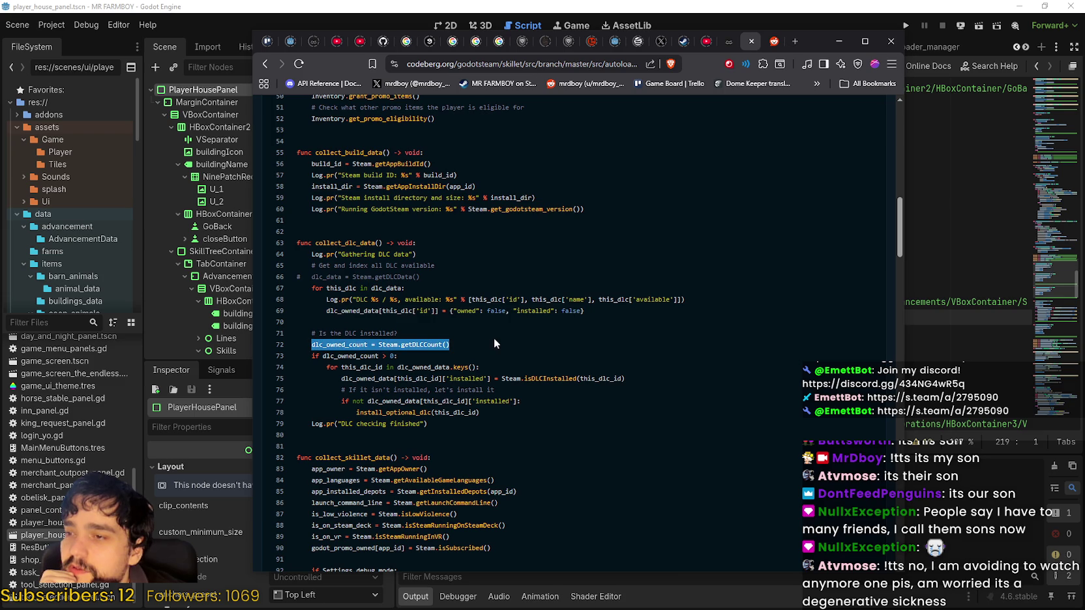
left_click_drag(377, 344, 449, 344)
key("alt+Tab")
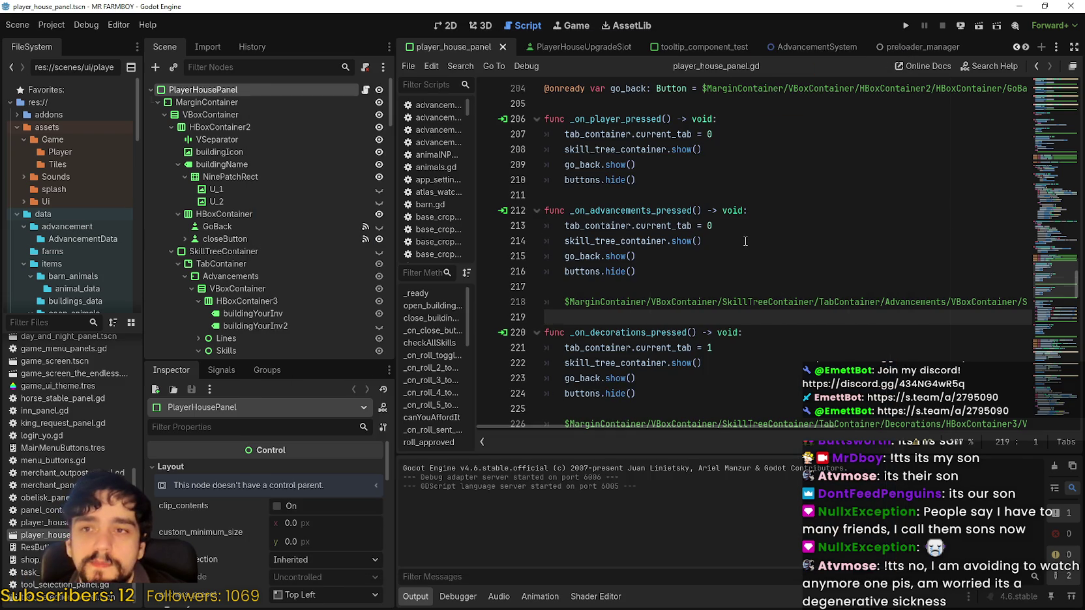
Filter FileSystem by 'main', open main_menu.tscn, and put the caret on login_yo.gd line 638
left_click(702, 241)
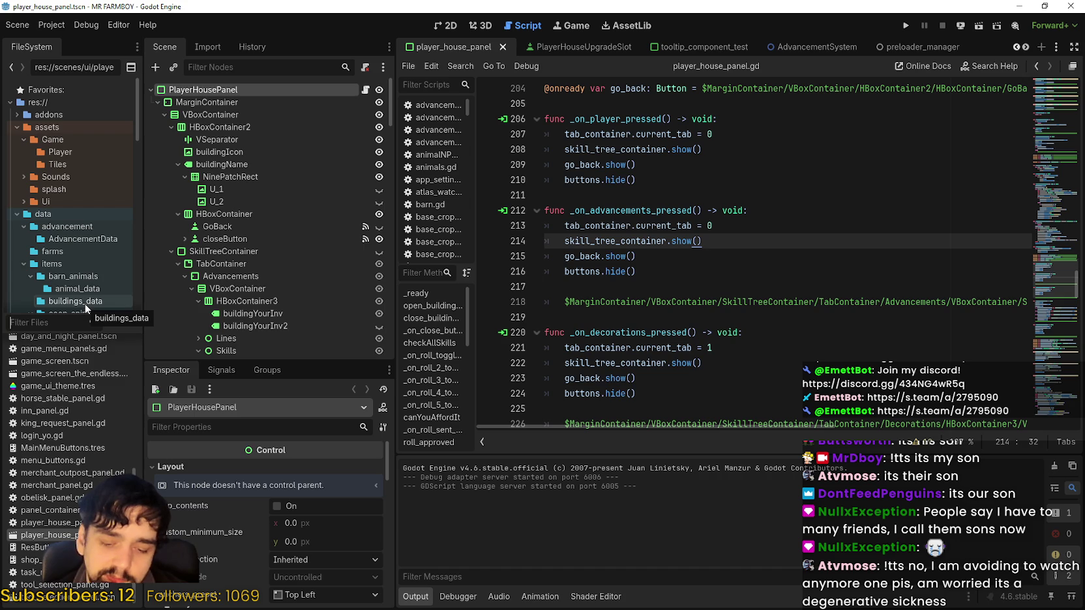
type("main")
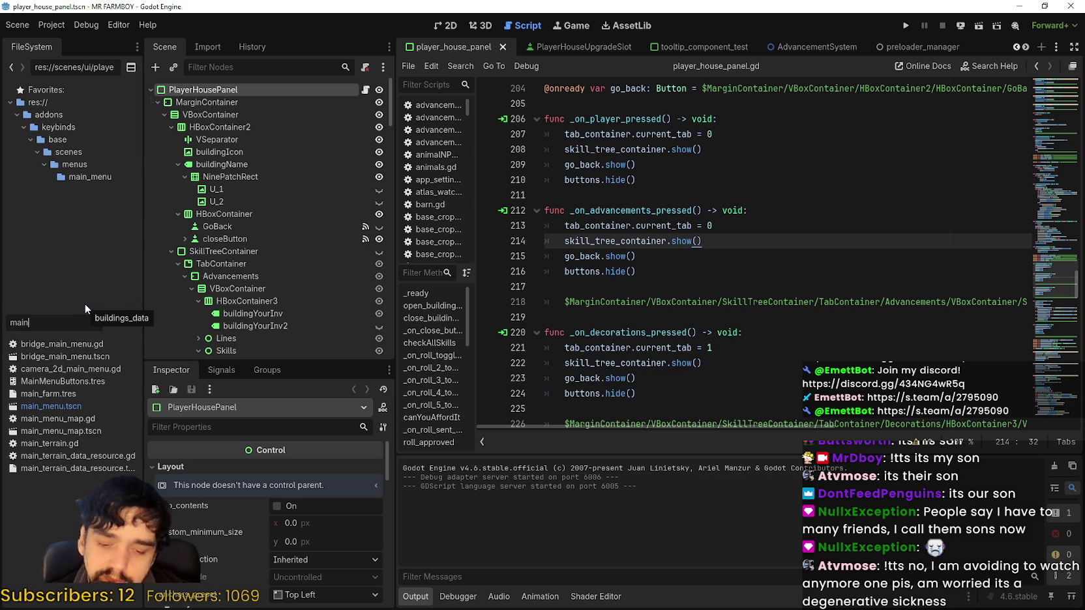
double_click(49, 405)
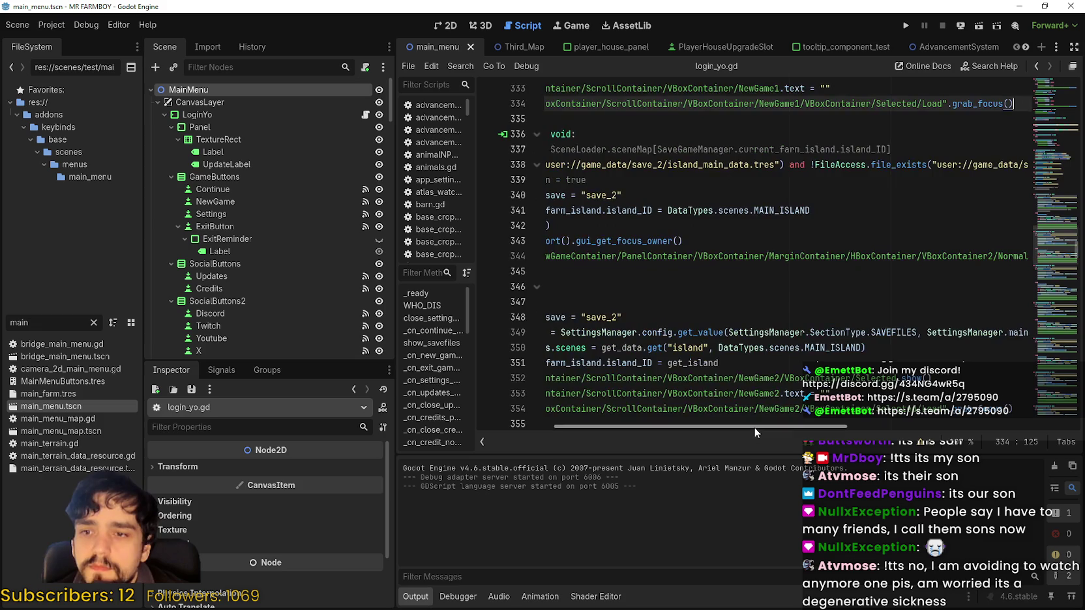
left_click_drag(754, 427, 680, 427)
left_click(1054, 348)
scroll(1054, 346, "down", 4)
scroll(1054, 343, "up", 5)
left_click_drag(1054, 347, 1052, 394)
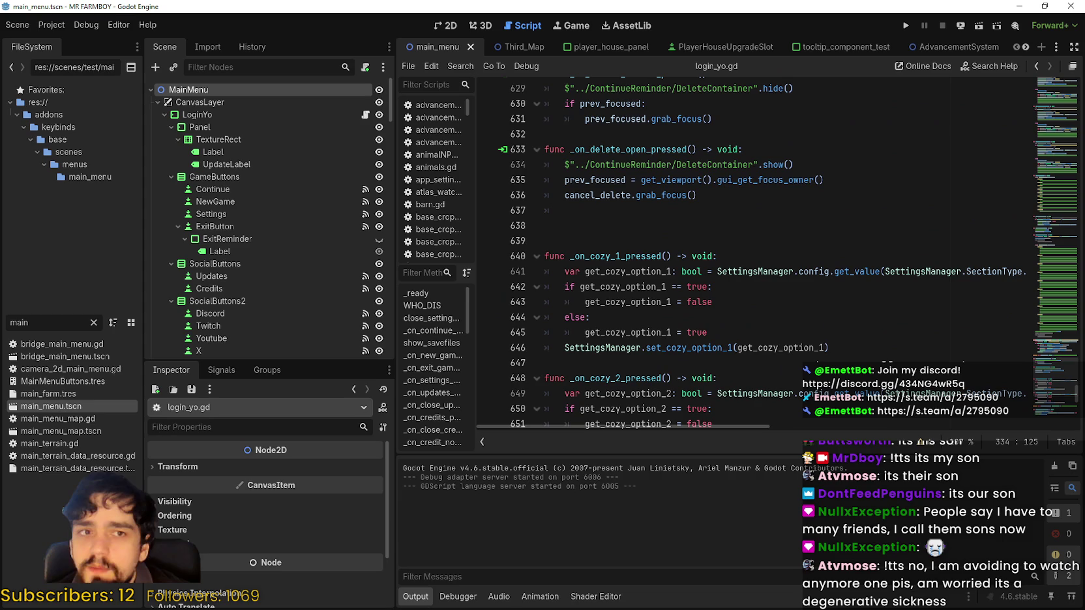
left_click(581, 232)
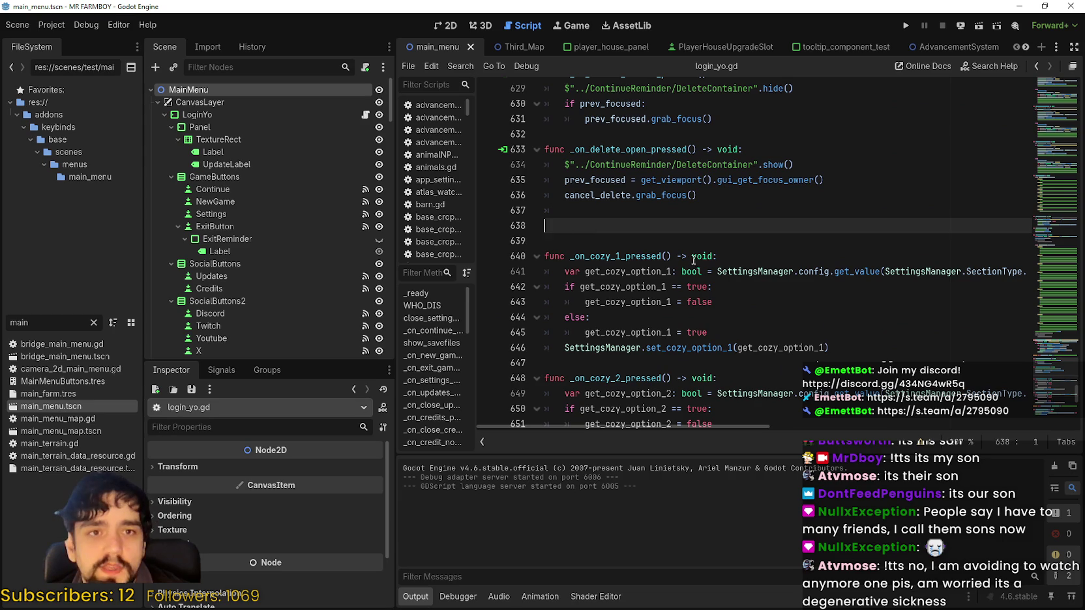
scroll(691, 257, "down", 3)
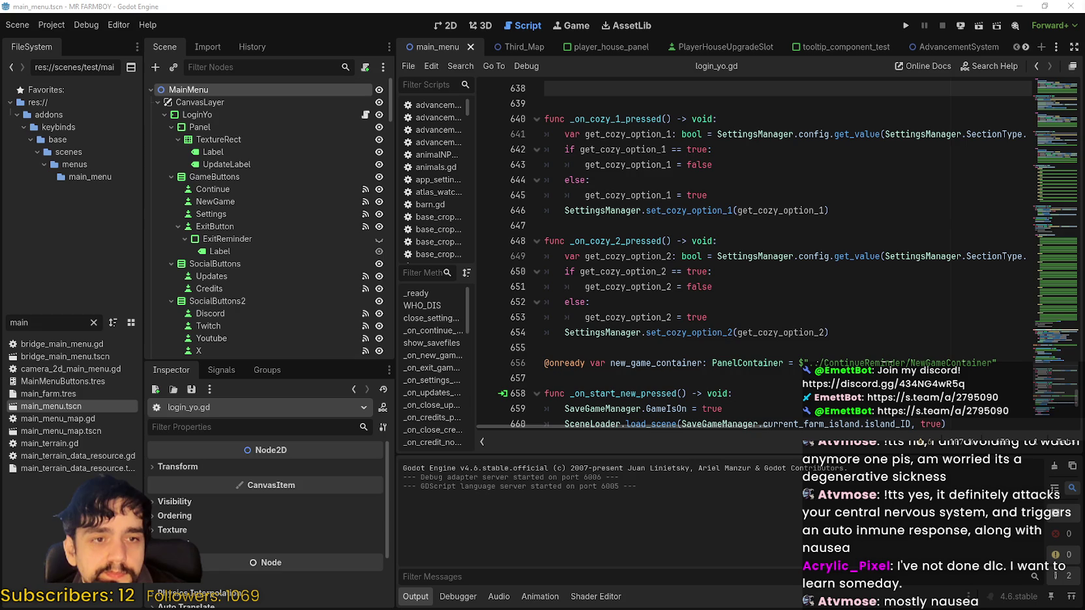
key("alt+Tab")
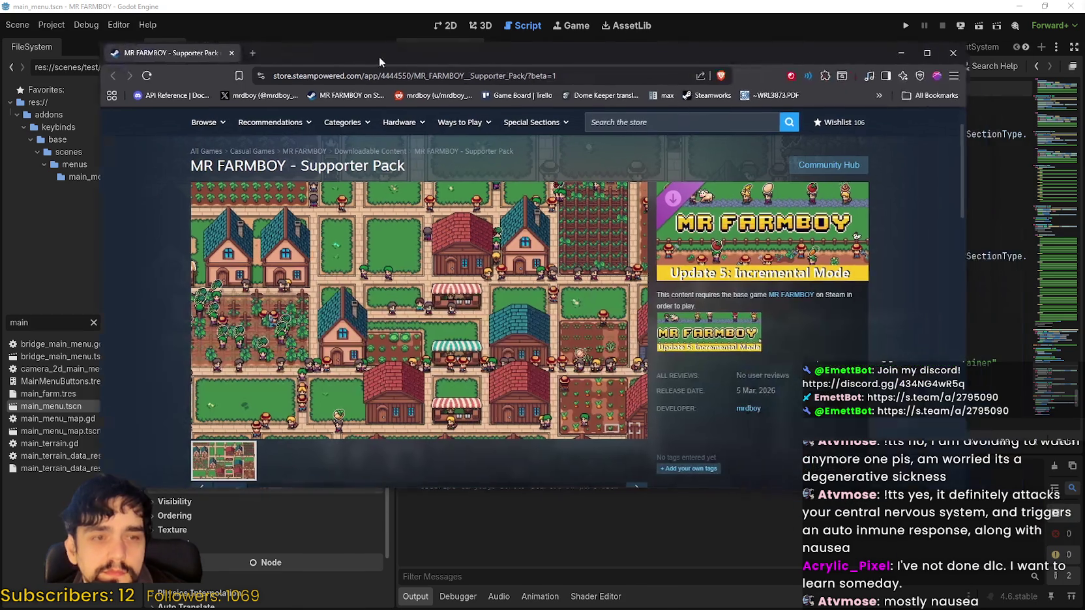
Read the Supporter Pack title, base-game requirement note and About This Content description
scroll(241, 283, "down", 3)
scroll(241, 283, "up", 2)
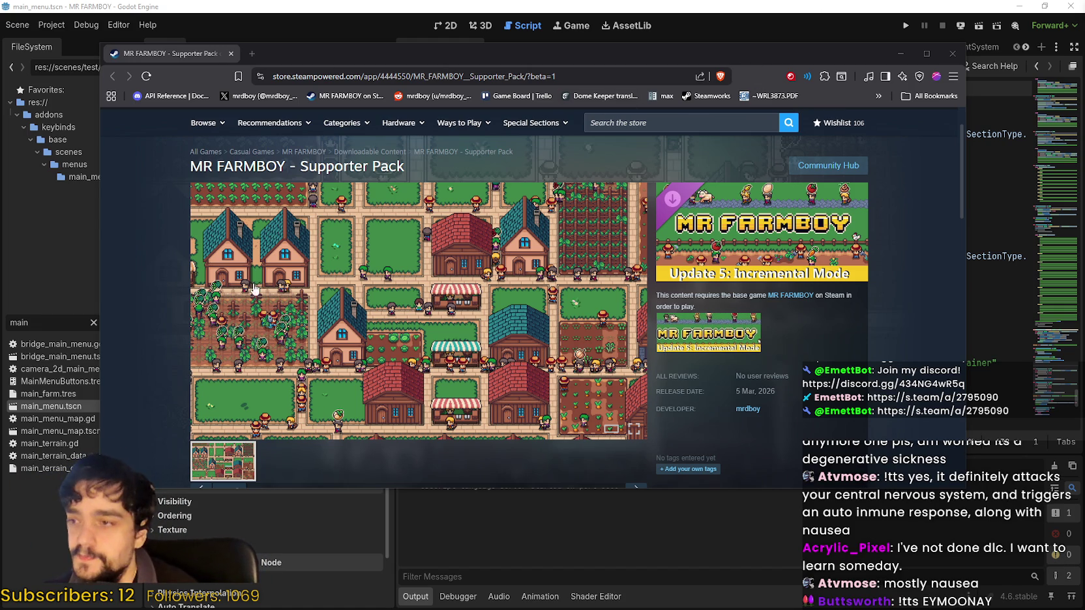
left_click_drag(299, 167, 404, 167)
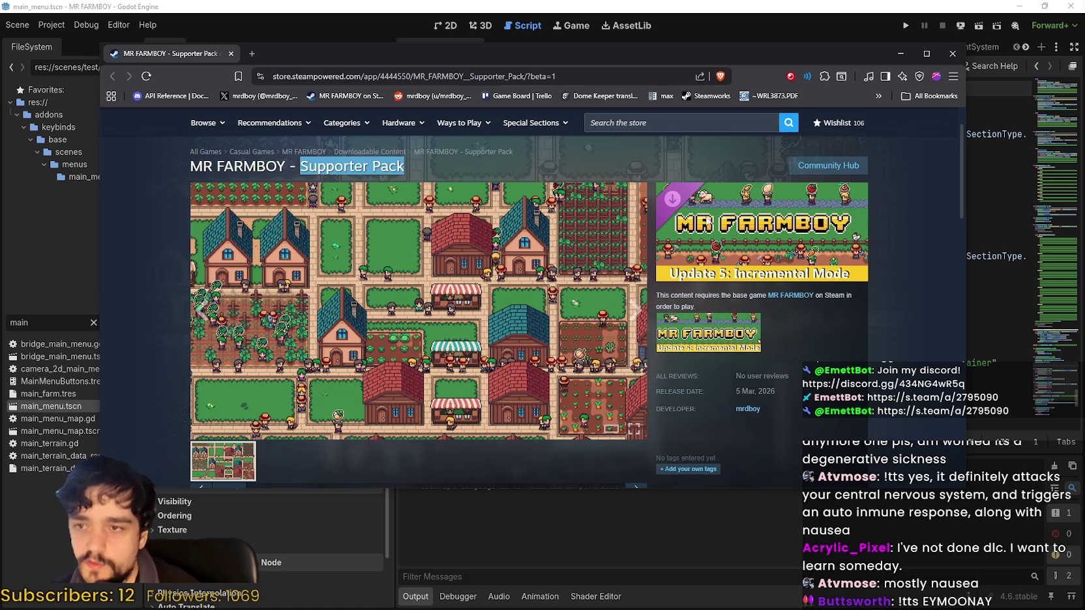
mouse_move(657, 296)
left_mouse_down()
mouse_move(730, 313)
mouse_move(734, 298)
mouse_move(752, 312)
left_mouse_up()
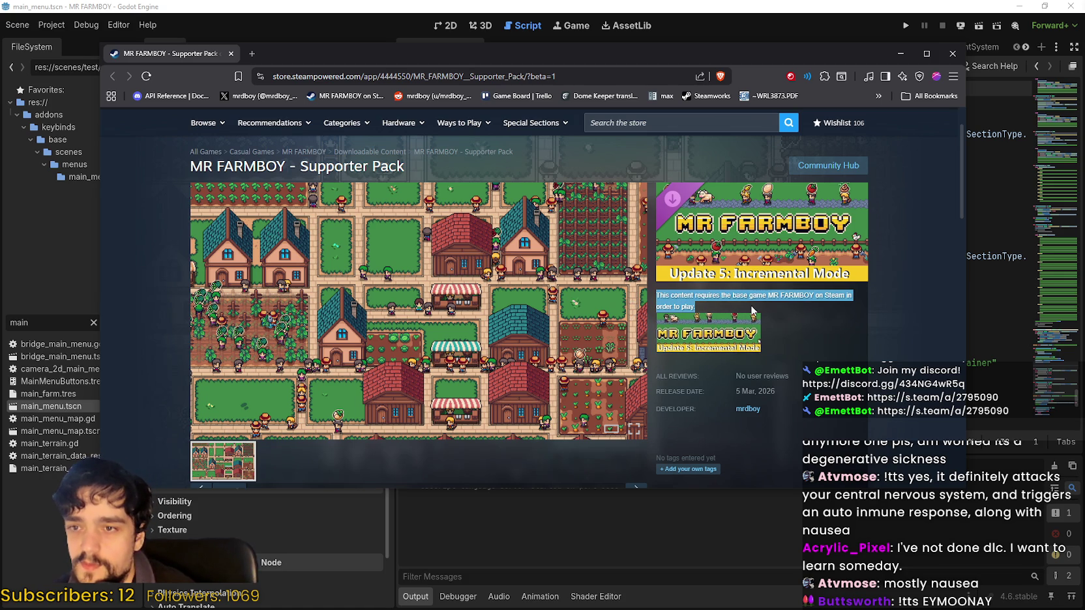
scroll(356, 301, "down", 8)
mouse_move(407, 347)
left_mouse_down()
mouse_move(352, 483)
mouse_move(506, 336)
mouse_move(475, 348)
mouse_move(194, 277)
left_mouse_up()
left_click(194, 276)
Scroll back to the top of the Supporter Pack page and close the browser
left_click_drag(202, 268, 489, 326)
scroll(489, 326, "up", 3)
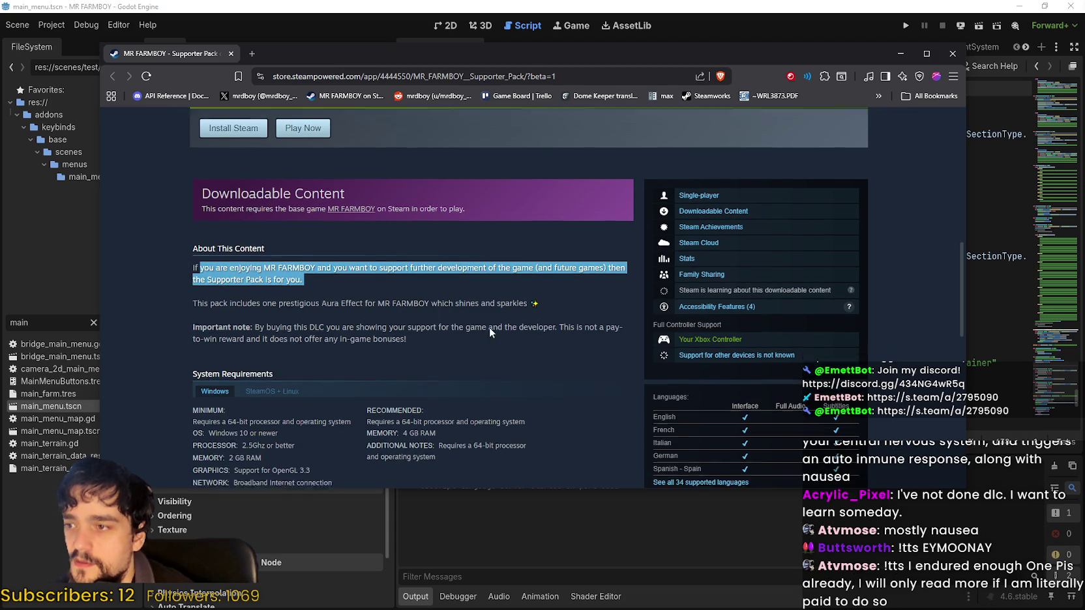
scroll(509, 332, "down", 3)
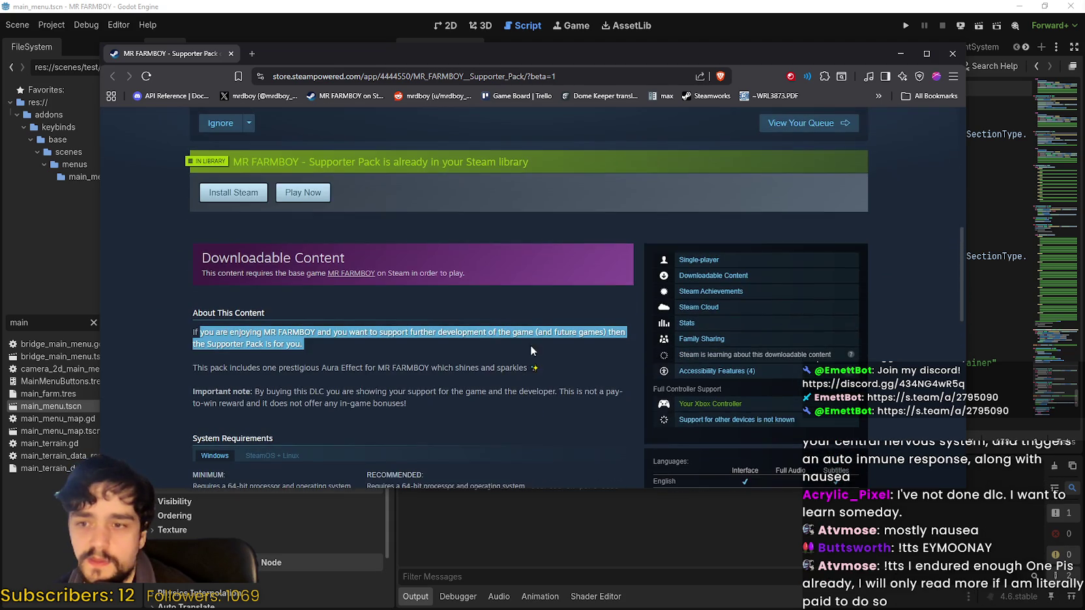
scroll(634, 387, "up", 3)
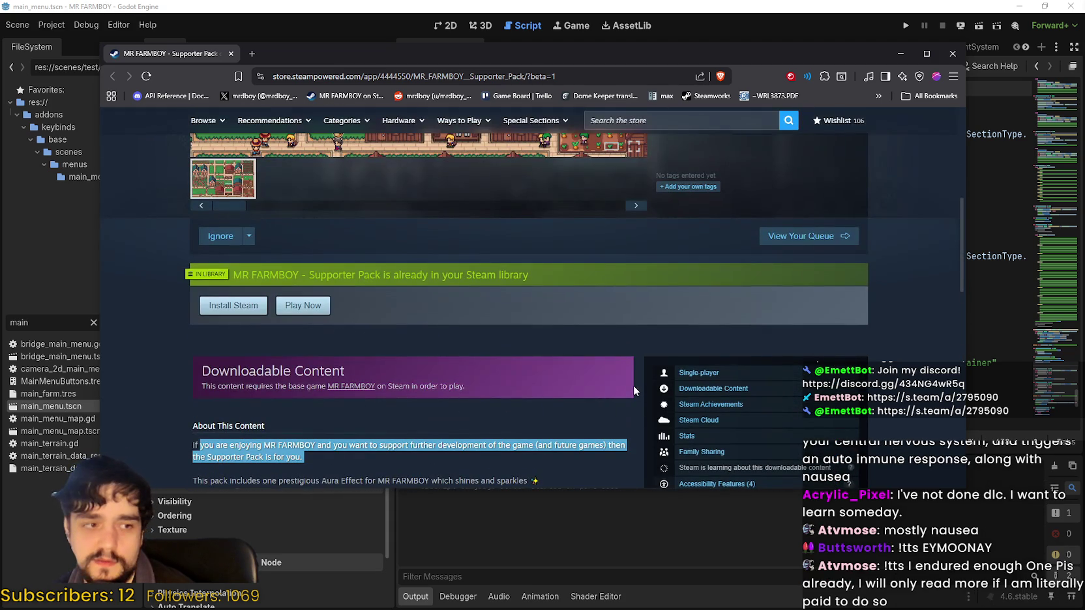
scroll(633, 389, "up", 3)
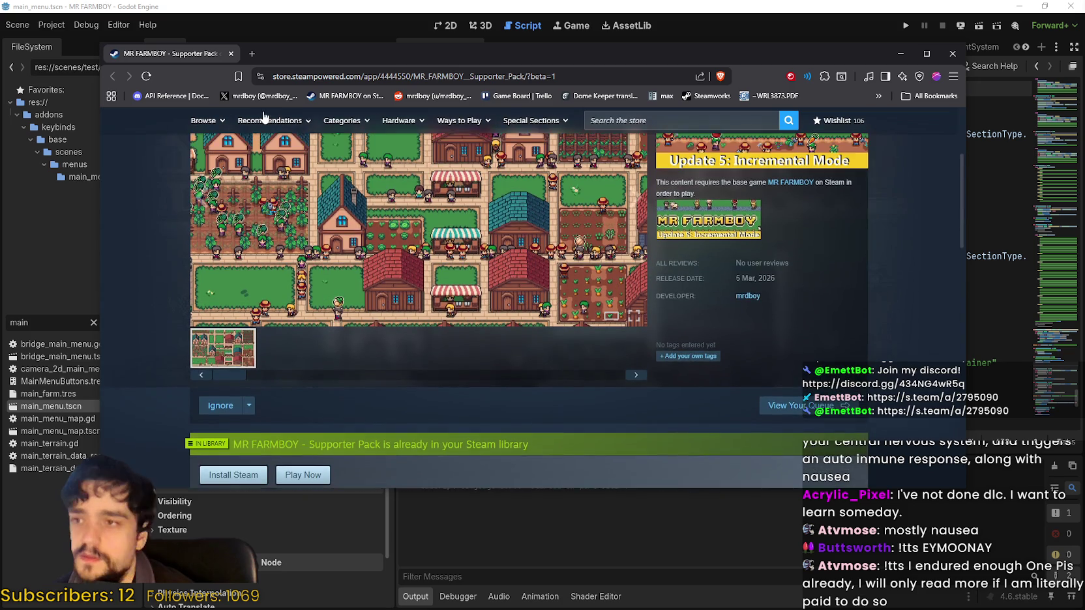
left_click(232, 53)
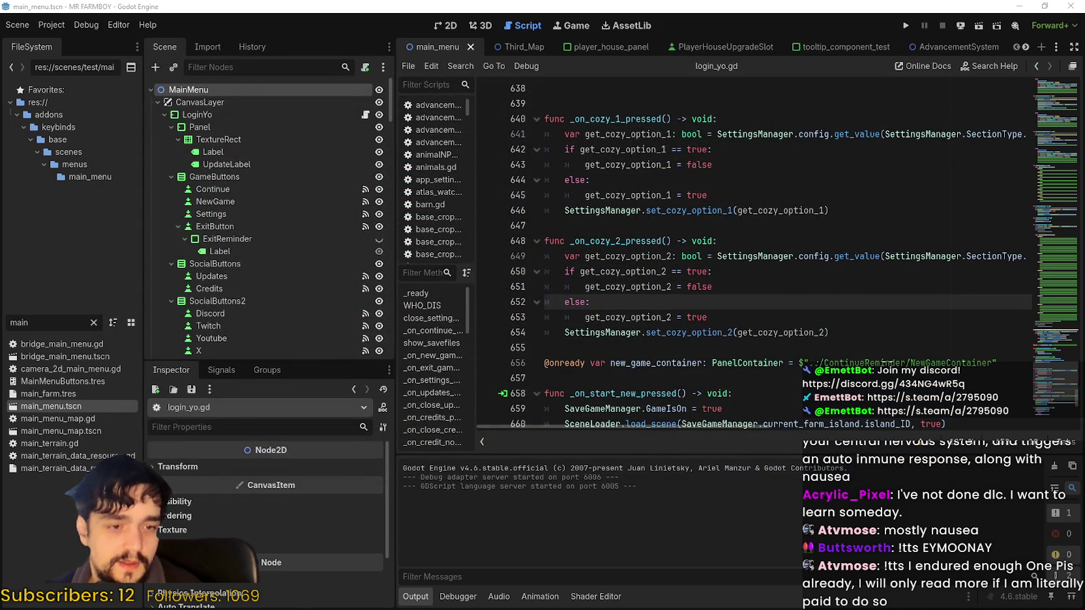
Recheck the Steam.getDLCCount() call on line 72 of the Codeberg code
key("alt+Tab")
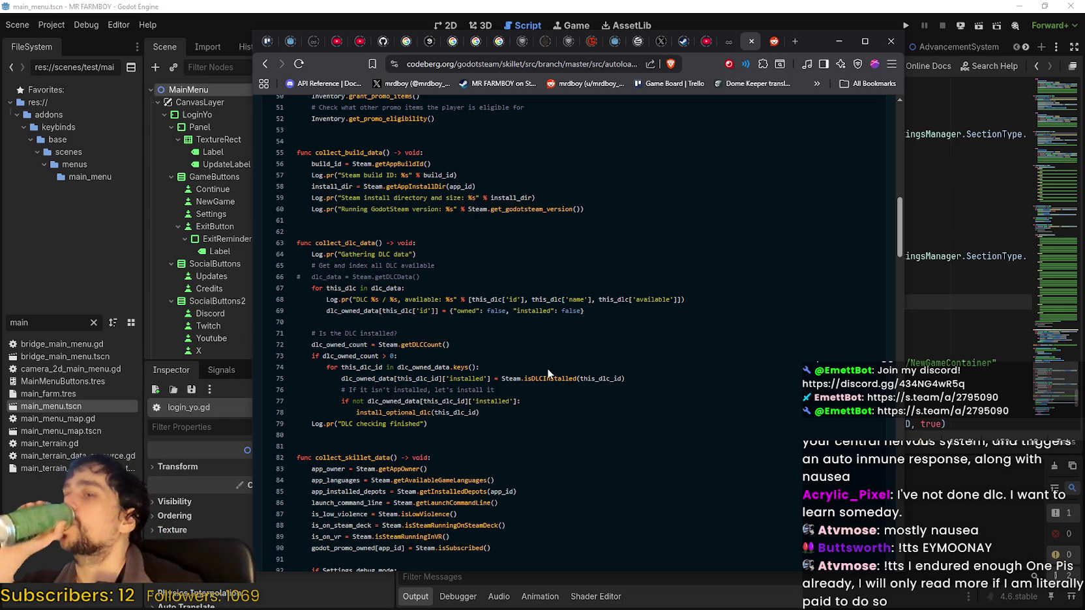
left_click_drag(376, 343, 468, 343)
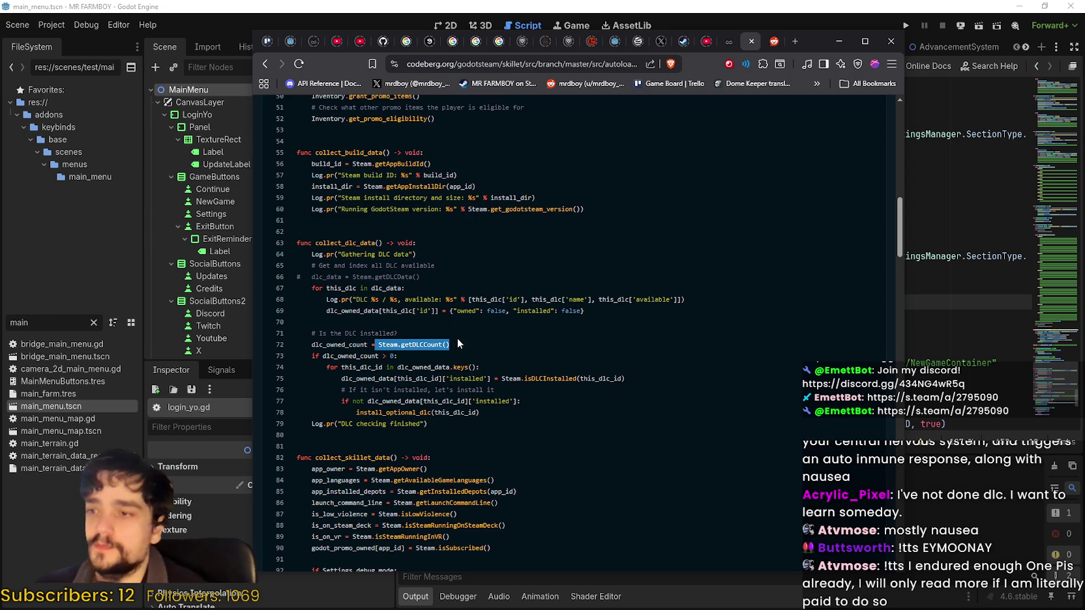
key("alt+Tab")
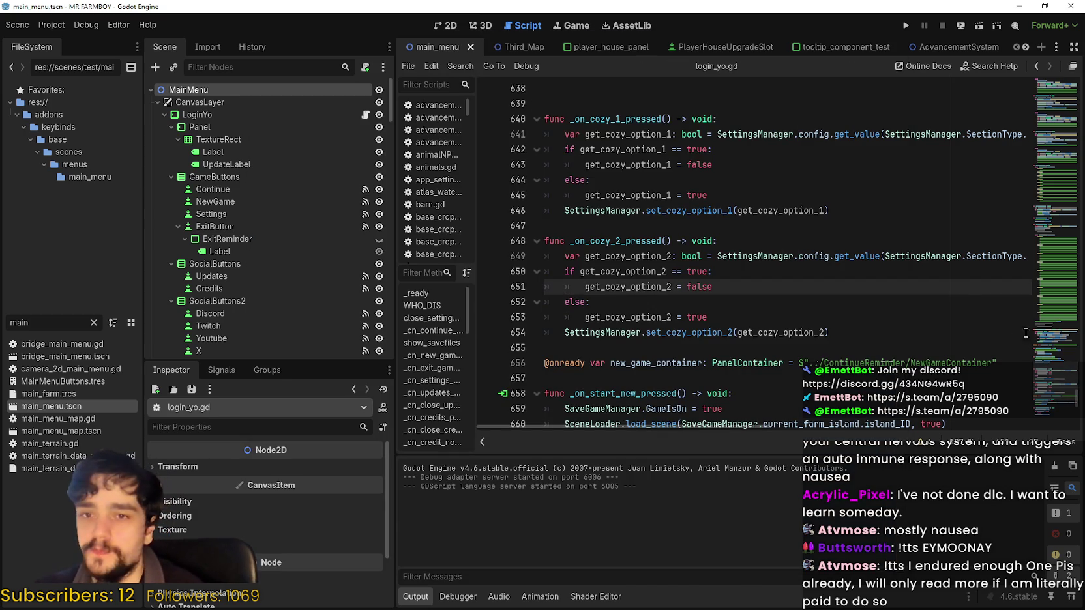
Select 'Steamworks.' on line 30 and open Find in Files with it
left_click_drag(1061, 391, 1060, 78)
scroll(760, 366, "down", 4)
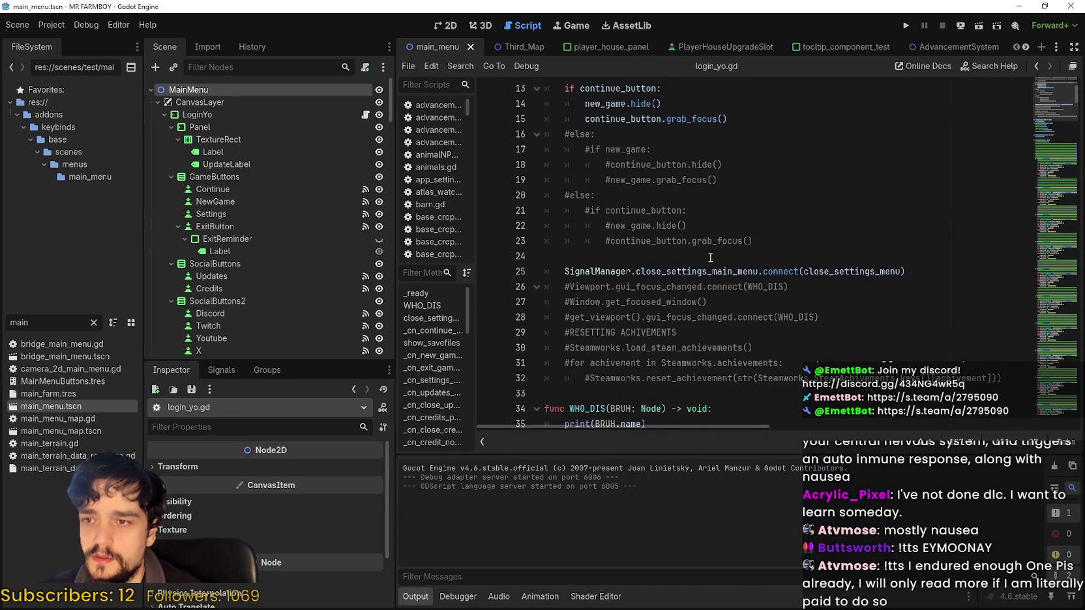
scroll(761, 365, "down", 2)
left_click_drag(78, 323, 1, 320)
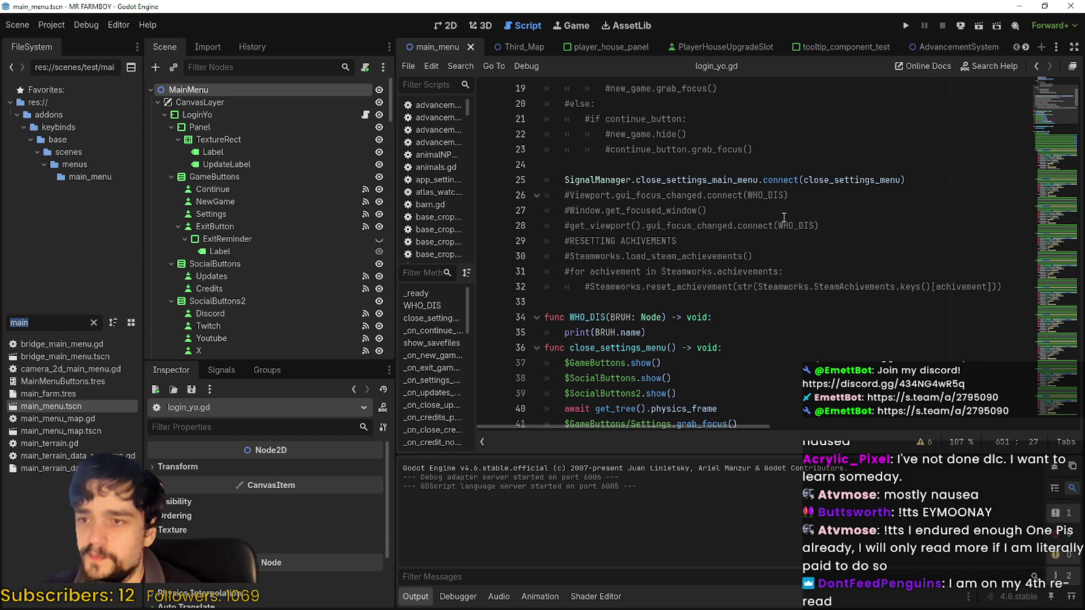
left_click(599, 299)
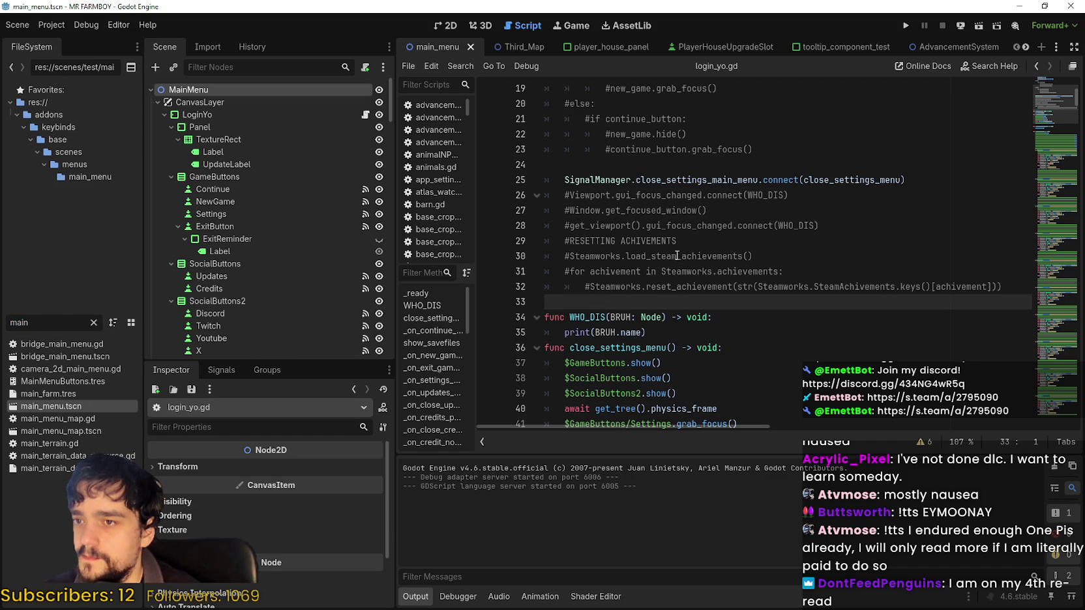
scroll(751, 274, "up", 1)
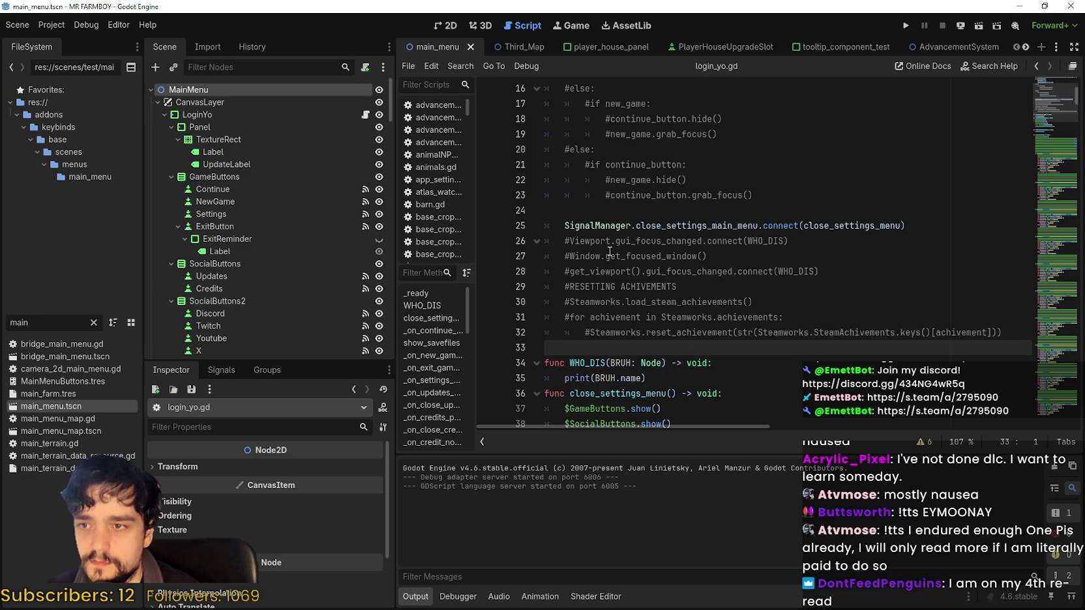
left_click(683, 288)
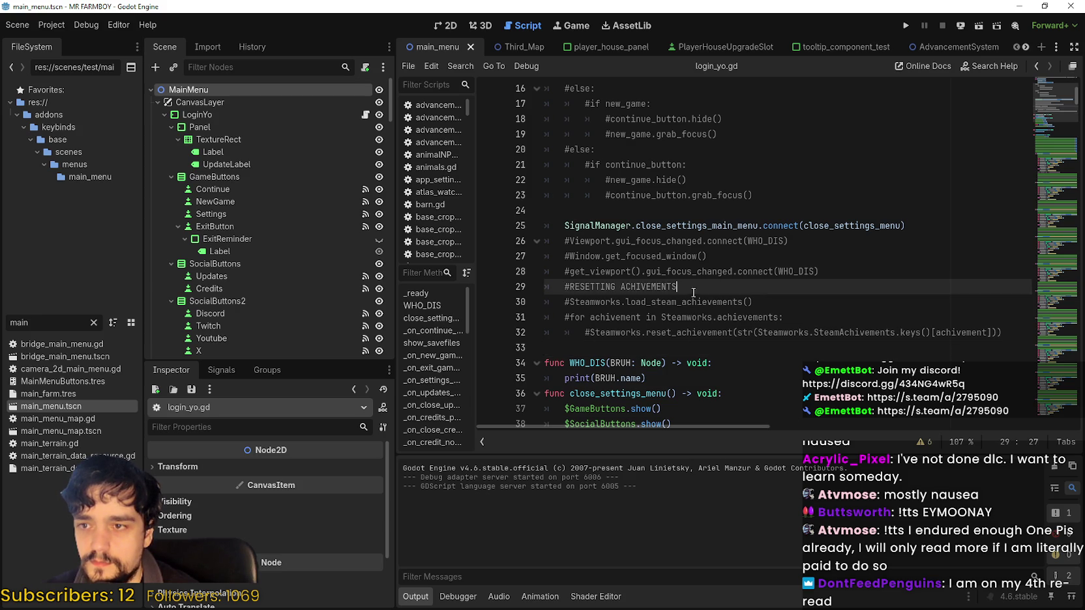
scroll(684, 303, "up", 4)
scroll(641, 196, "down", 3)
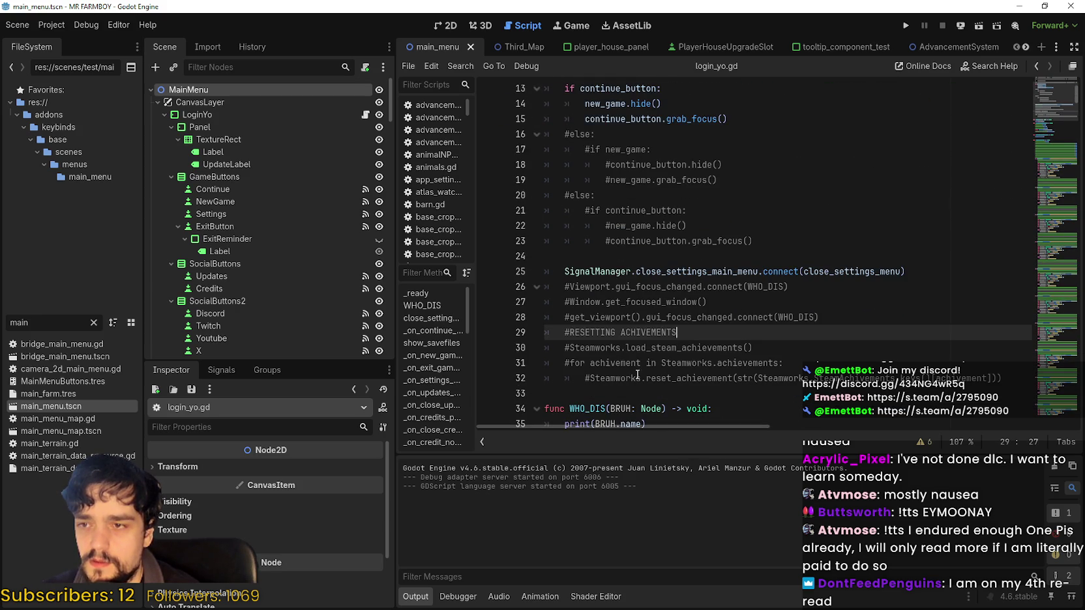
double_click(619, 347)
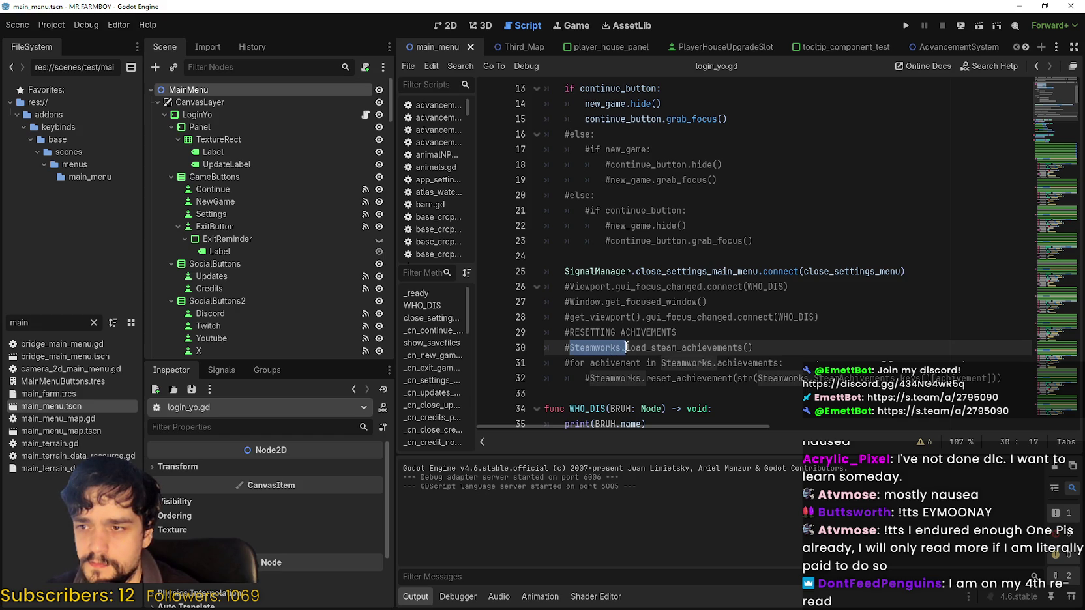
left_click(626, 348, "shift")
key("ctrl+shift+f")
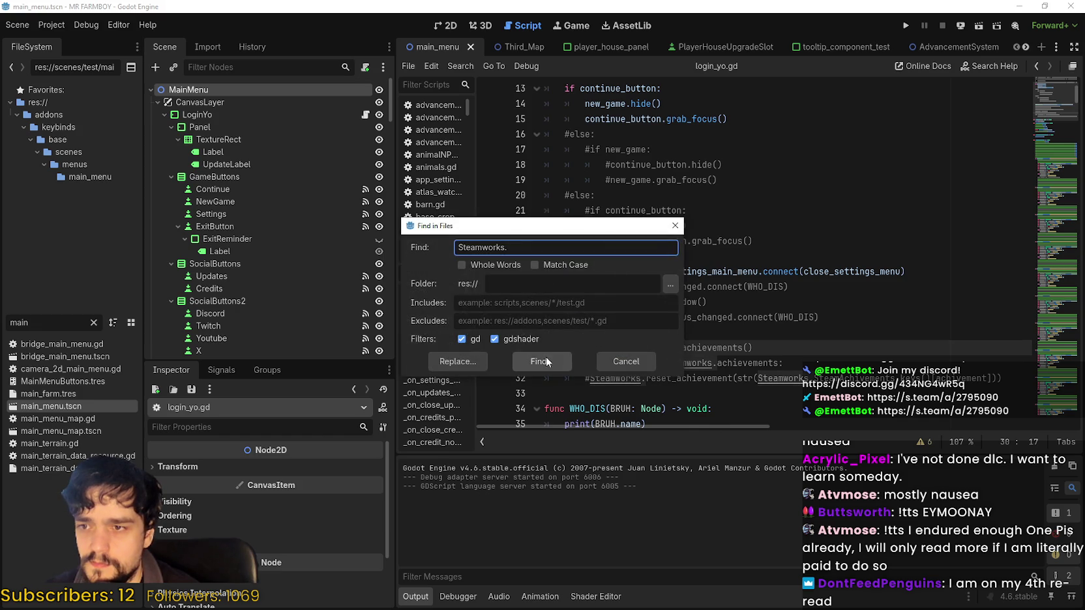
Search for 'Steamworks.' (72 matches in 8 files) and open the test_scene_everything.gd line 28 match
left_click(545, 356)
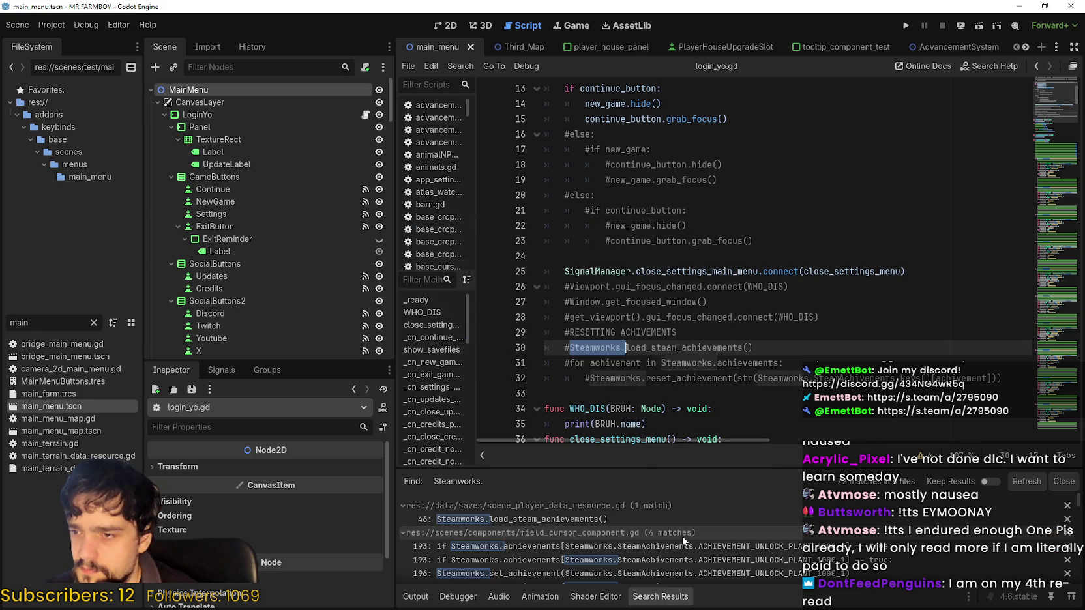
scroll(716, 522, "down", 4)
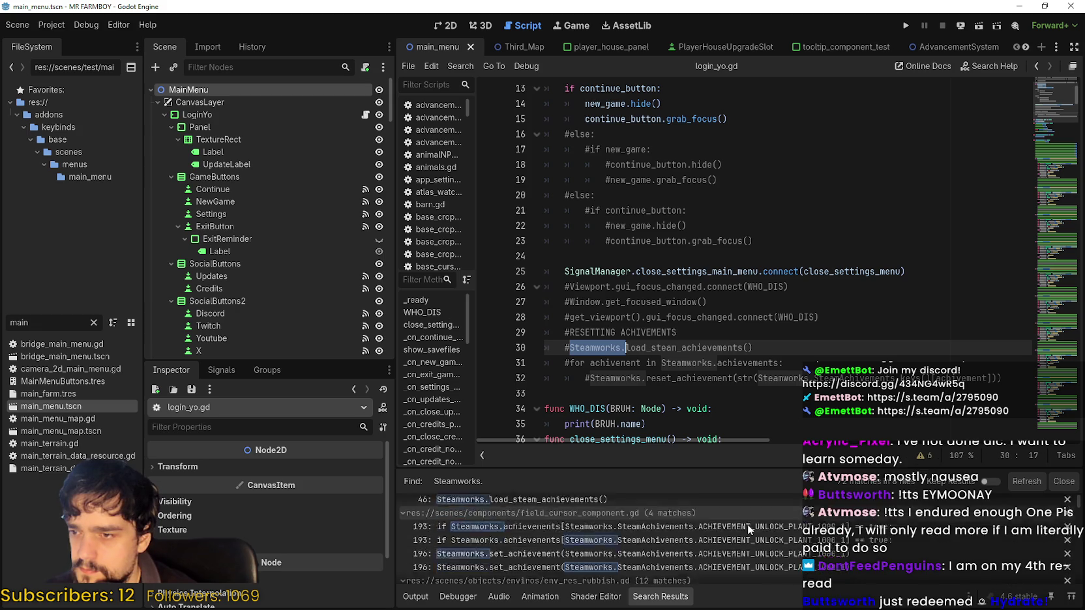
scroll(779, 557, "down", 10)
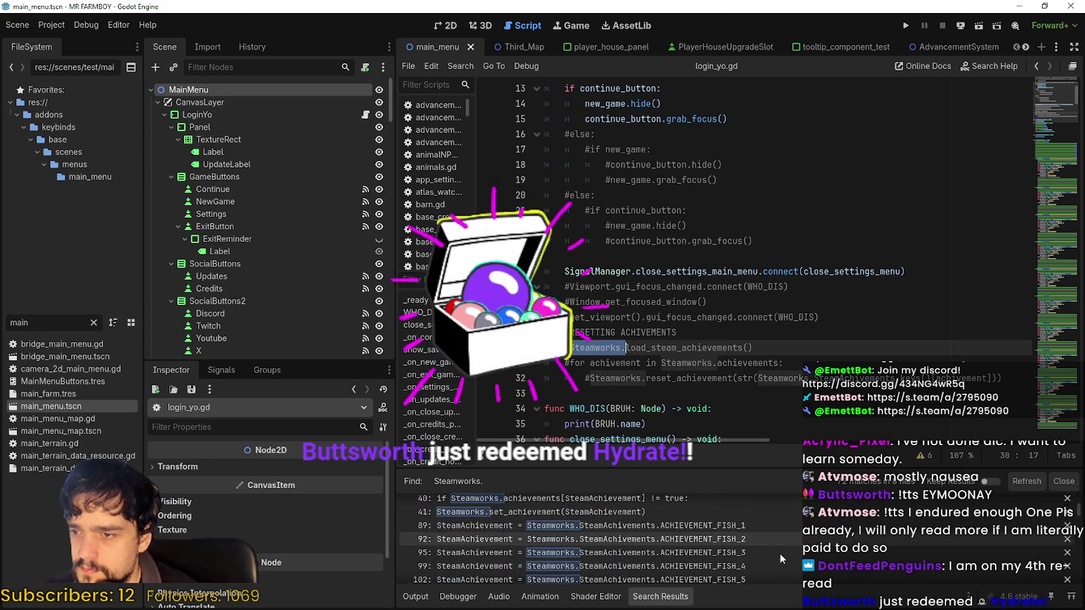
scroll(773, 548, "down", 10)
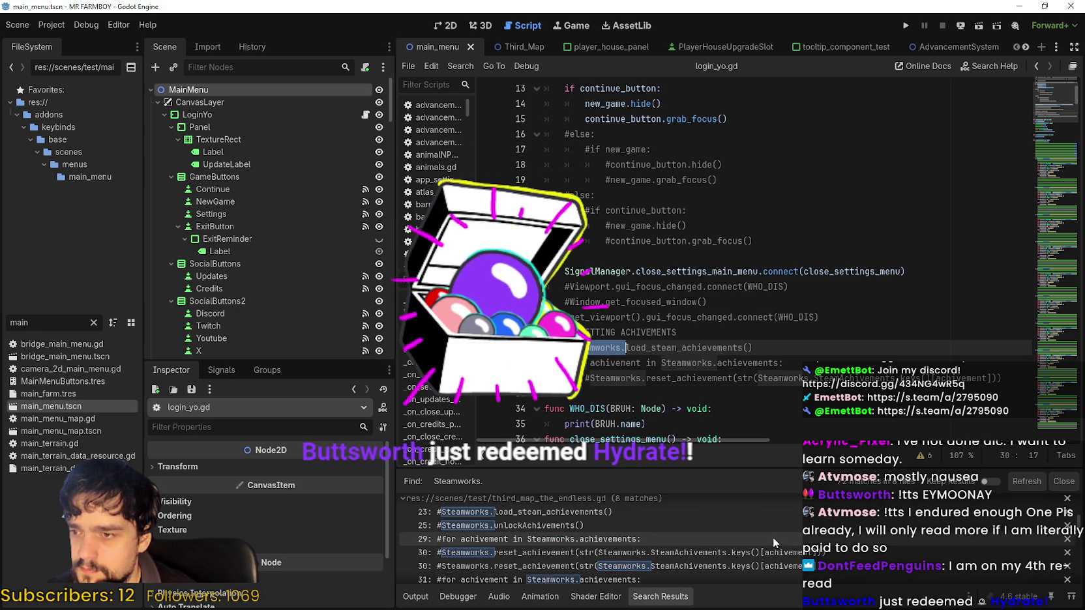
scroll(764, 540, "up", 5)
scroll(529, 520, "down", 6)
scroll(534, 531, "down", 3)
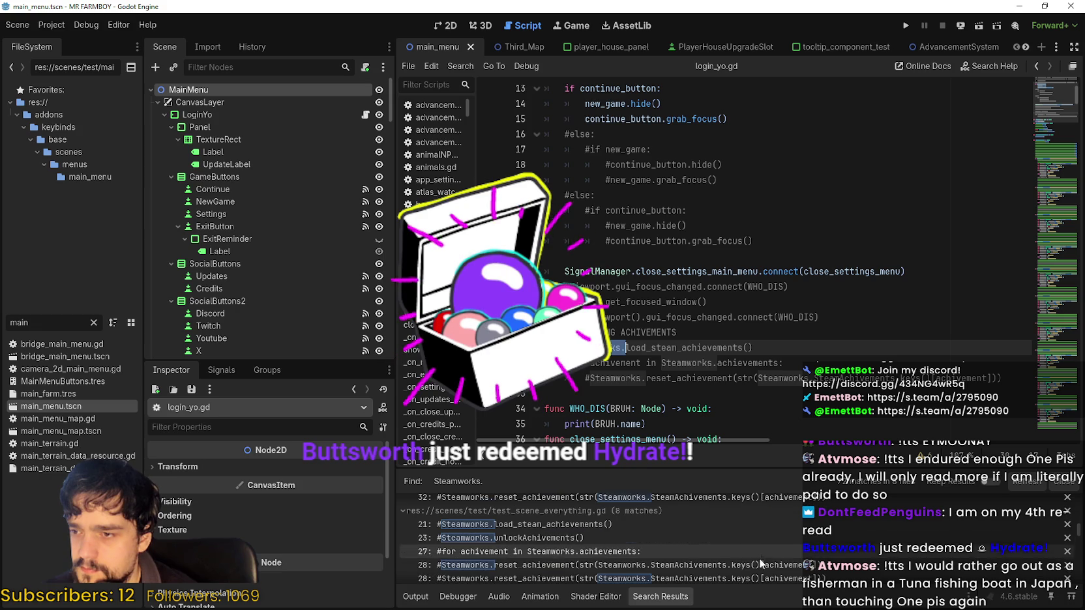
scroll(544, 548, "down", 1)
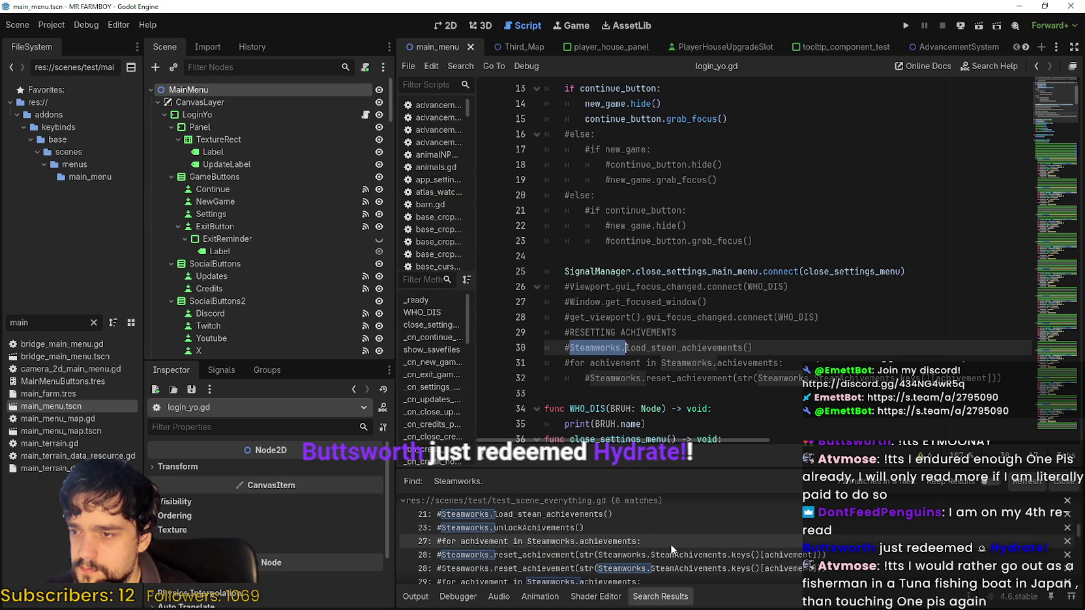
left_click(676, 556)
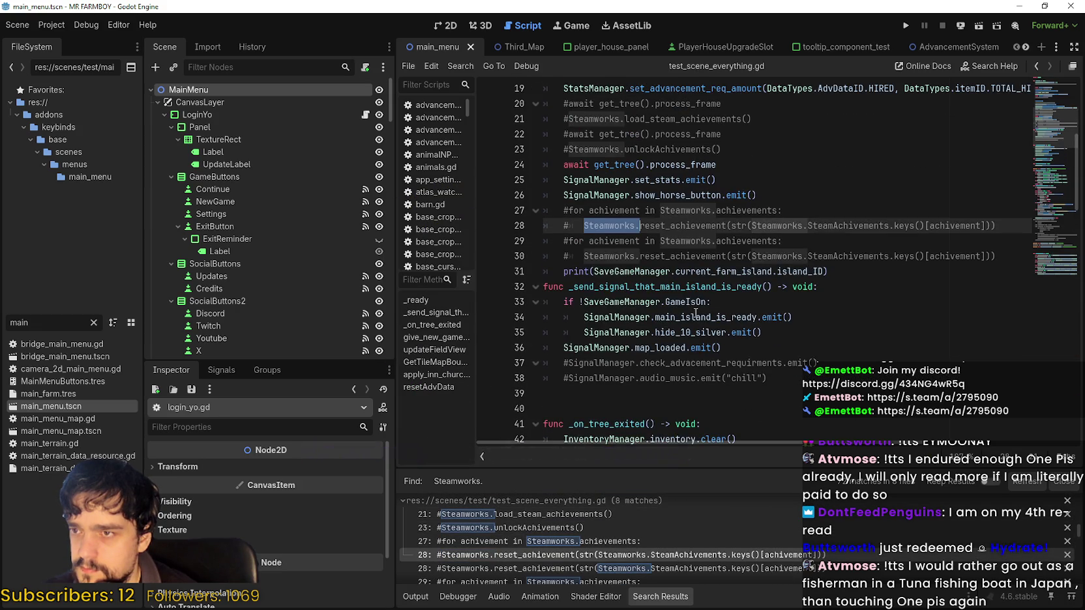
Look over test_scene_everything.gd around line 25, cancelling a project-wide search
scroll(790, 272, "up", 2)
left_click(774, 272)
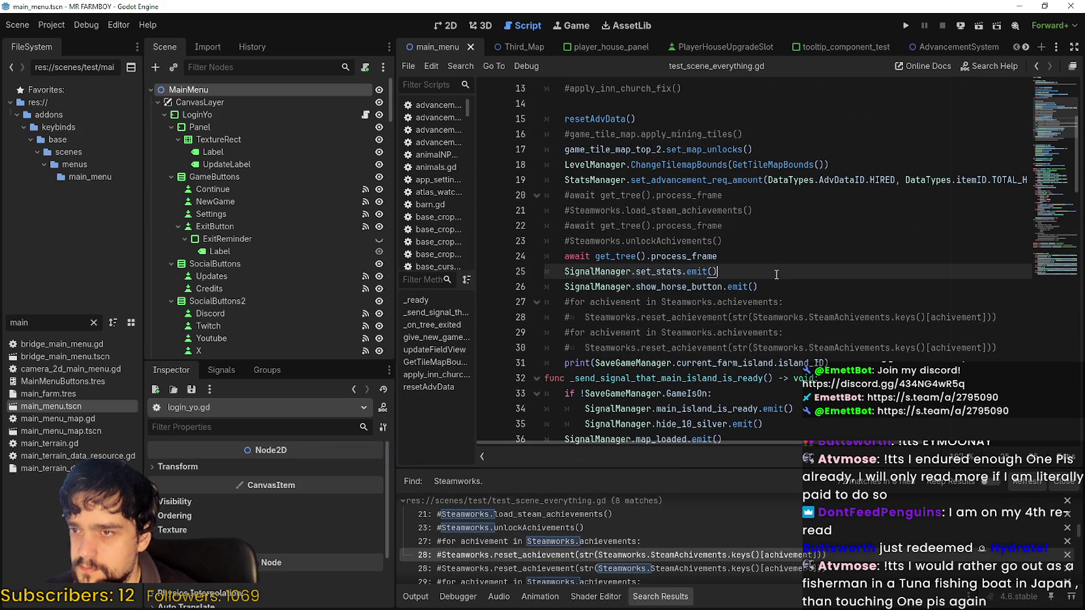
scroll(775, 275, "up", 3)
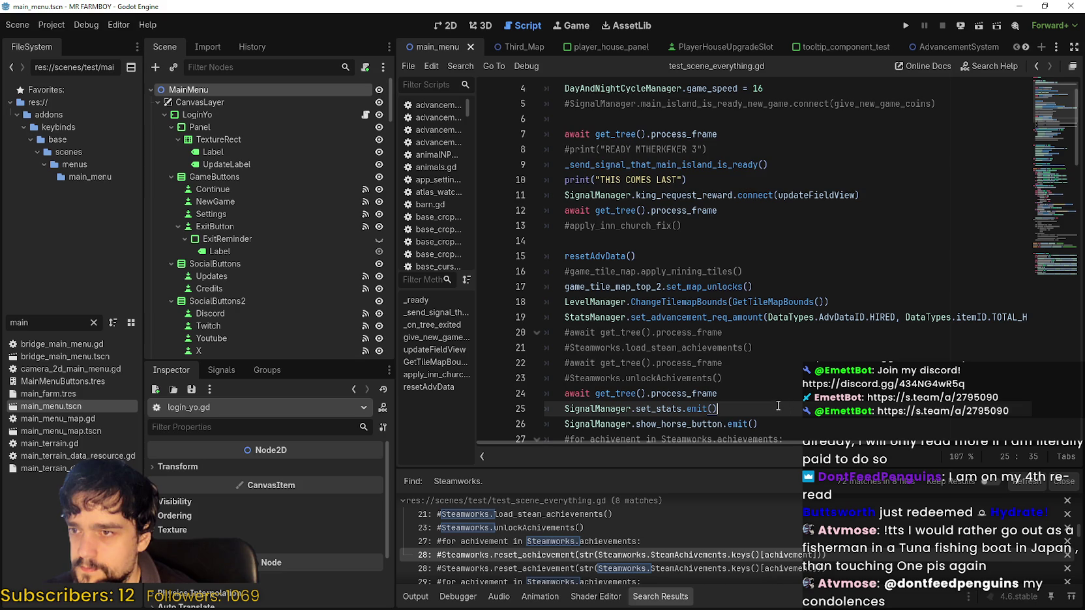
scroll(777, 405, "up", 1)
scroll(685, 293, "down", 1)
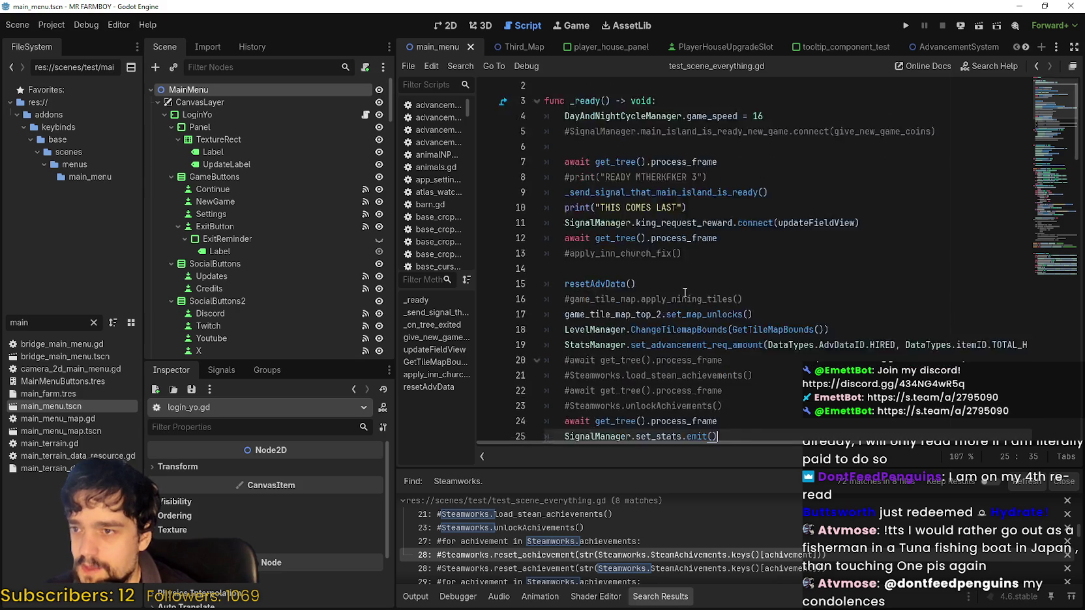
scroll(684, 293, "down", 3)
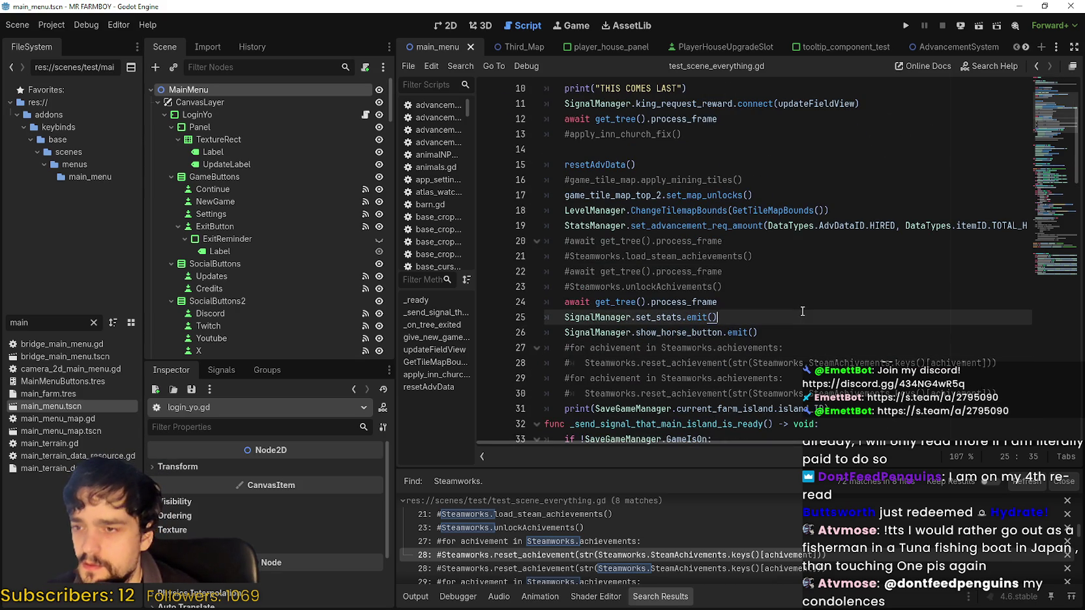
key("ctrl+shift+f")
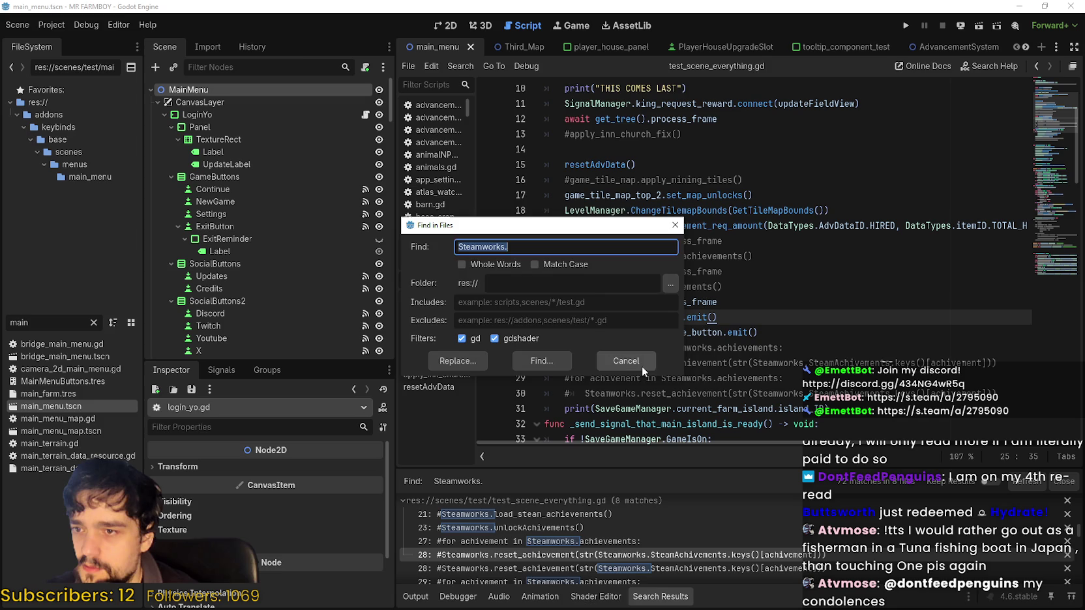
left_click(626, 361)
Select Steamworks.load_steam_achievements on line 21 and open Find in Files with it
scroll(679, 357, "down", 1)
left_click_drag(661, 302, 779, 303)
mouse_move(569, 240)
left_mouse_down()
mouse_move(717, 241)
mouse_move(620, 241)
mouse_move(663, 211)
left_mouse_up()
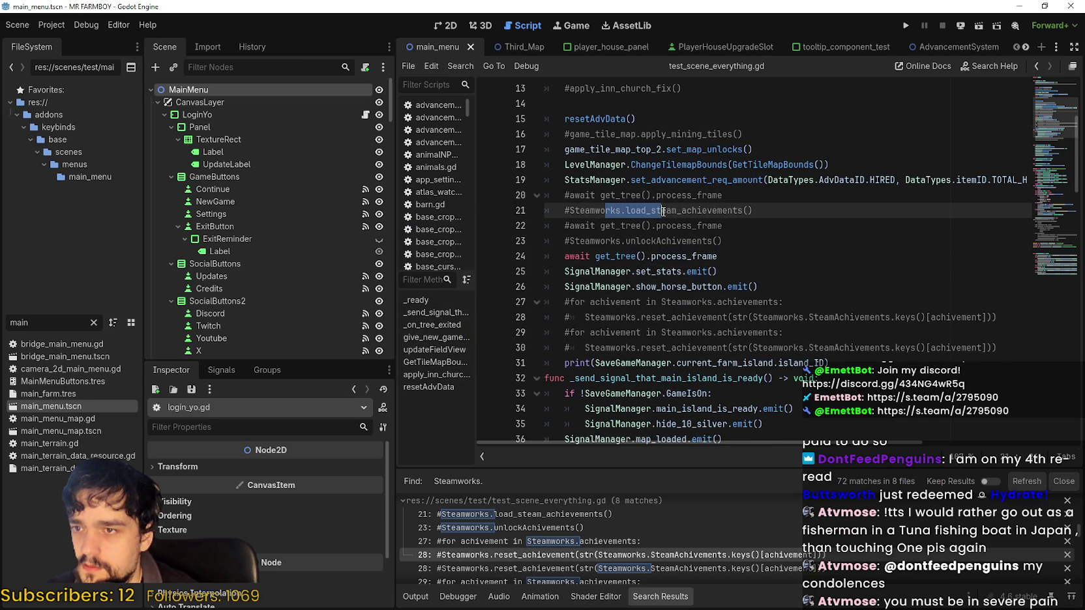
left_click_drag(569, 210, 742, 209)
key("ctrl+shift+f")
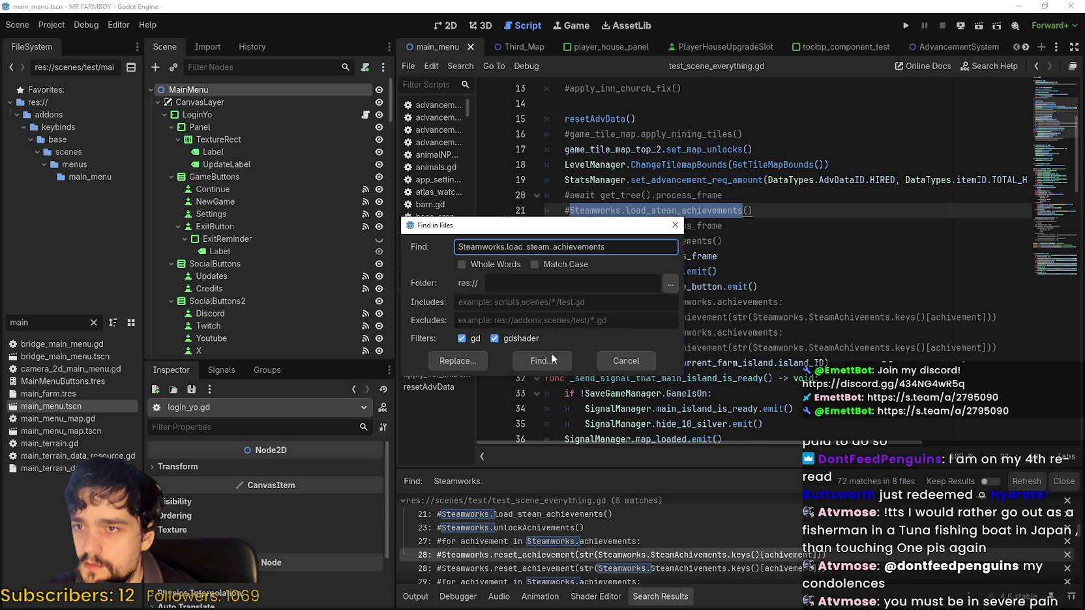
Search Steamworks.load_steam_achievements (4 matches) and go to scene_player_data_resource.gd line 46
left_click(547, 359)
left_click(595, 519)
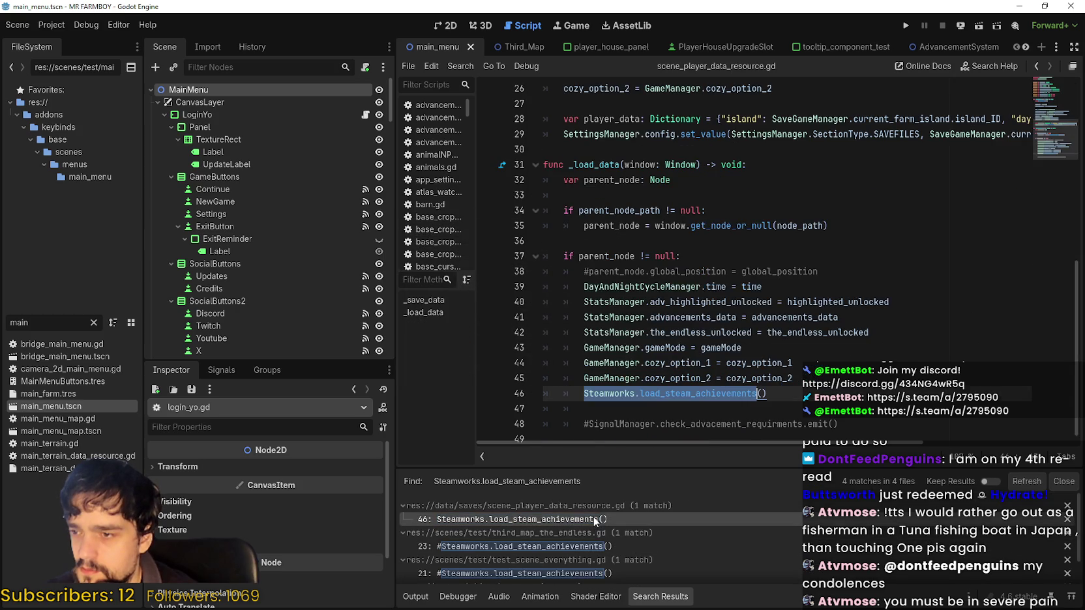
scroll(572, 559, "down", 2)
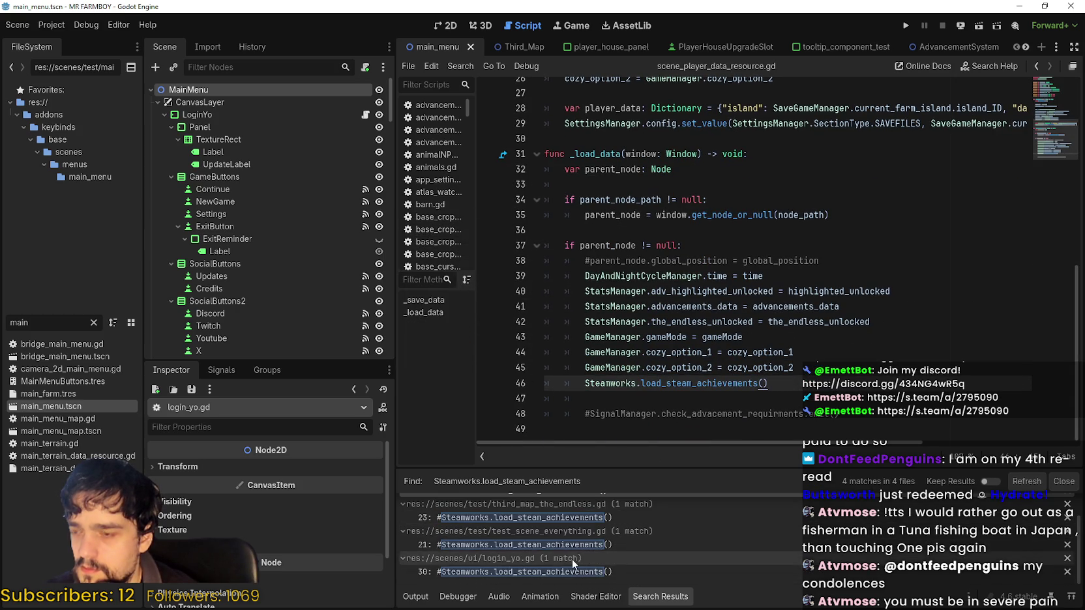
left_click(593, 520)
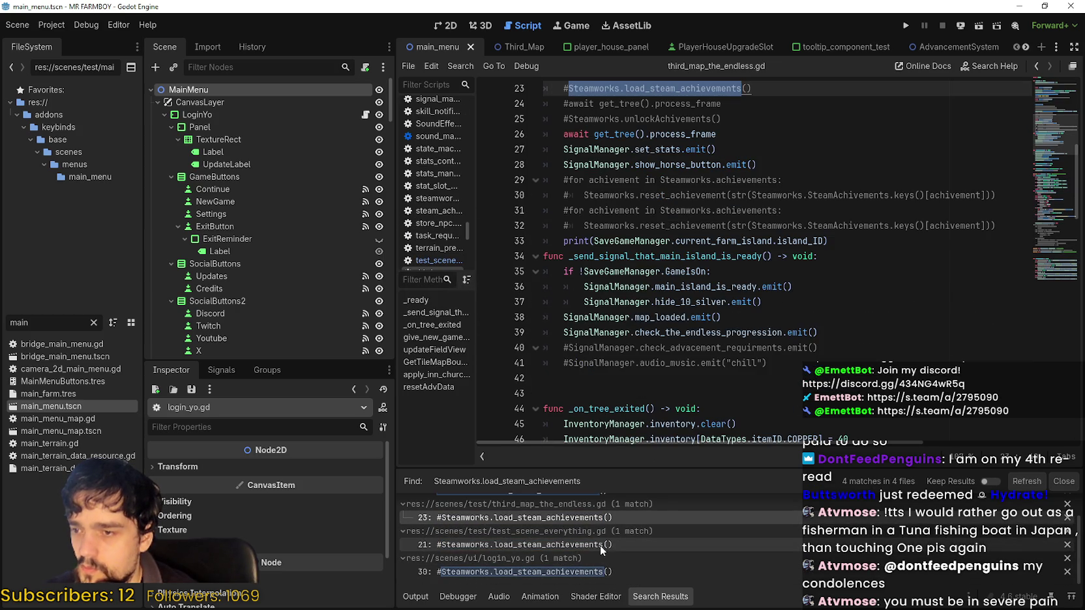
scroll(593, 560, "up", 2)
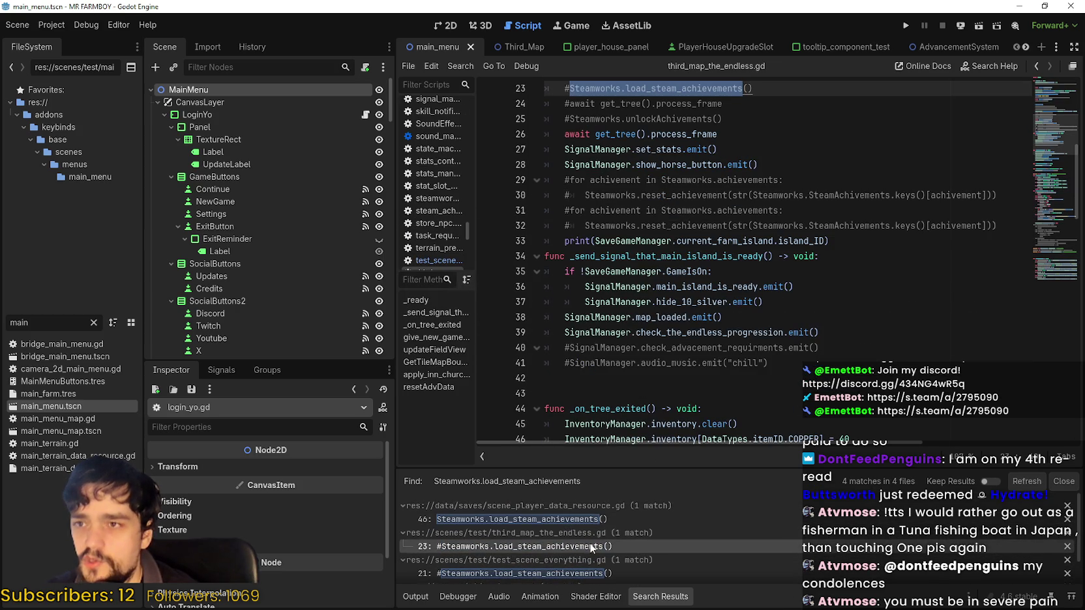
scroll(600, 408, "up", 1)
left_click(558, 520)
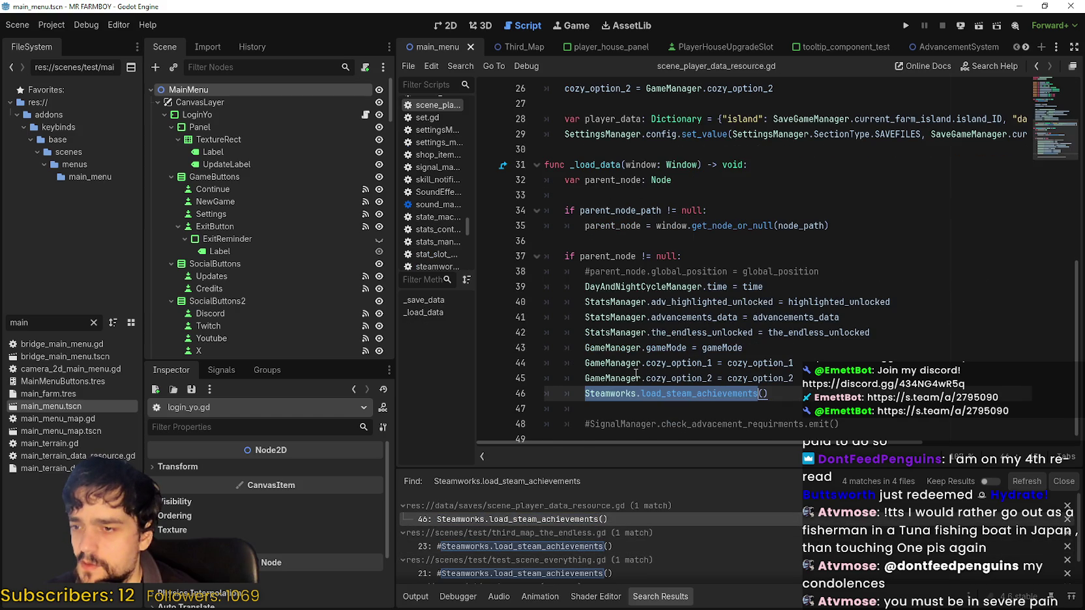
left_click(648, 407)
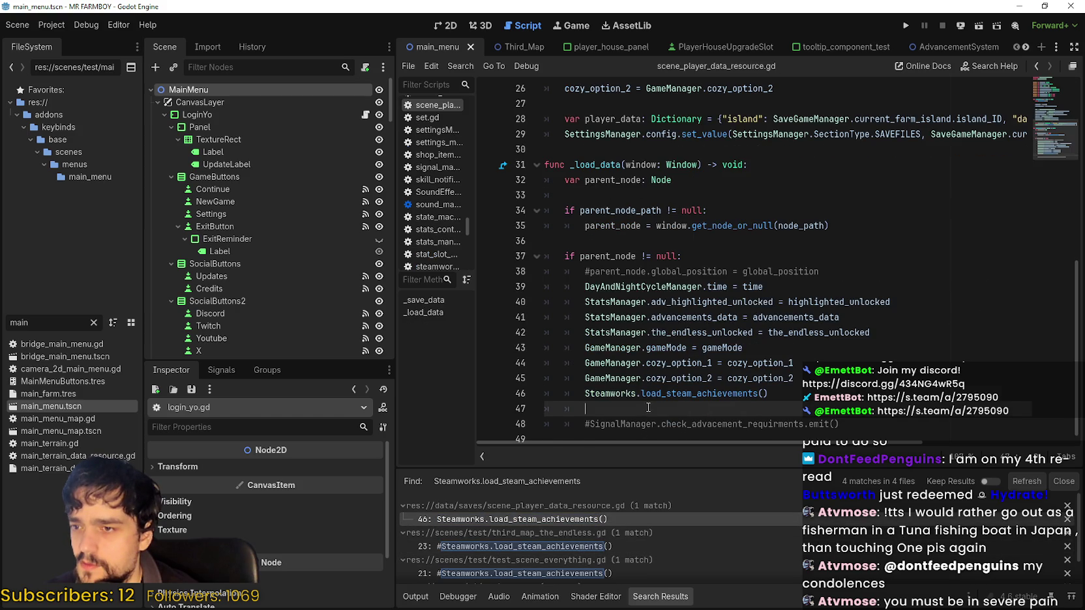
Filter the FileSystem for 'steamwo', open steamworks.gd, and find the initialize_steam call
left_click(93, 323)
type("steamwo")
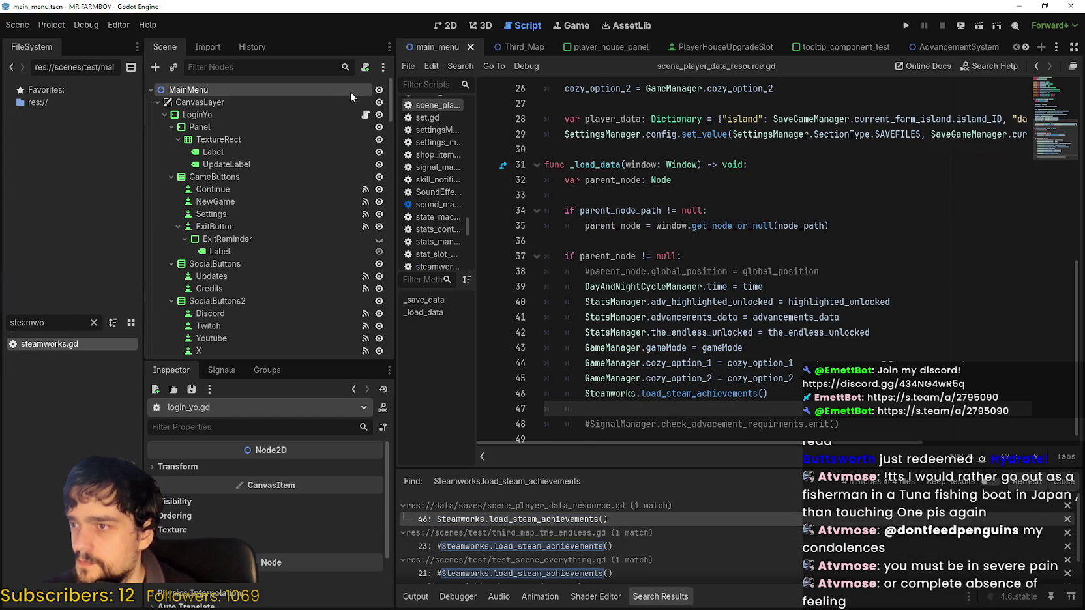
double_click(72, 345)
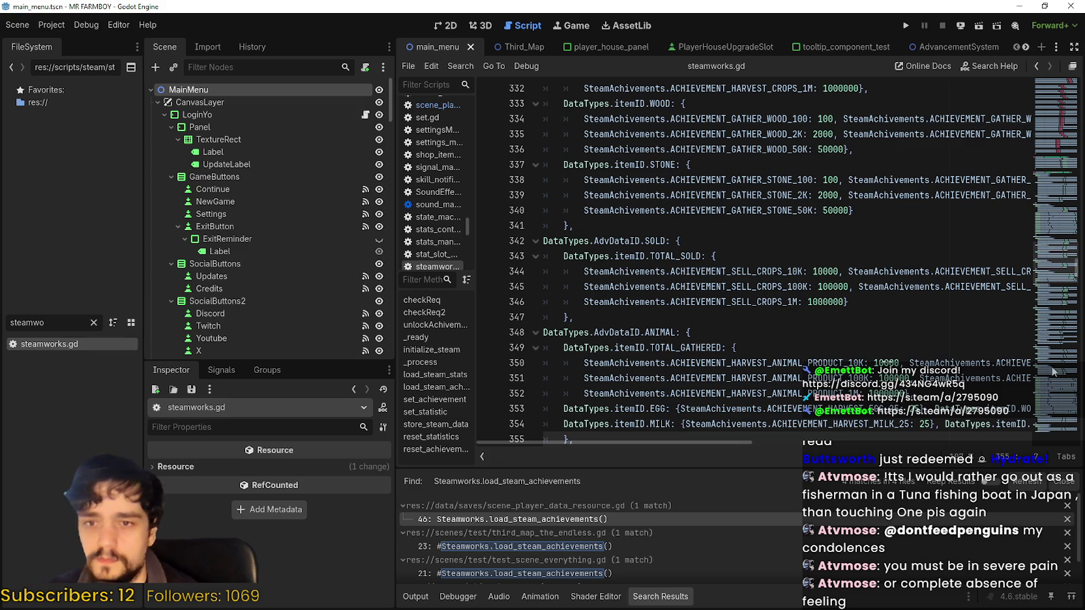
mouse_move(1061, 294)
left_mouse_down()
mouse_move(1065, 402)
mouse_move(1070, 365)
mouse_move(1071, 376)
left_mouse_up()
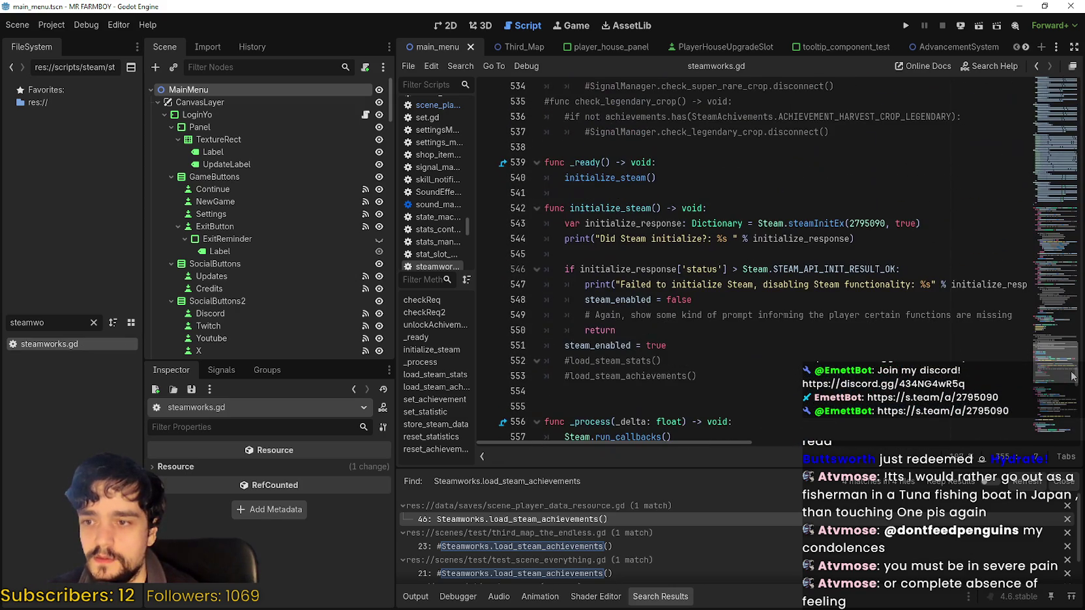
double_click(617, 180)
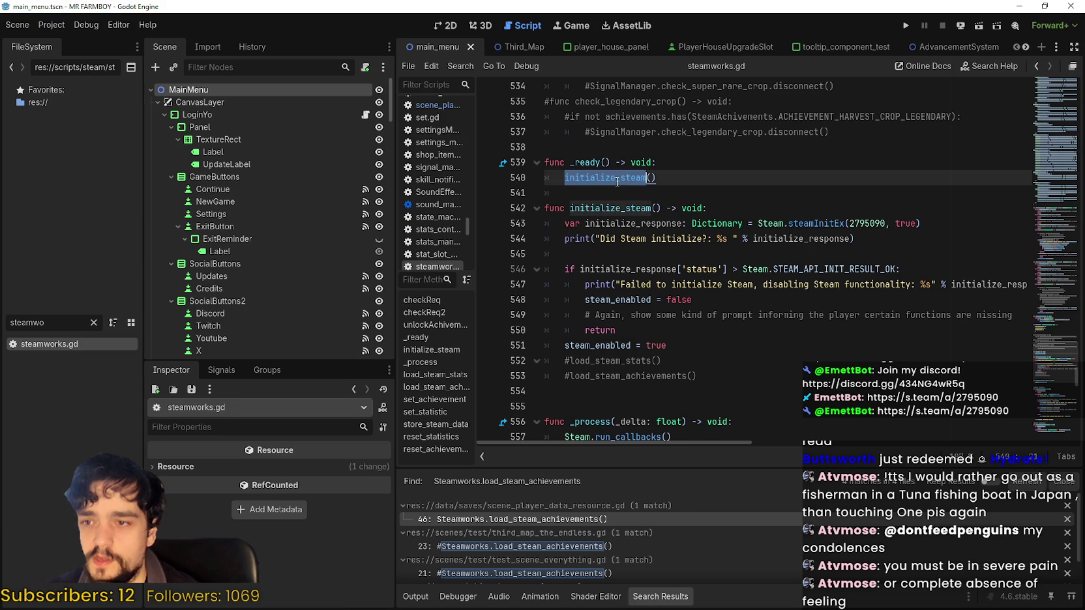
Add line 554 in initialize_steam reading print(Steamworks.dlc, then switch to the browser reference
left_click(714, 381)
key("Return")
type("print(s)")
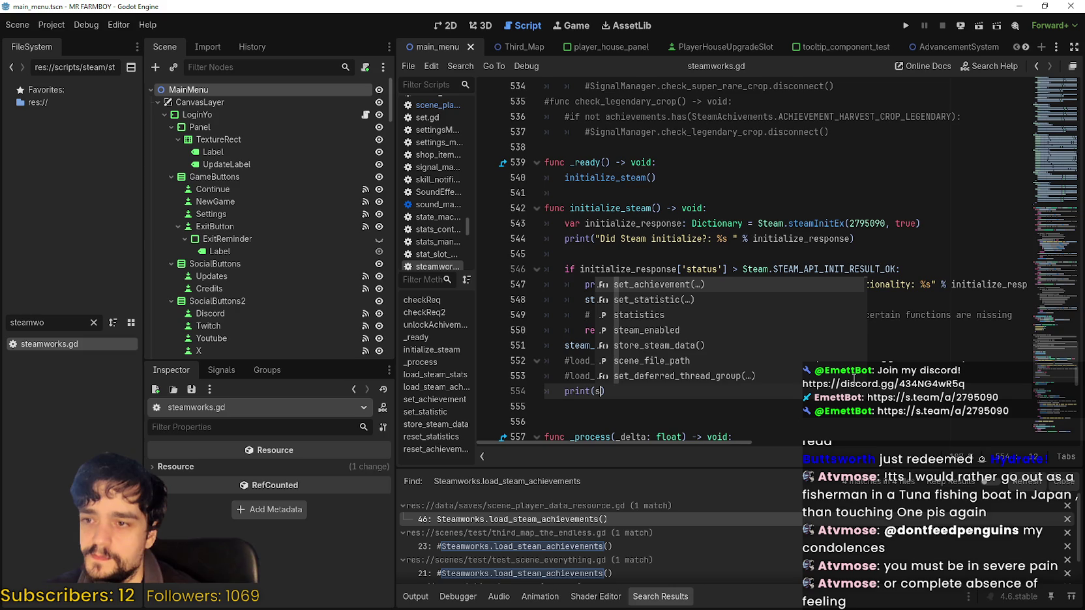
key("BackSpace")
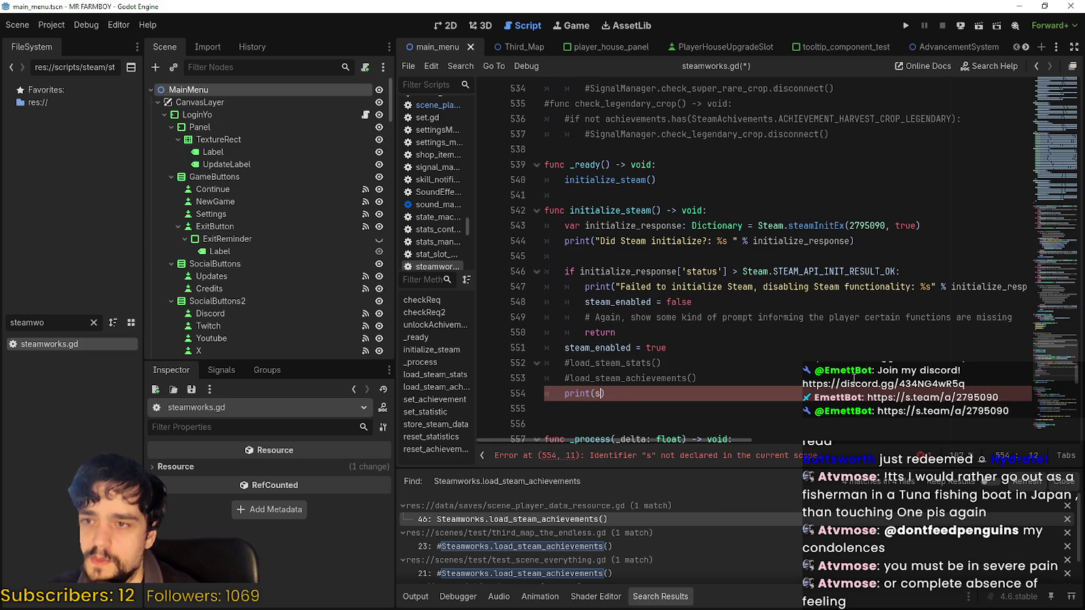
type("teamwork")
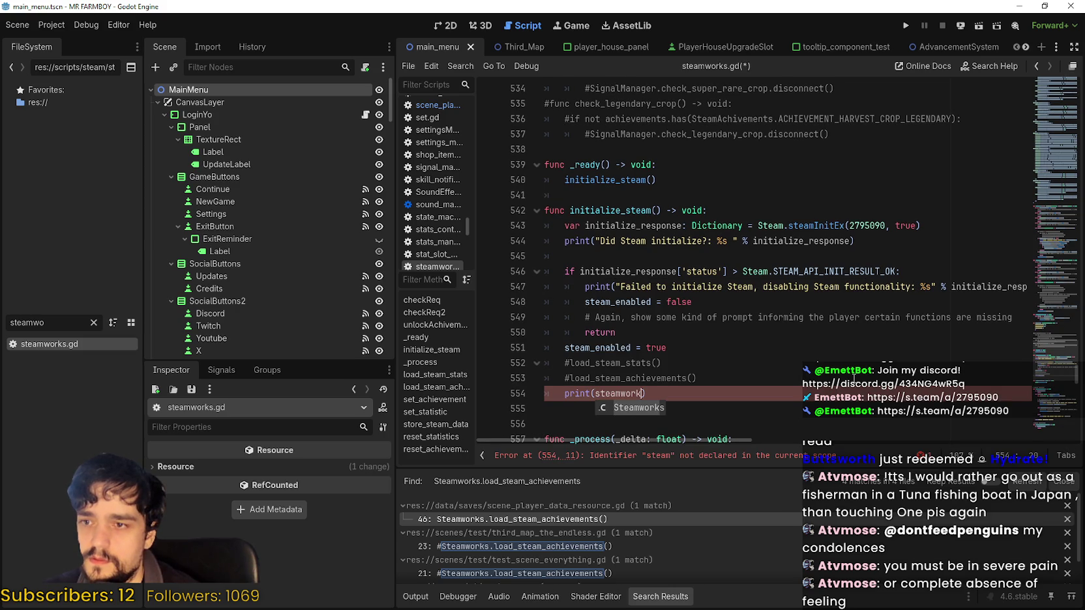
key("Return")
type(".get")
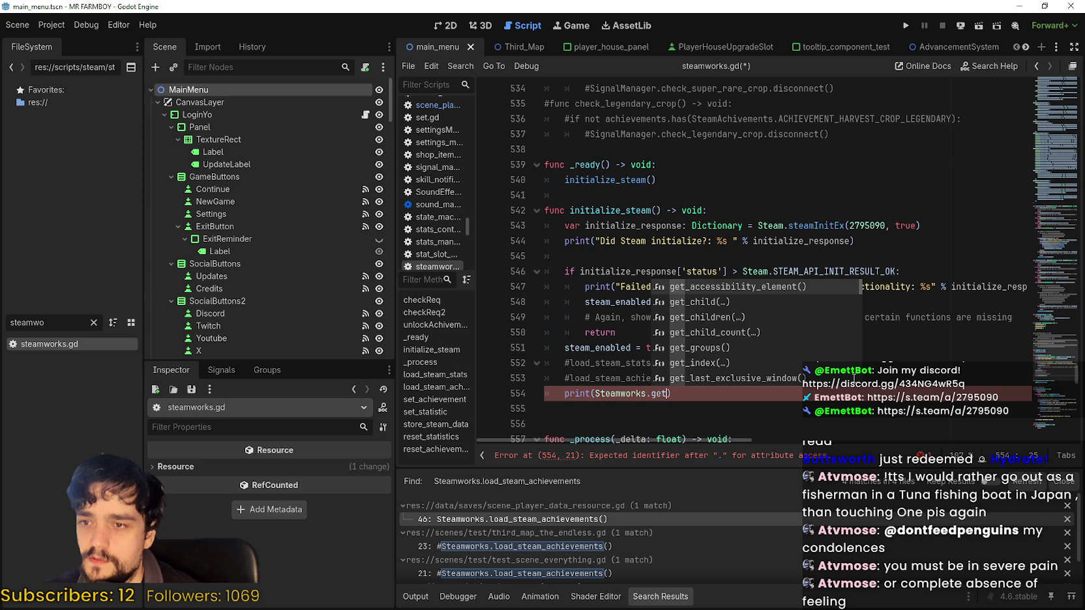
type("dlc")
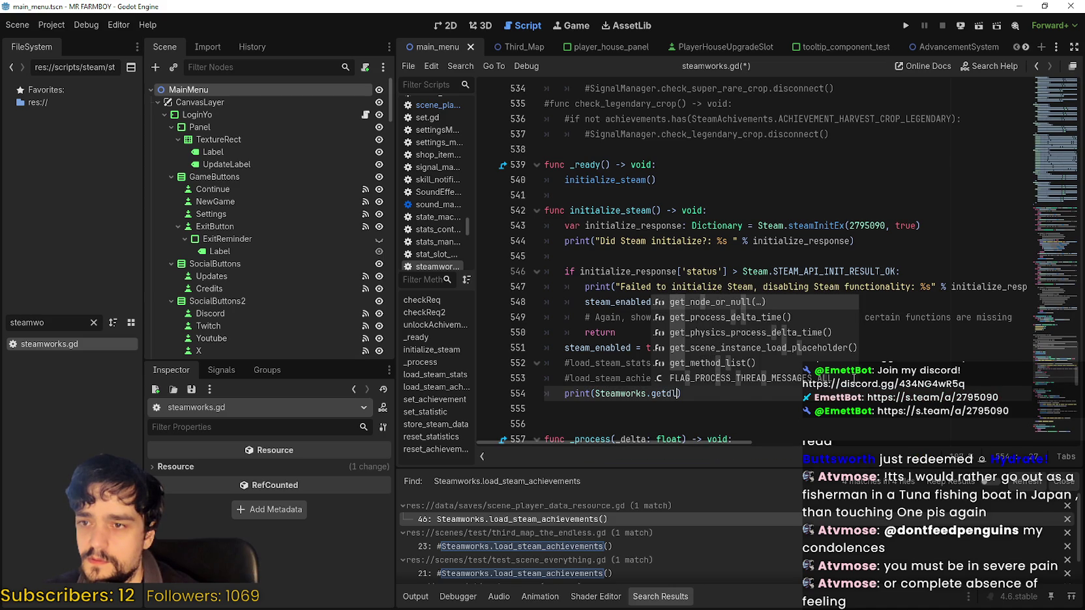
key("BackSpace")
key("BackSpace")
key("BackSpace")
type("d")
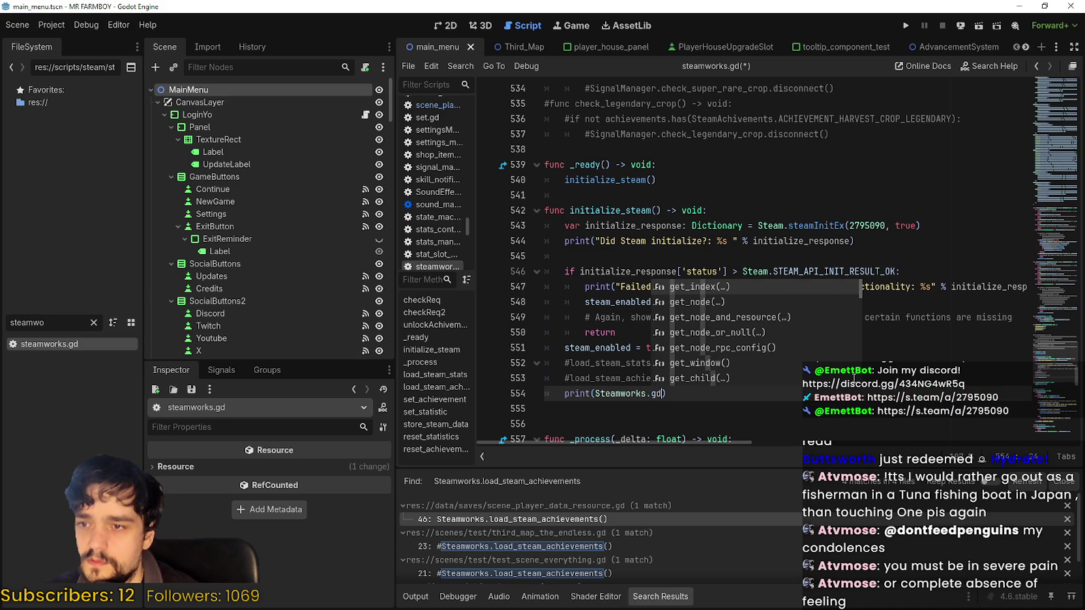
key("BackSpace")
key("BackSpace")
type("dl")
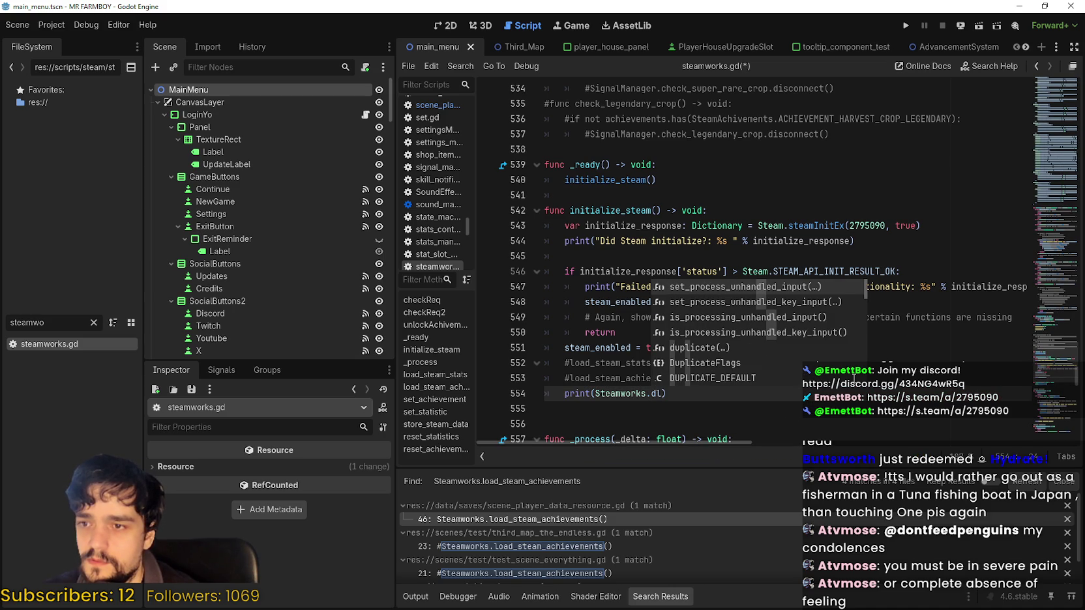
type("c")
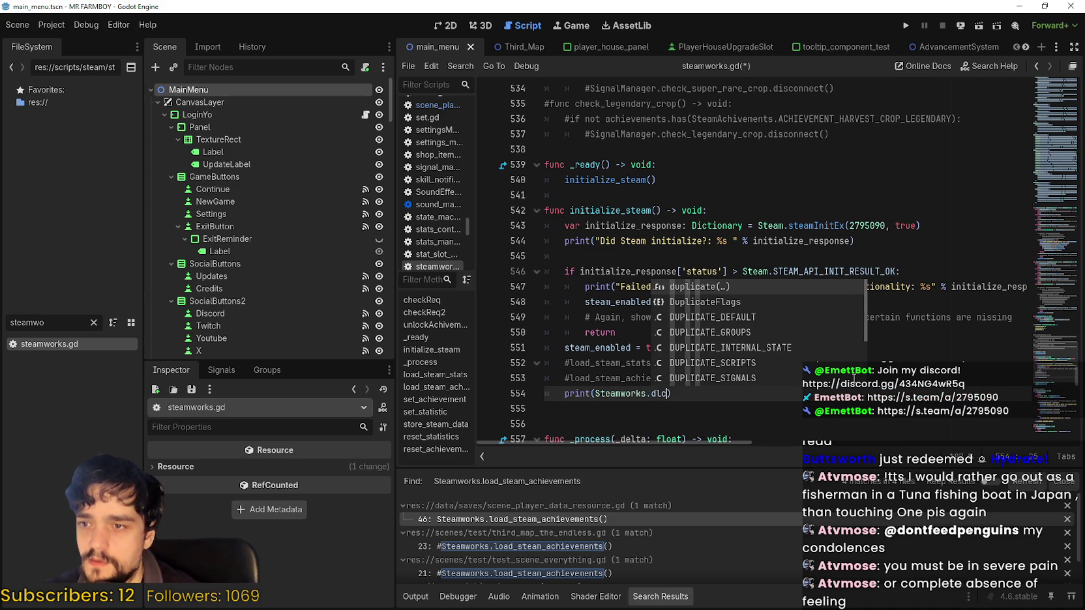
key("Down")
key("Down")
key("Down")
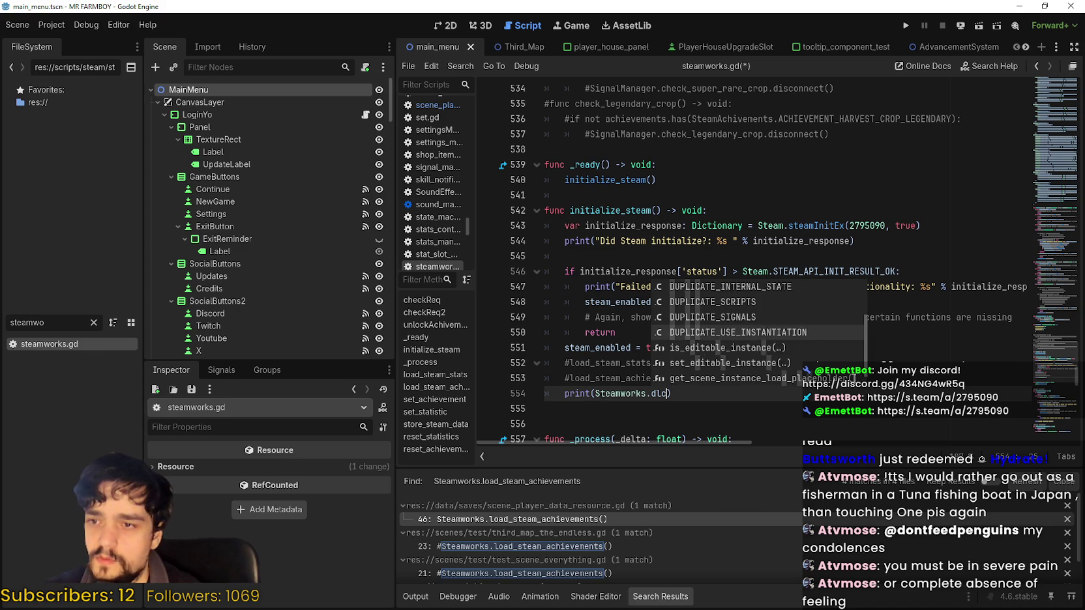
key("Down")
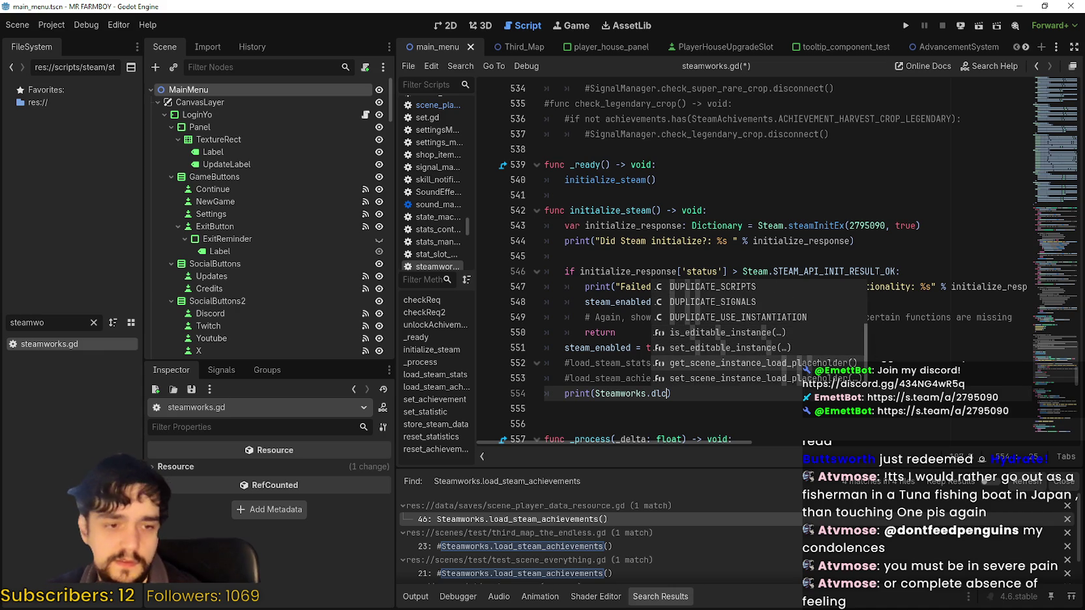
key("alt+Tab")
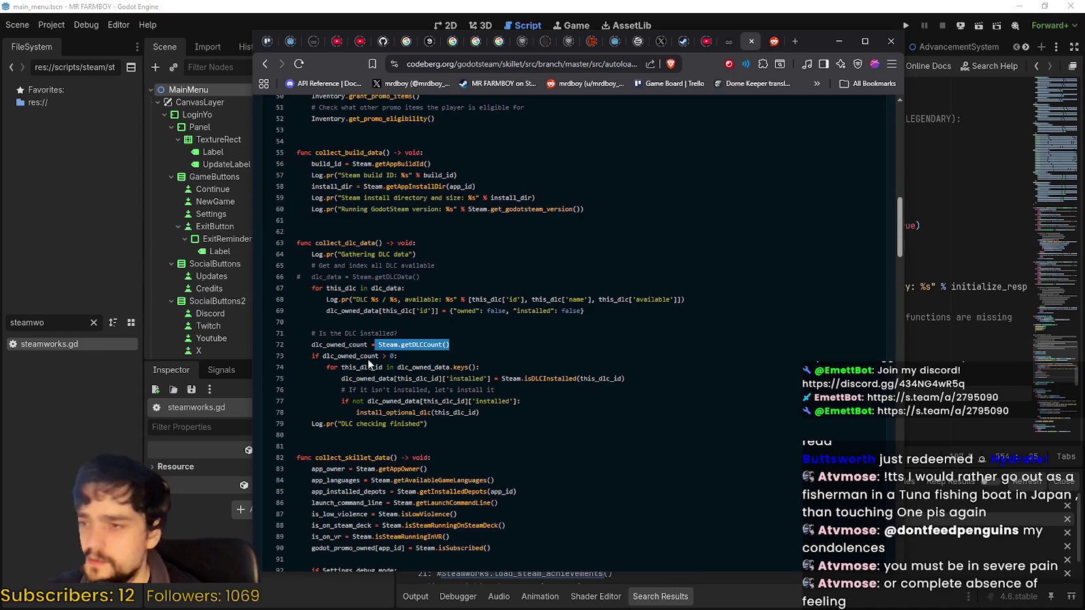
Select getDLCCount in Skillet's steamworks.gd and search the page for it
double_click(389, 343)
left_click(404, 344)
left_click_drag(401, 344, 443, 344)
key("ctrl+f")
left_click(646, 86)
left_click(449, 344, "shift")
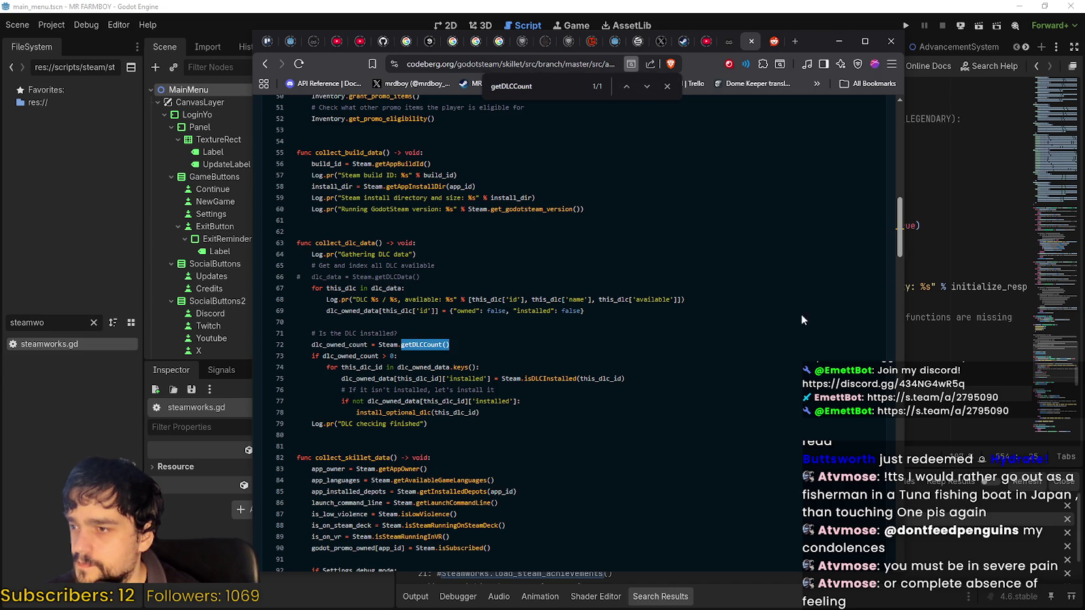
Read through collect_dlc_data's DLC install lines, then return to Godot
left_click_drag(900, 240, 896, 144)
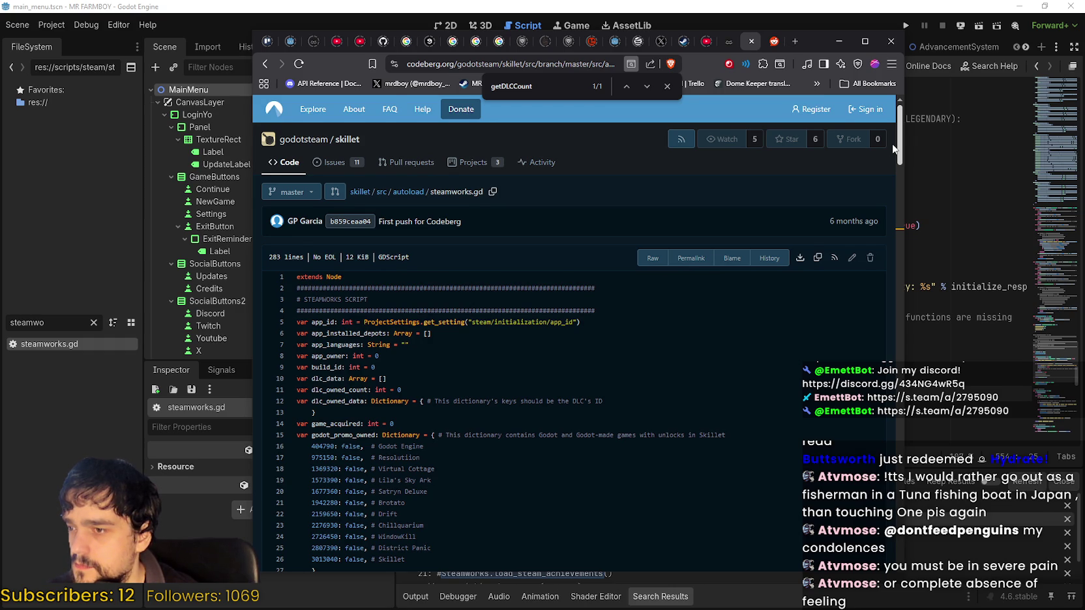
scroll(890, 156, "down", 3)
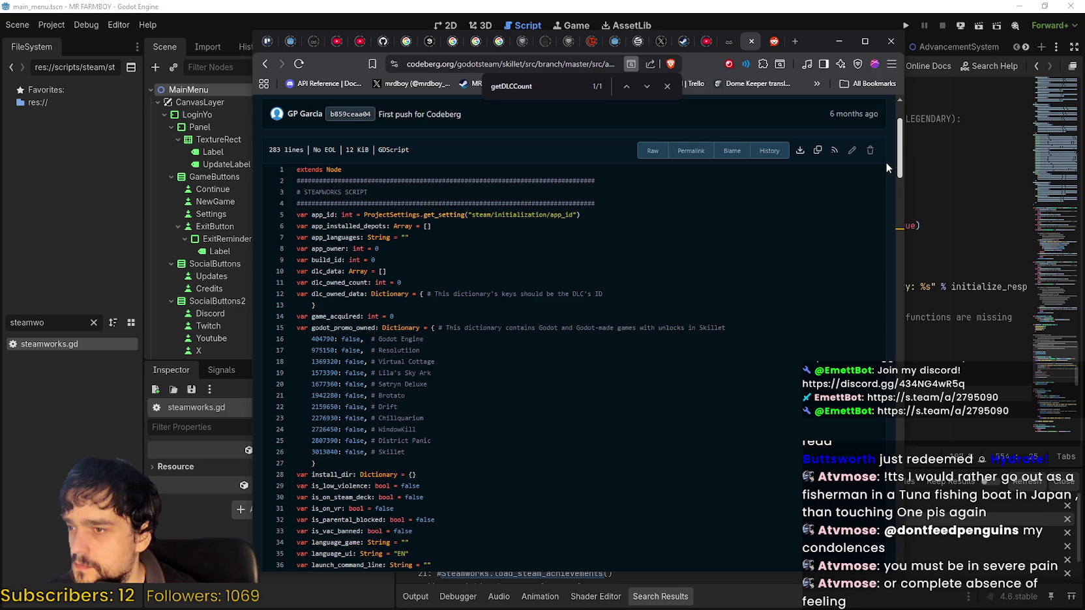
left_click_drag(898, 164, 895, 261)
mouse_move(441, 272)
left_mouse_down()
mouse_move(336, 238)
mouse_move(450, 262)
mouse_move(495, 258)
left_mouse_up()
left_click(463, 291)
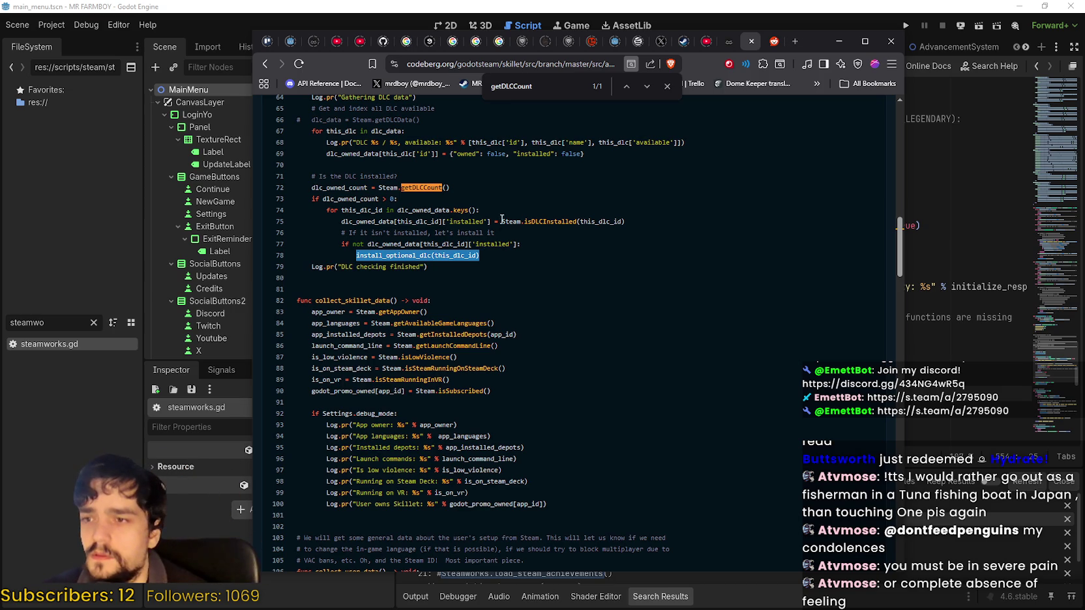
left_click(577, 221)
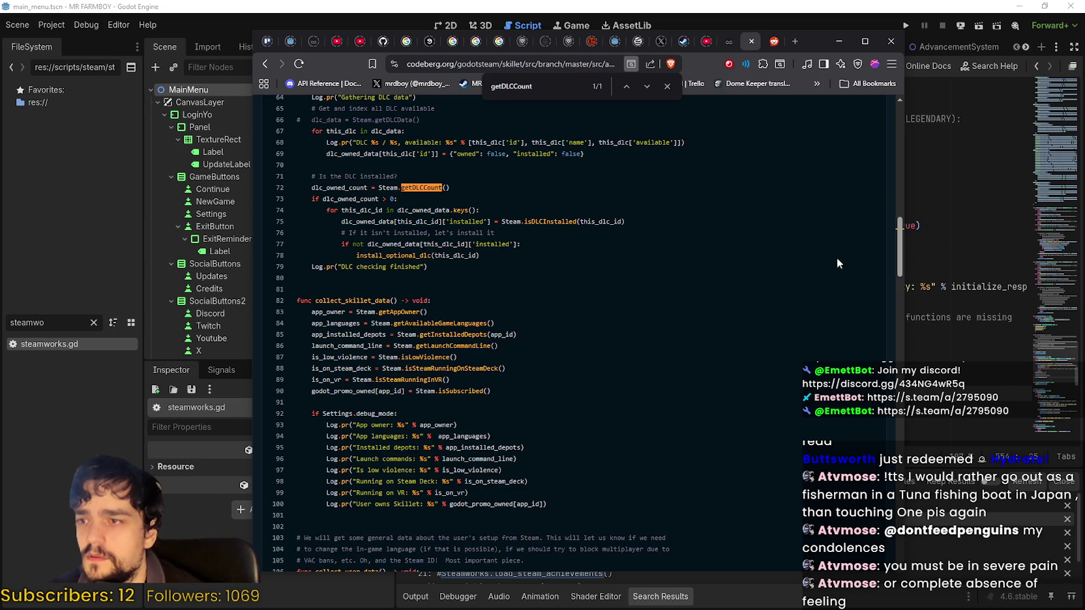
left_click(908, 256)
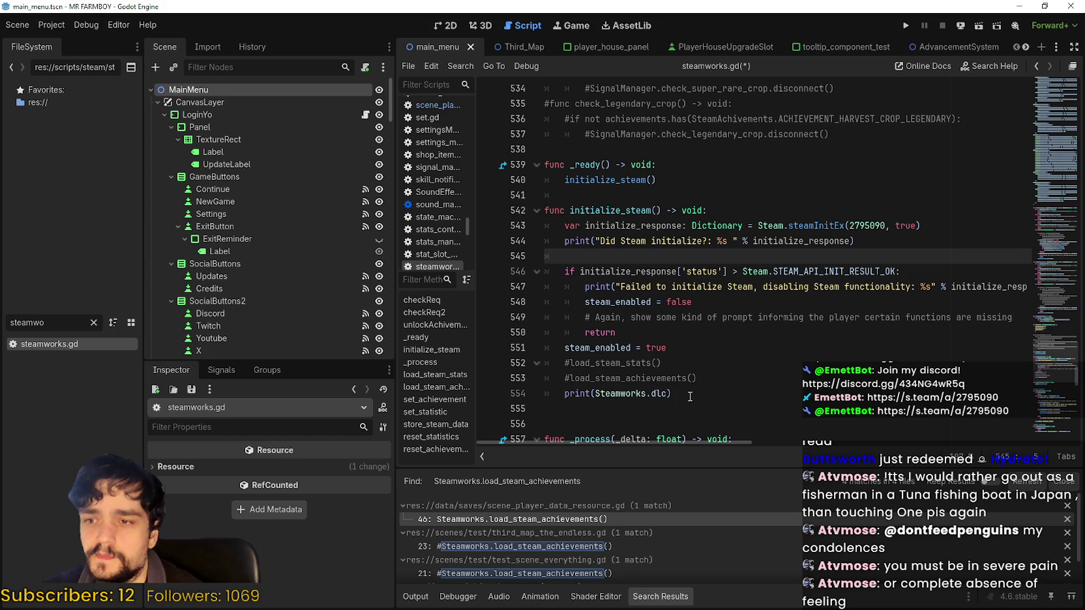
Check how Steam calls are written elsewhere in steamworks.gd
double_click(665, 393)
mouse_move(1053, 365)
left_mouse_down()
mouse_move(1049, 67)
mouse_move(1061, 341)
mouse_move(1048, 391)
left_mouse_up()
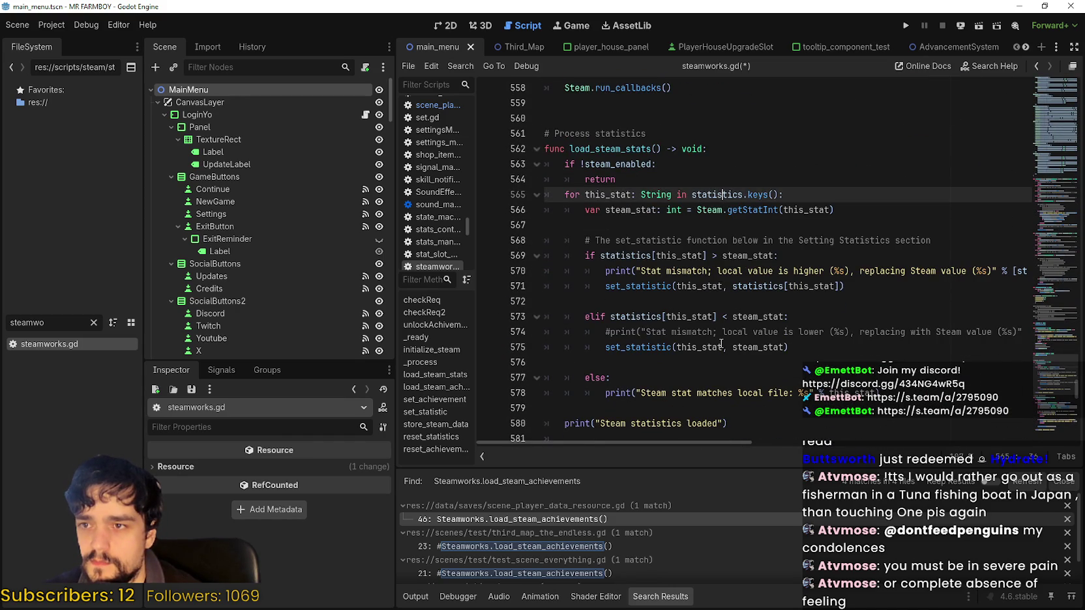
scroll(652, 352, "down", 7)
left_click(790, 230)
double_click(780, 240)
scroll(1050, 371, "up", 1)
left_click_drag(1049, 371, 1049, 358)
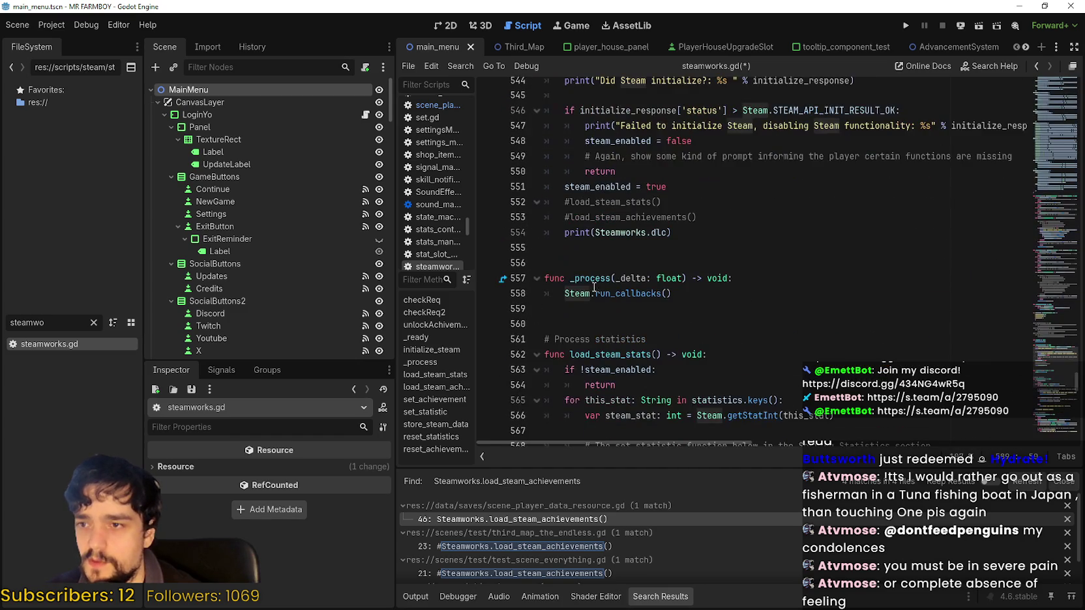
scroll(652, 371, "up", 3)
Change line 554 to print(Steam.getDLCCount()) and copy that line
double_click(644, 370)
type("Stea")
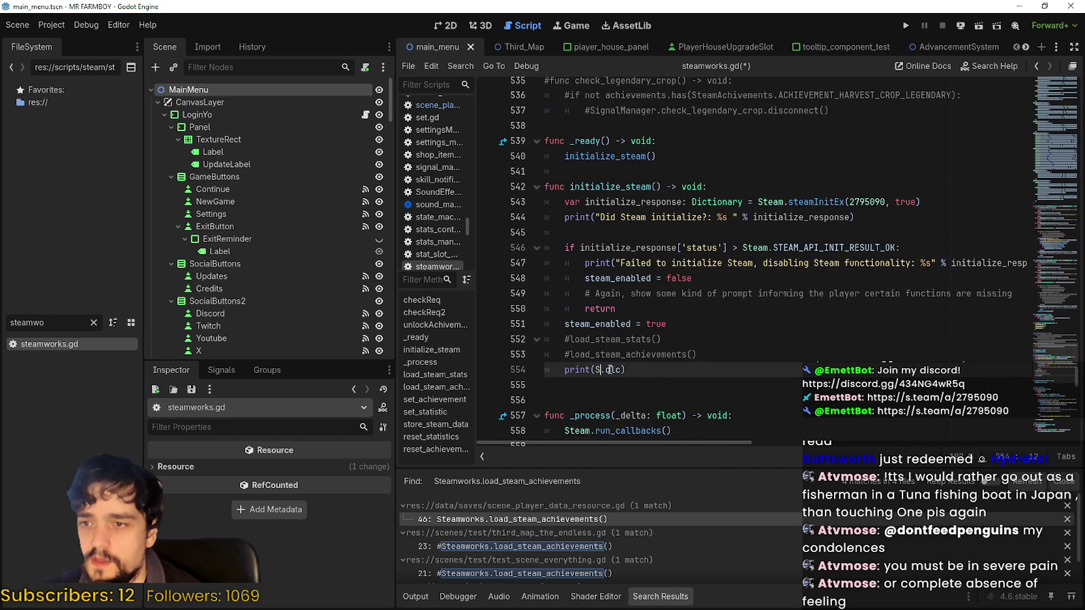
left_click(657, 286)
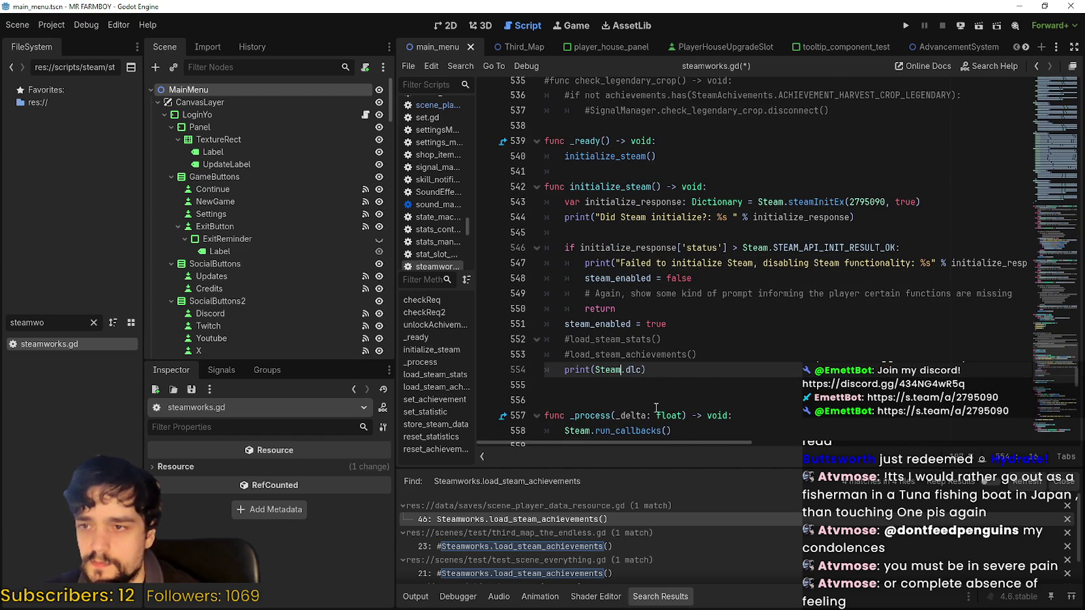
double_click(634, 370)
type("dlc")
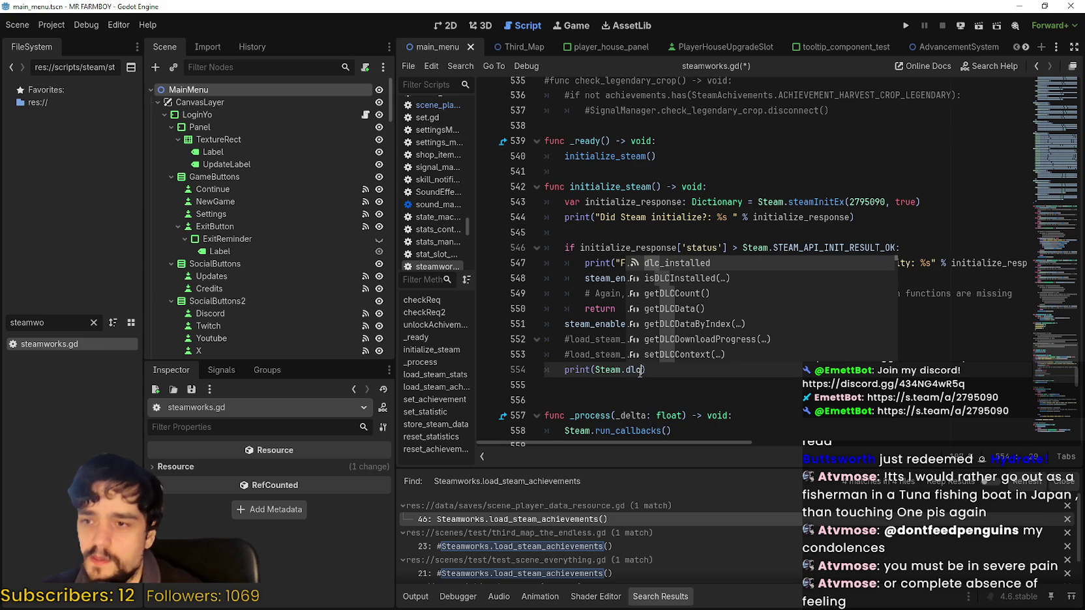
key("BackSpace")
key("BackSpace")
key("BackSpace")
type("get")
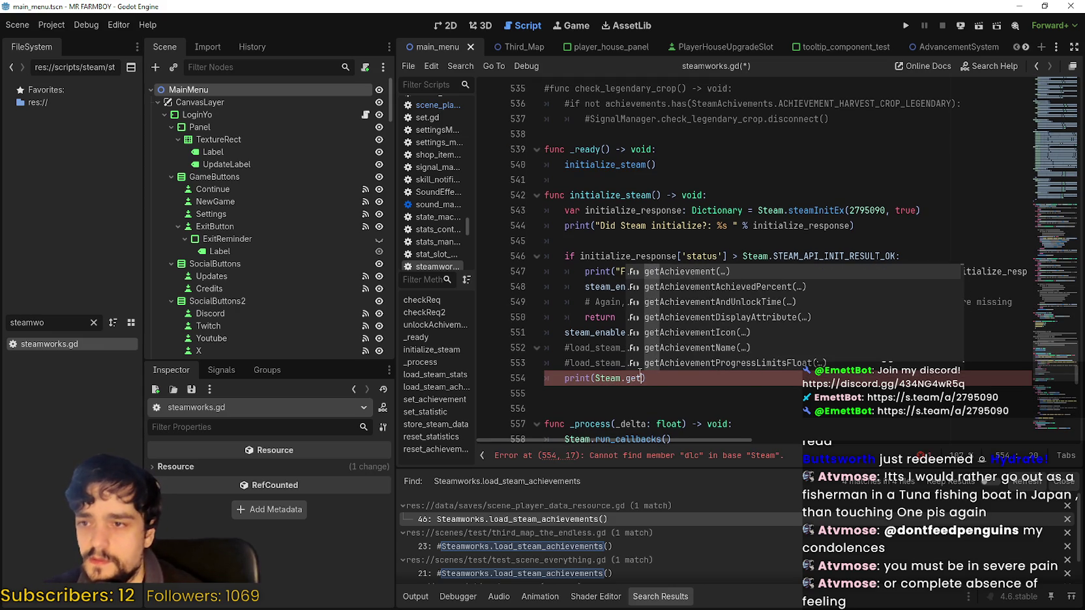
type("dlc")
key("Return")
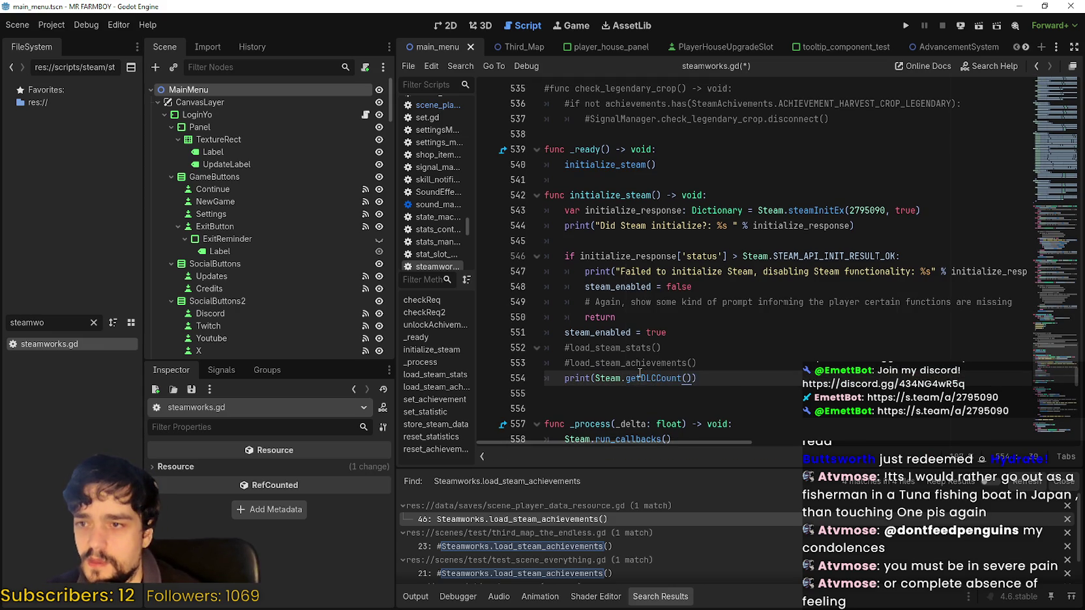
key("Right")
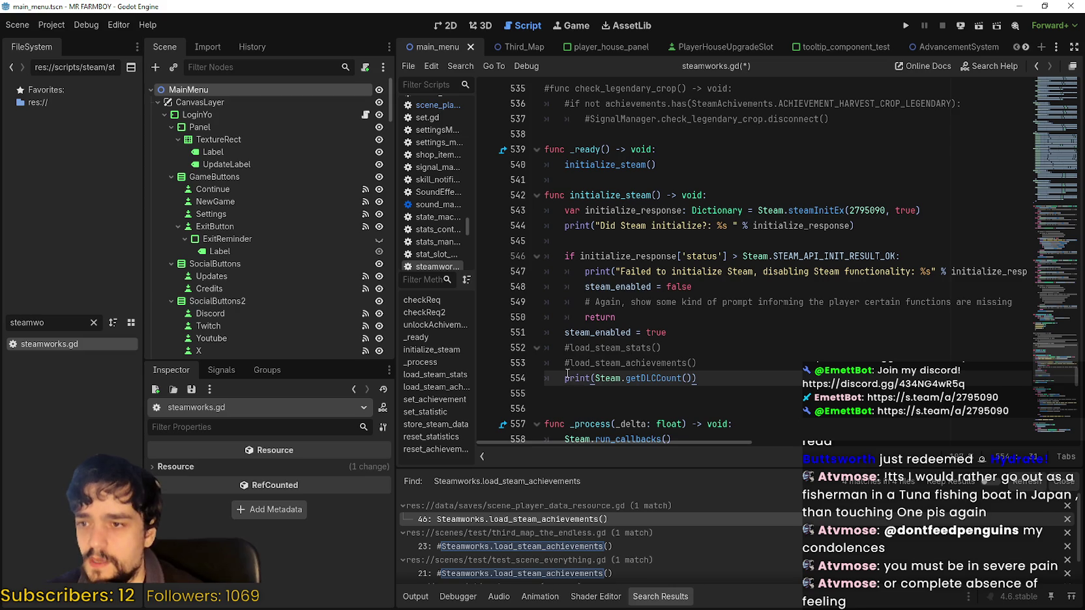
left_click_drag(743, 379, 564, 380)
key("ctrl+c")
left_click(739, 378)
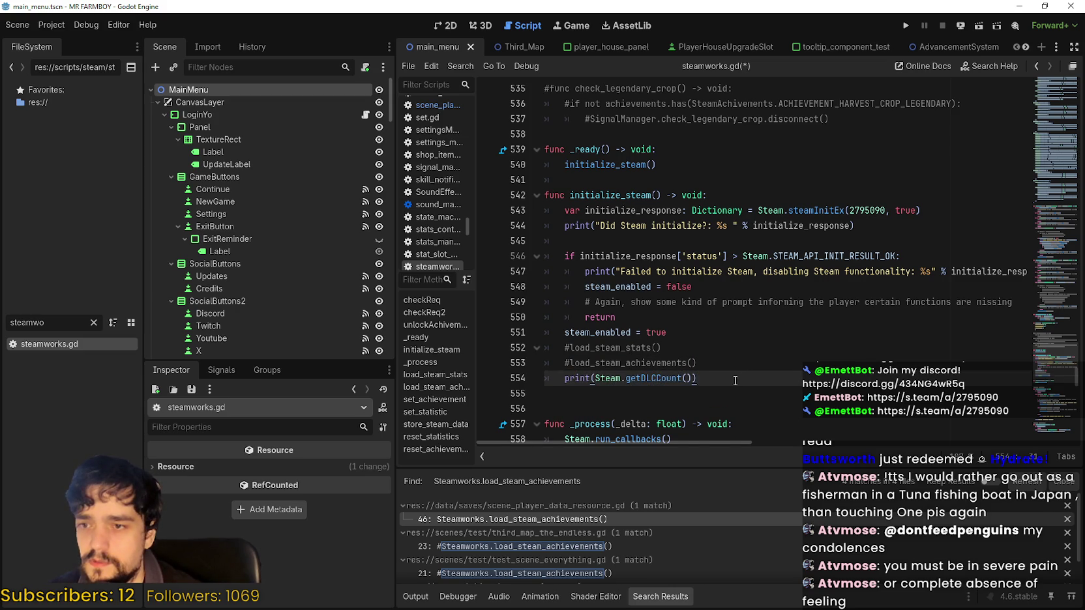
Paste a copy as line 555, change it to print(Steam.isDLCInstalled(0)), and save the script
key("Return")
key("ctrl+v")
double_click(662, 393)
type("get")
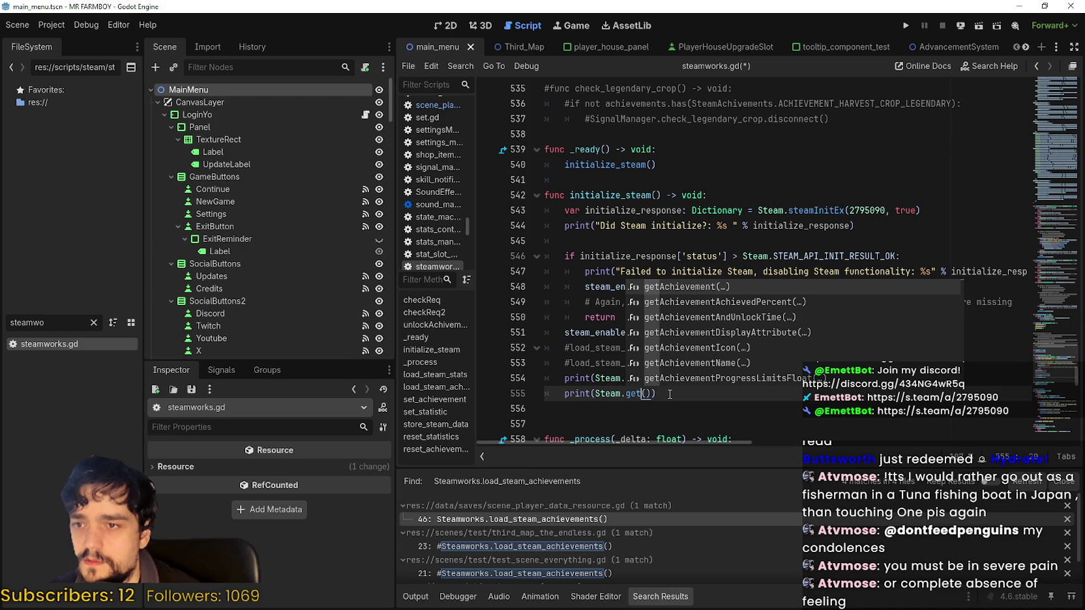
type("DLC")
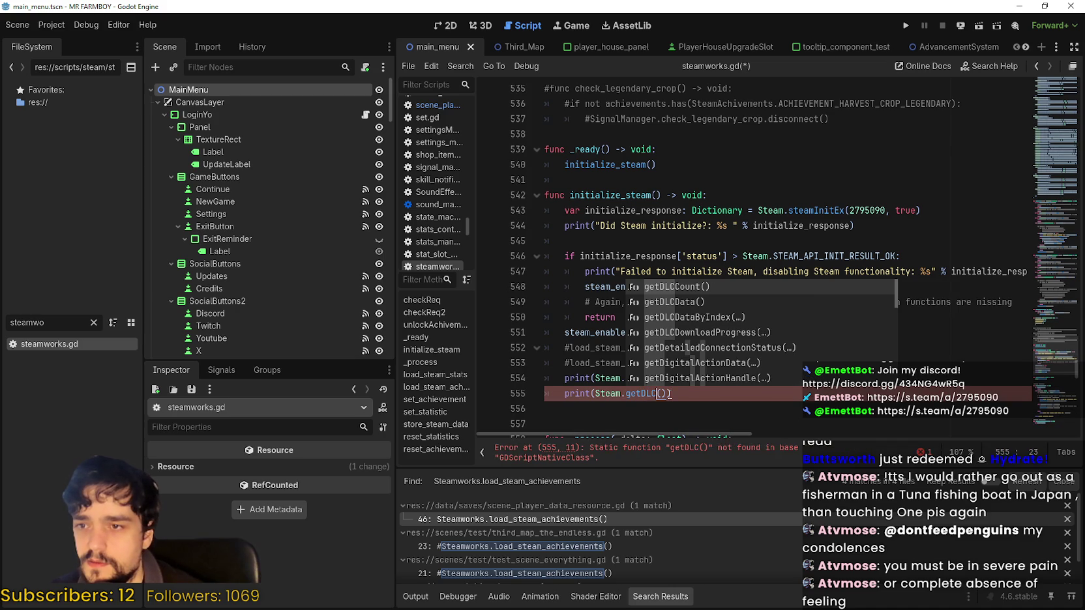
left_click(669, 394)
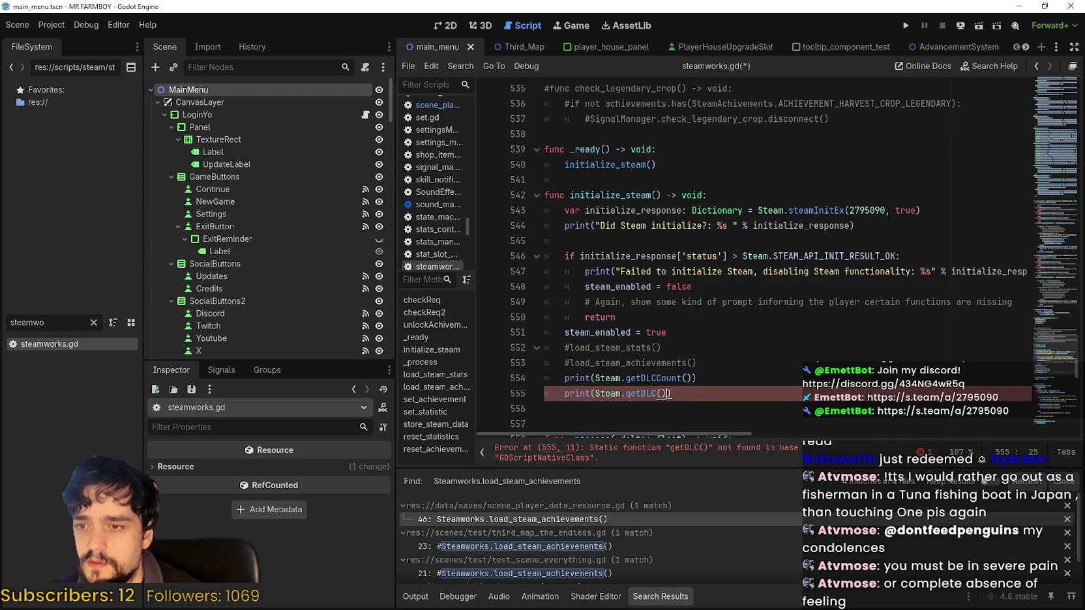
key("BackSpace")
key("BackSpace")
key("BackSpace")
type("DLC")
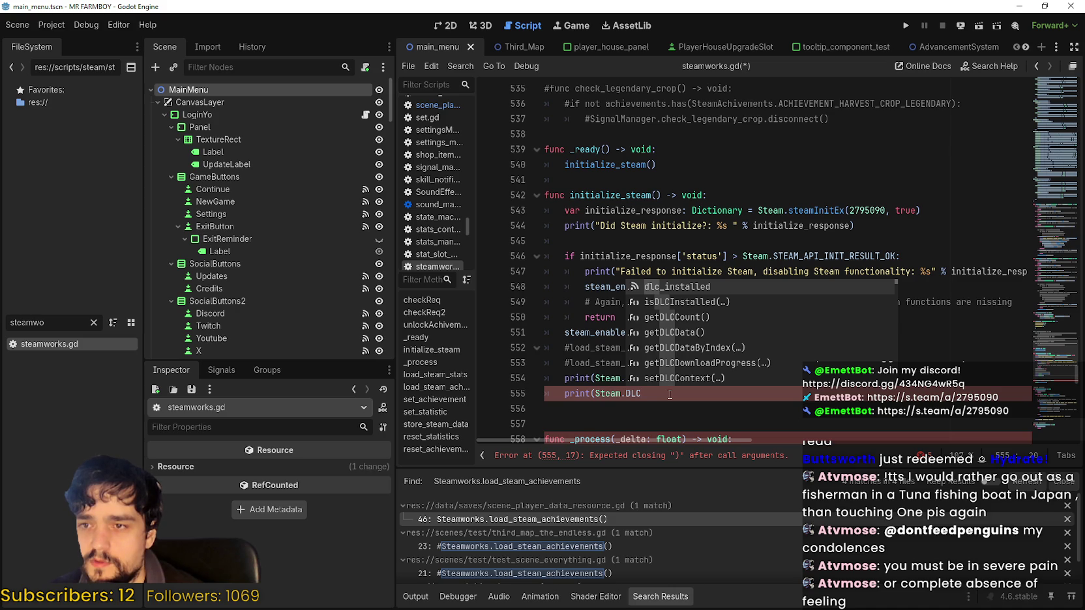
key("Down")
key("Down")
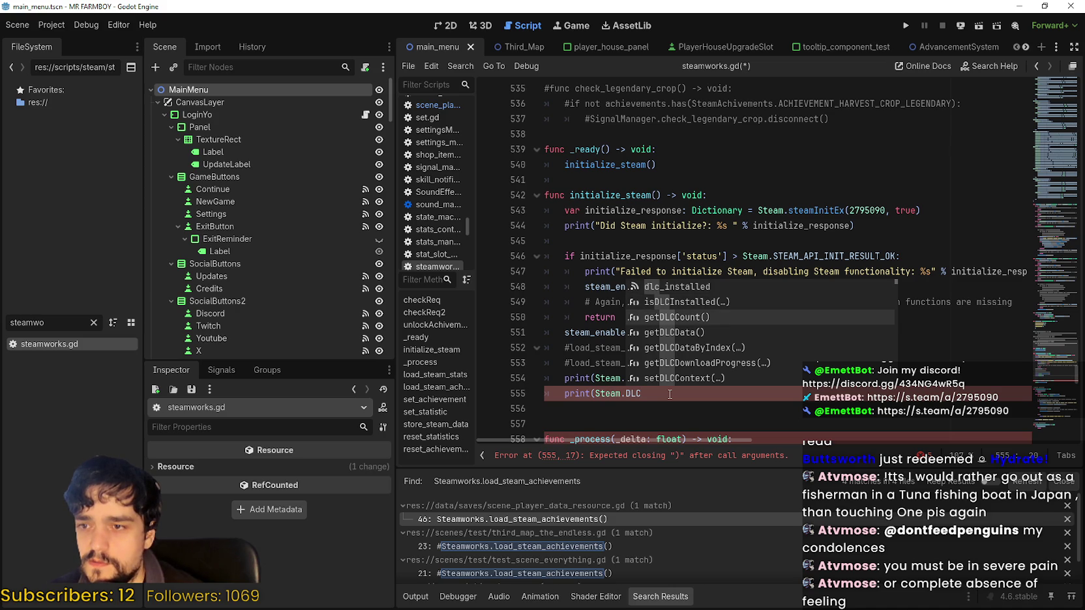
key("Up")
key("Return")
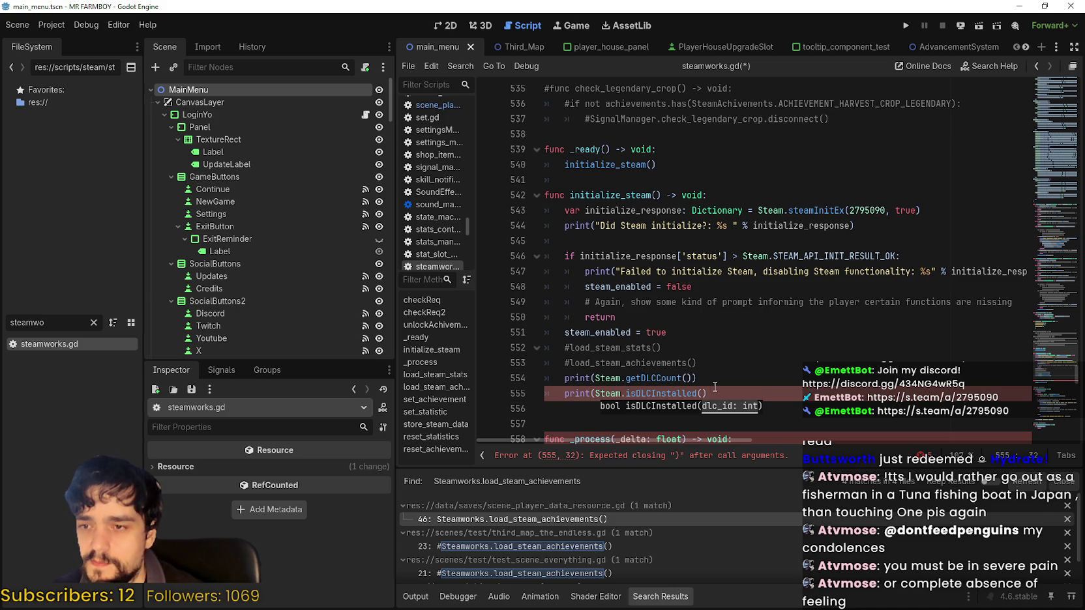
type("0))")
scroll(702, 365, "down", 3)
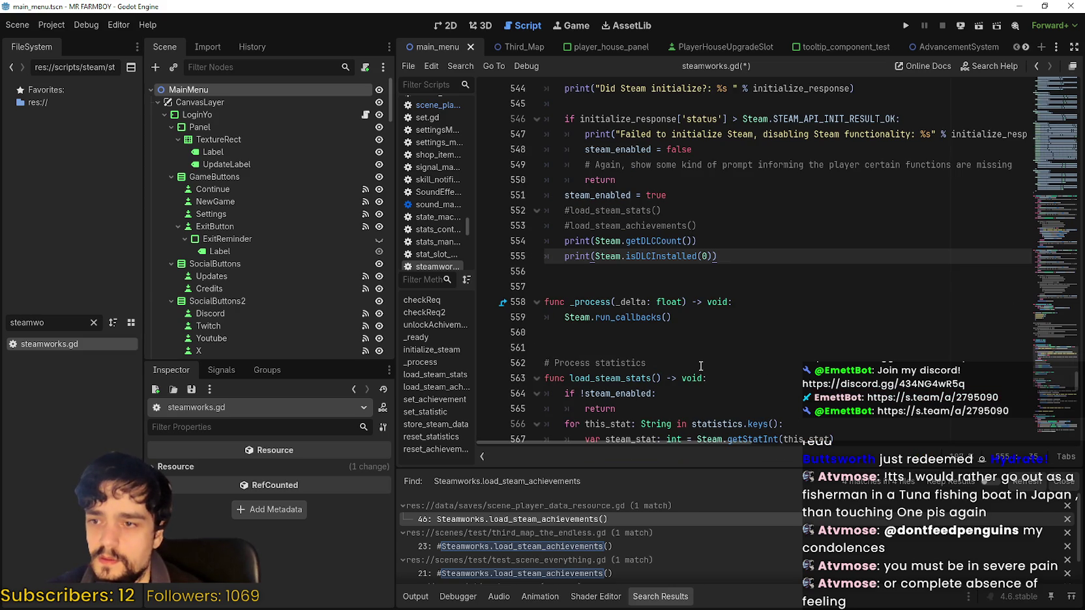
key("ctrl+s")
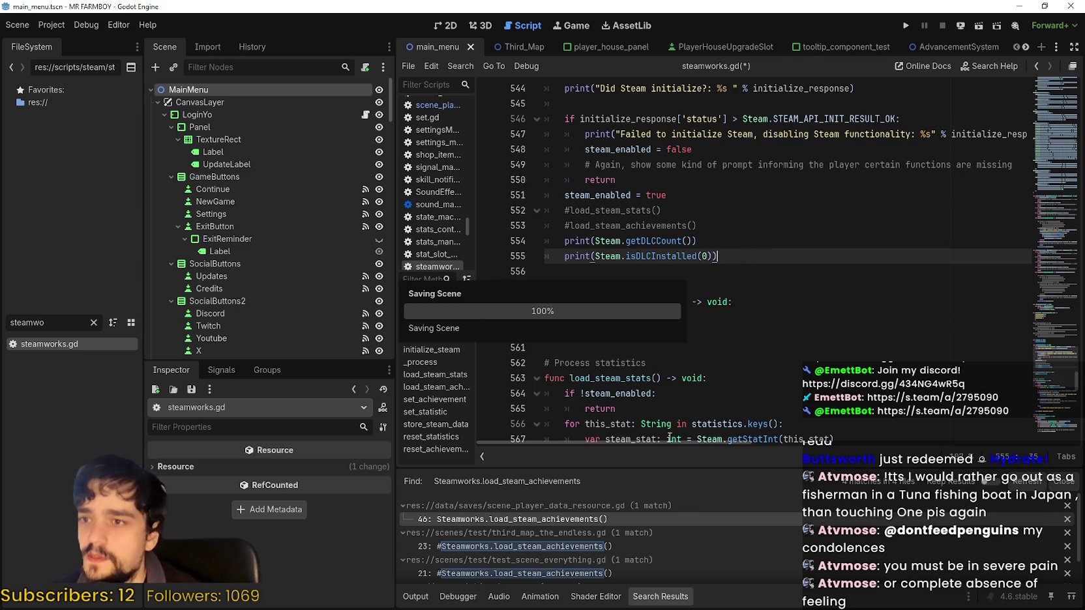
left_click(907, 26)
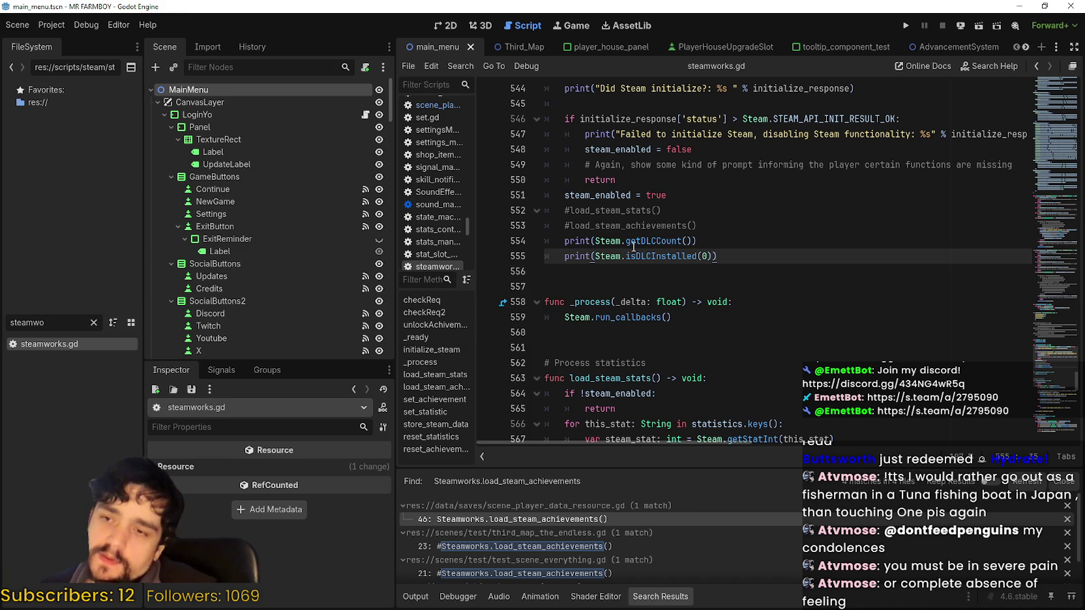
left_click(51, 25)
left_click(115, 135)
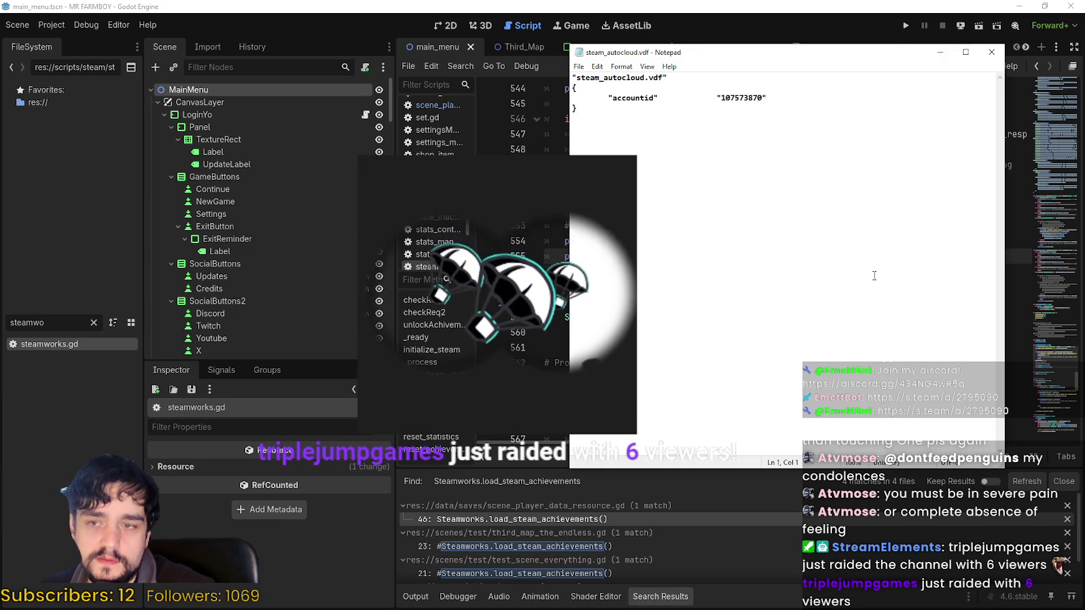
key("alt+F4")
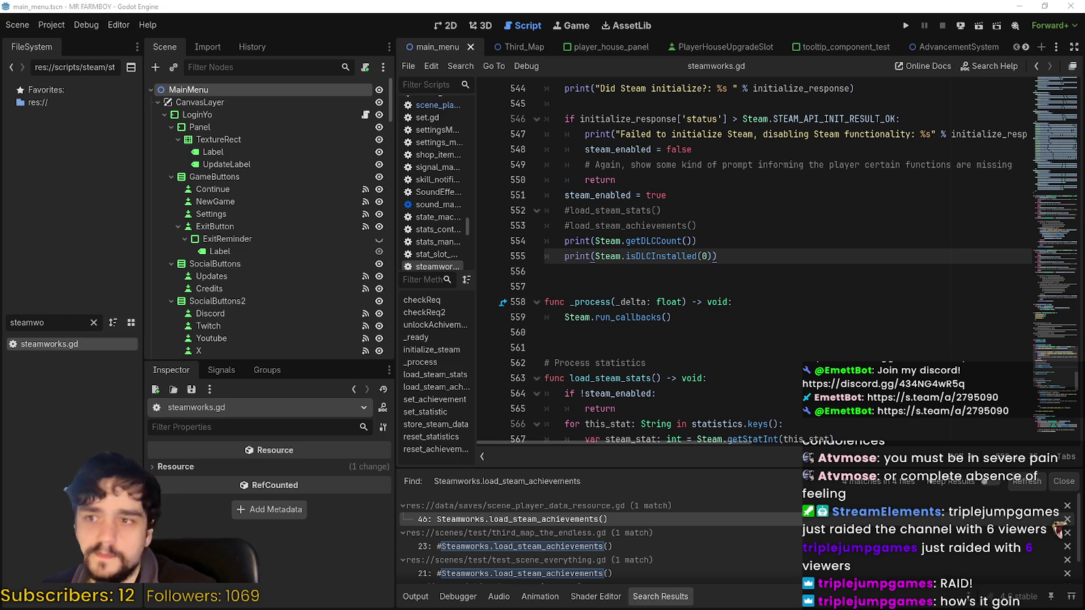
key("alt+Tab")
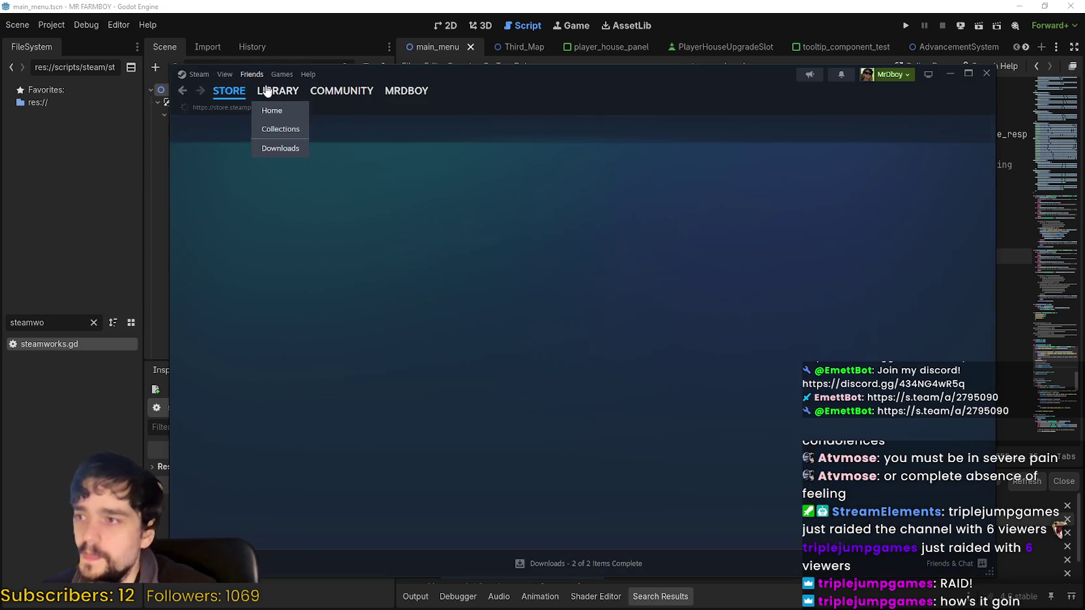
left_click(278, 91)
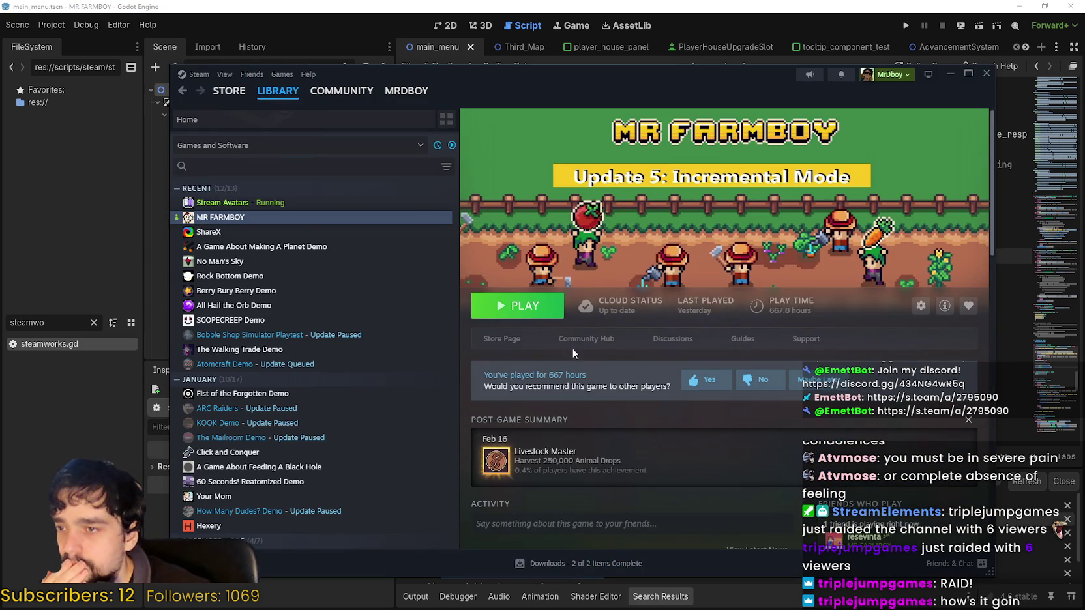
right_click(309, 225)
left_click(338, 306)
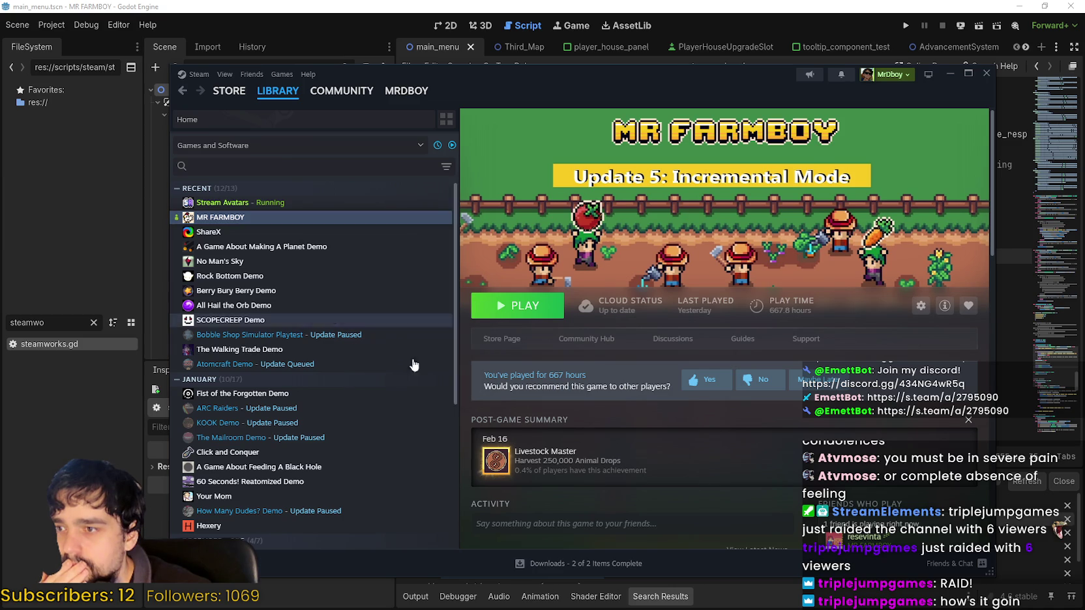
left_click(413, 249)
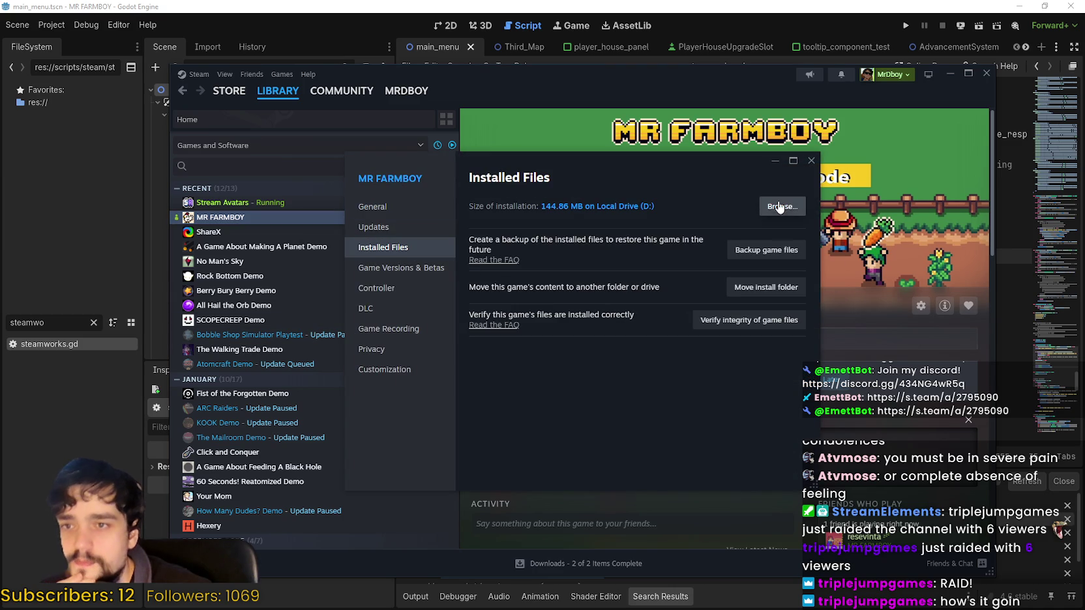
left_click(811, 161)
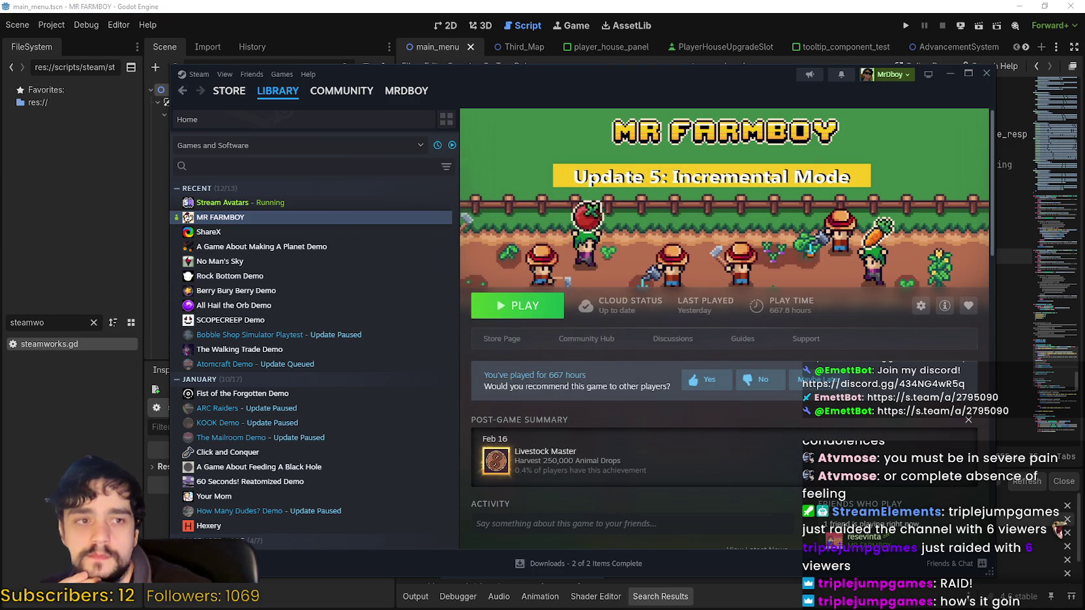
scroll(528, 358, "down", 2)
scroll(671, 384, "up", 2)
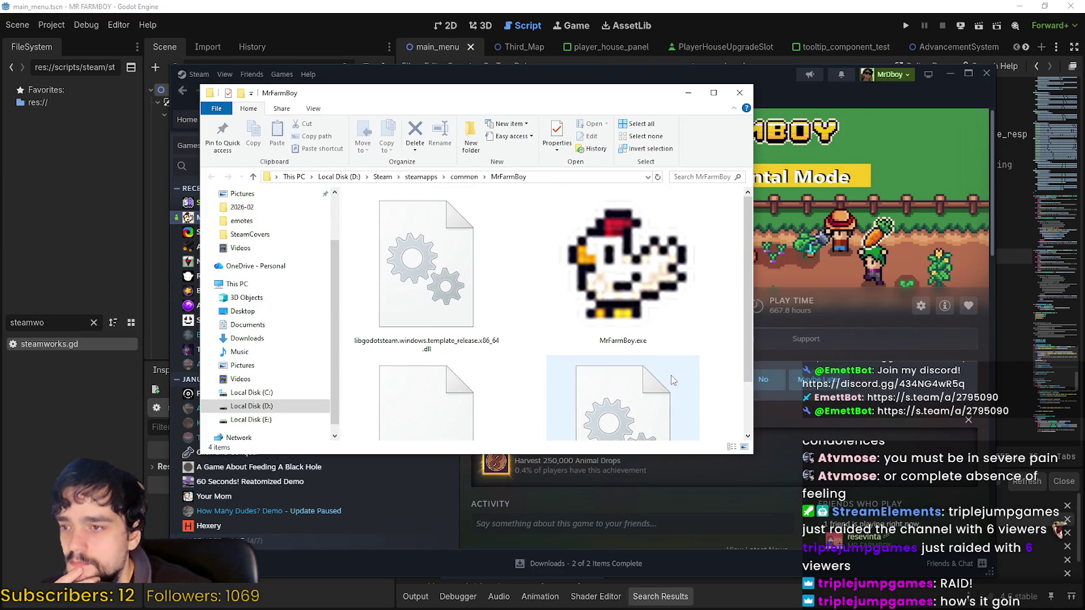
scroll(600, 372, "down", 2)
right_click(532, 311)
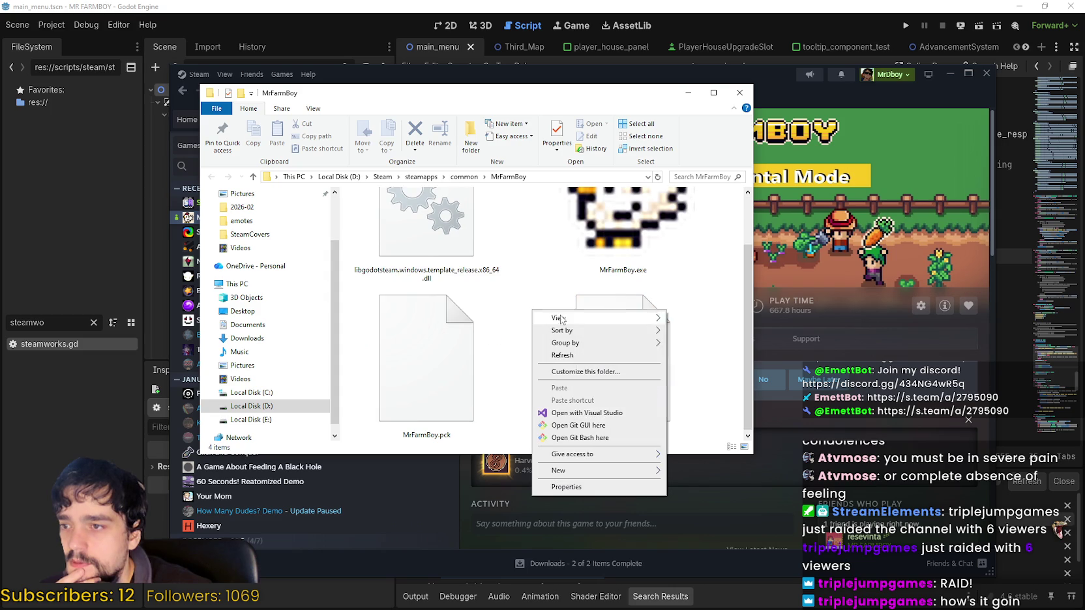
mouse_move(560, 318)
left_click(706, 378)
right_click(498, 336)
left_click(456, 330)
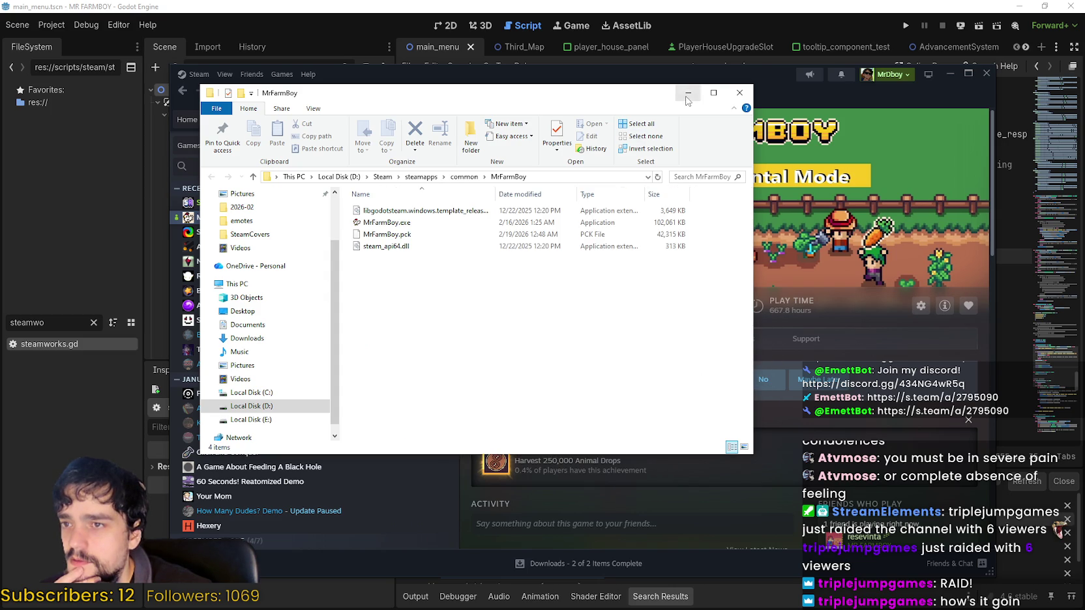
left_click(686, 99)
left_click_drag(686, 99, 666, 102)
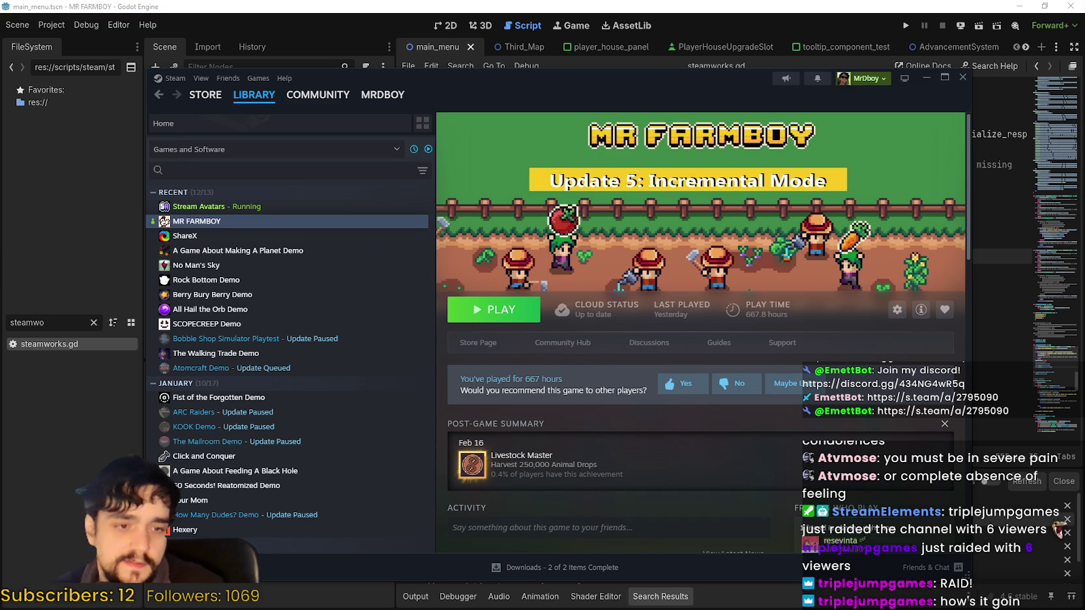
key("alt+Tab")
left_click(809, 20)
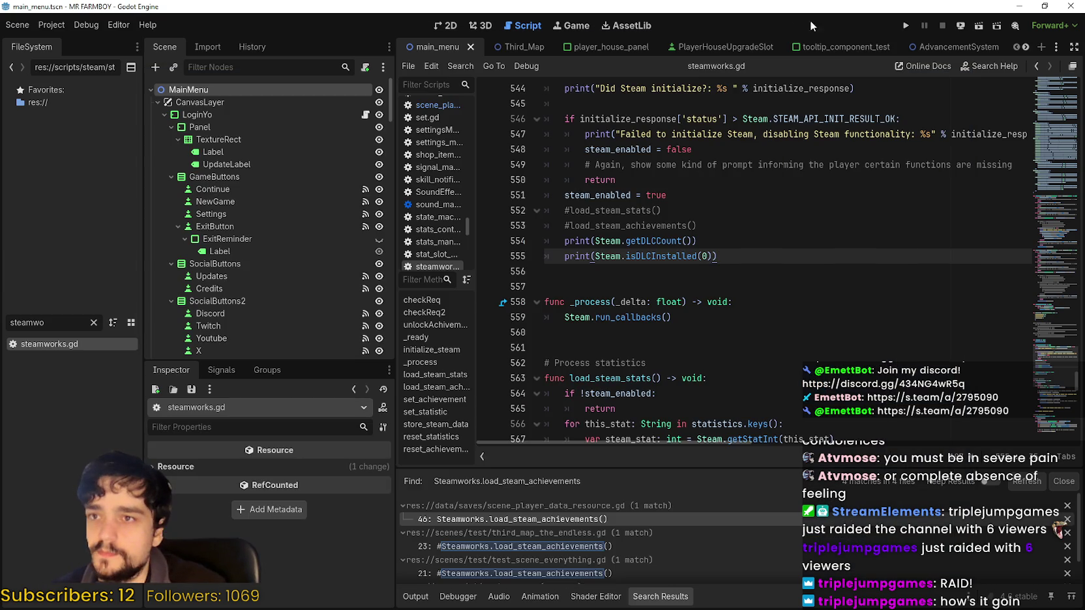
Run the project with F5, then close the game after it prints 1 and false
key("F5")
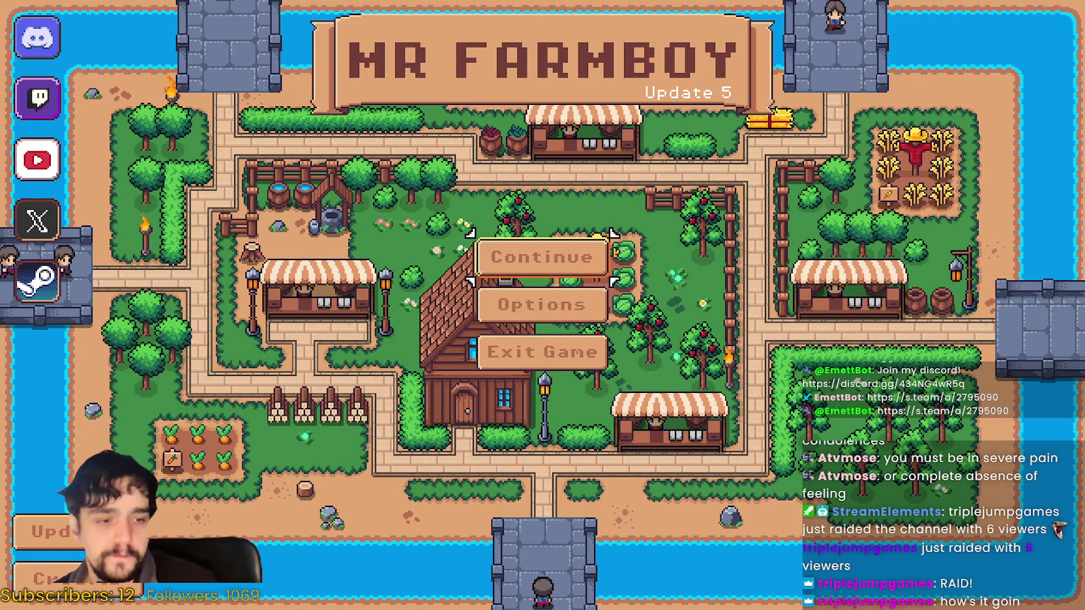
key("alt+F4")
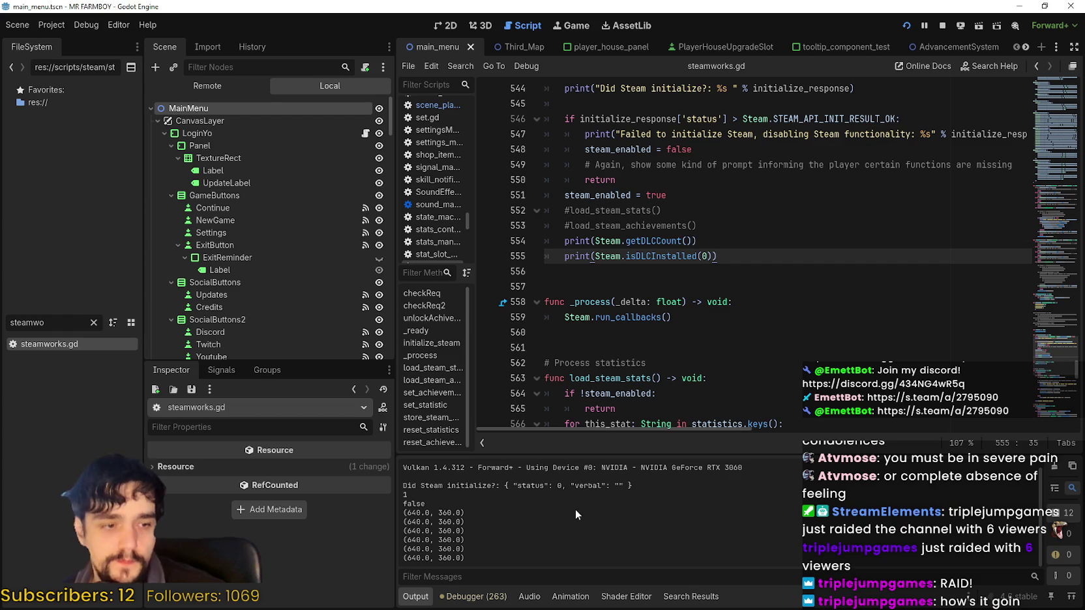
Highlight the 1 and false Output results and show isDLCInstalled's documentation tooltip on line 555
scroll(483, 505, "up", 1)
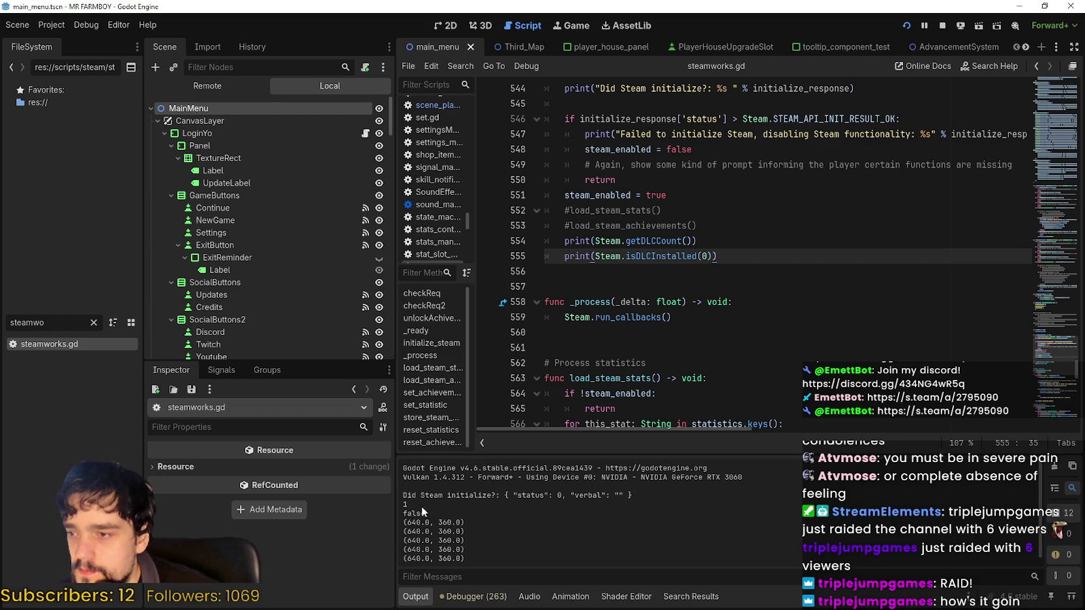
double_click(405, 504)
left_click_drag(719, 245, 556, 239)
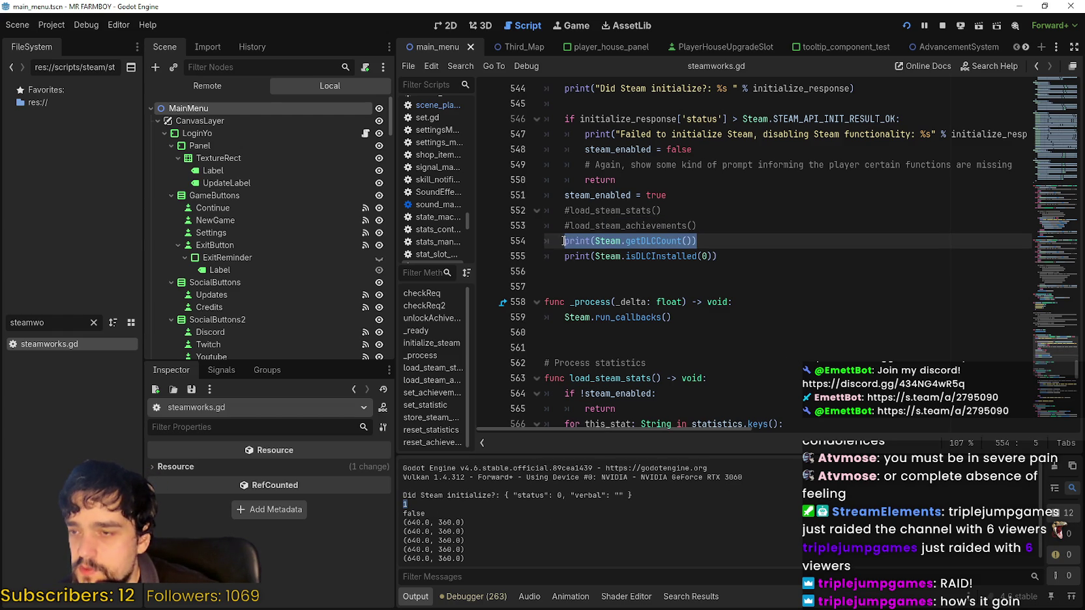
left_click(427, 517)
double_click(415, 515)
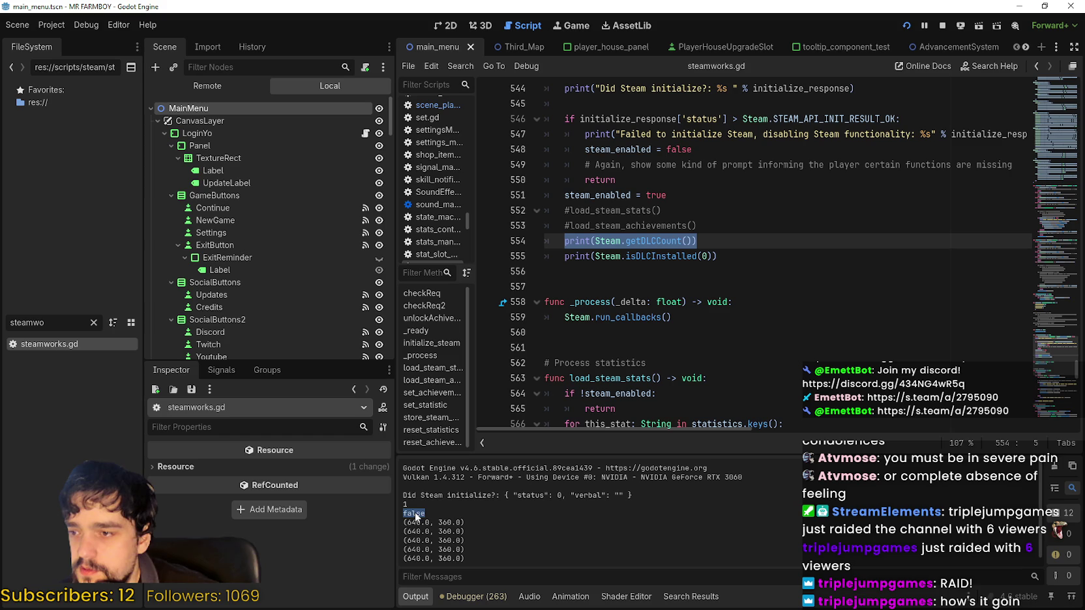
key("End")
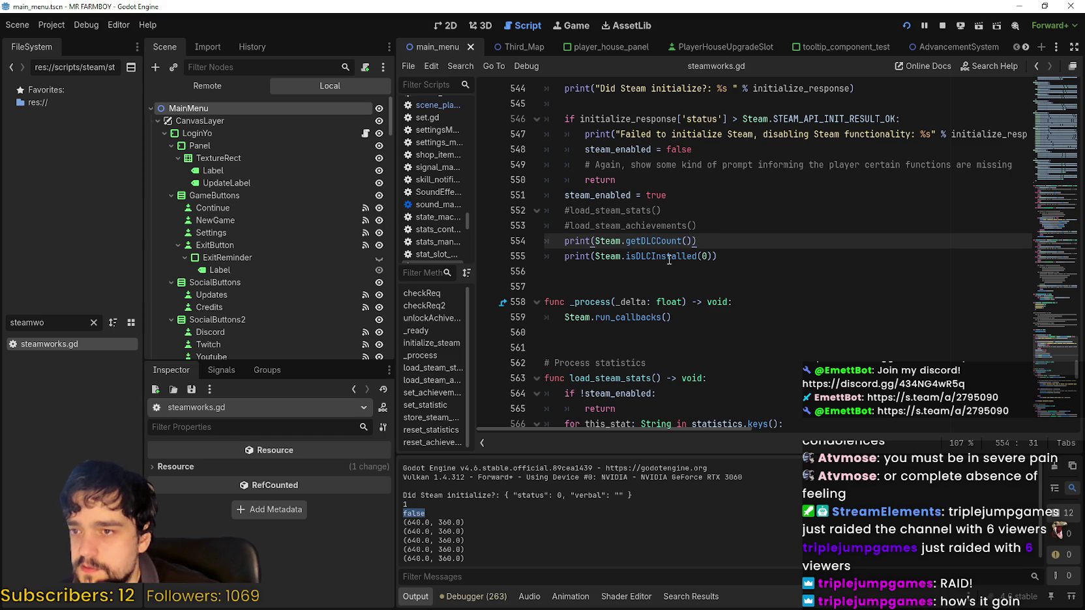
mouse_move(668, 259)
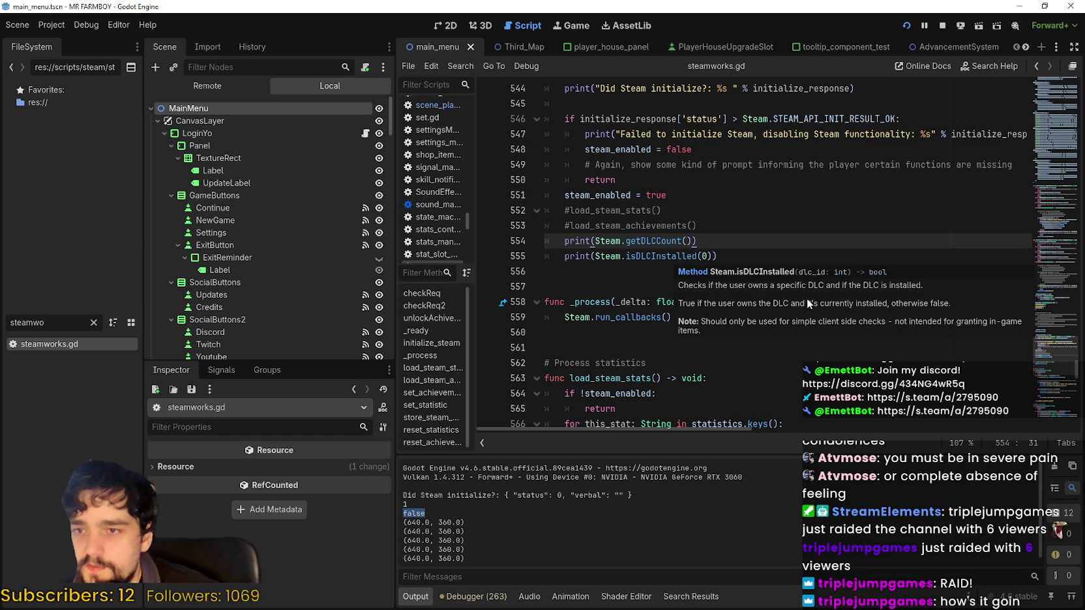
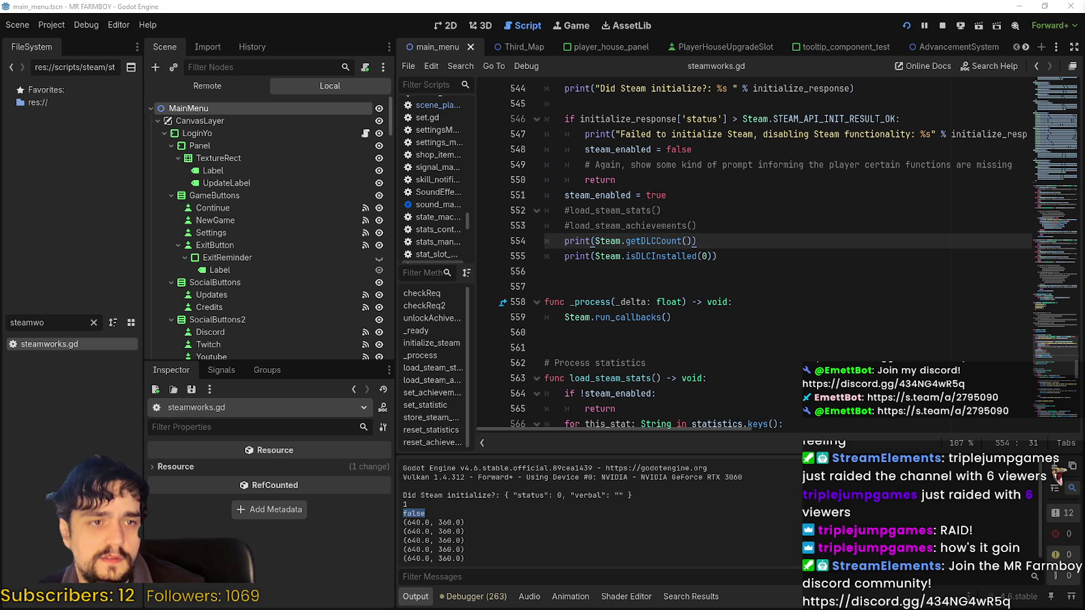
Change isDLCInstalled(0) to isDLCInstalled(4444550) on line 555, then stop and relaunch the game
left_click(702, 256)
type("4444550")
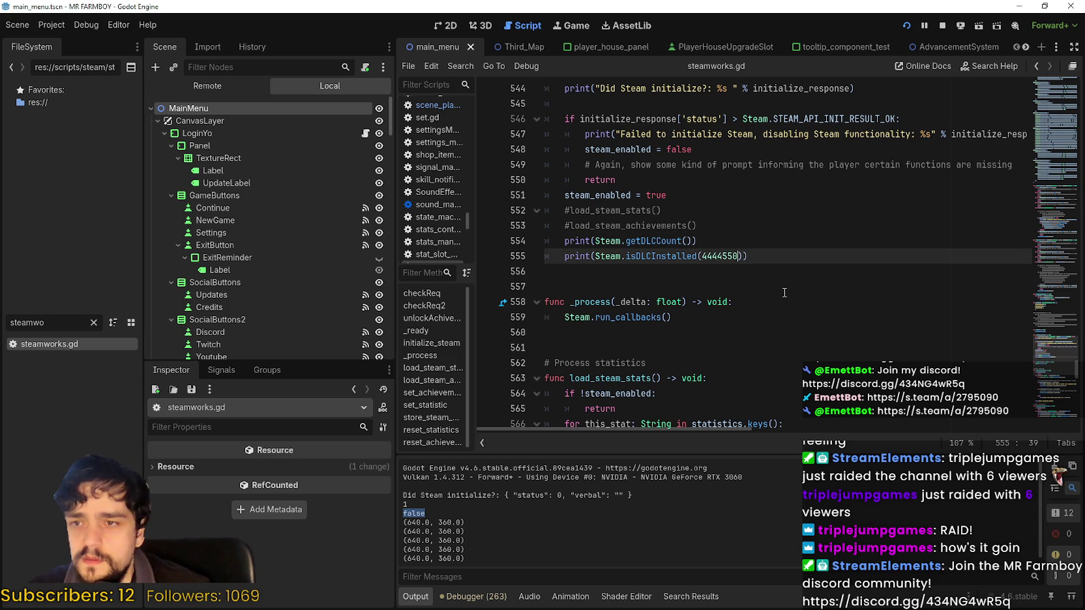
left_click(807, 273)
left_click(945, 28)
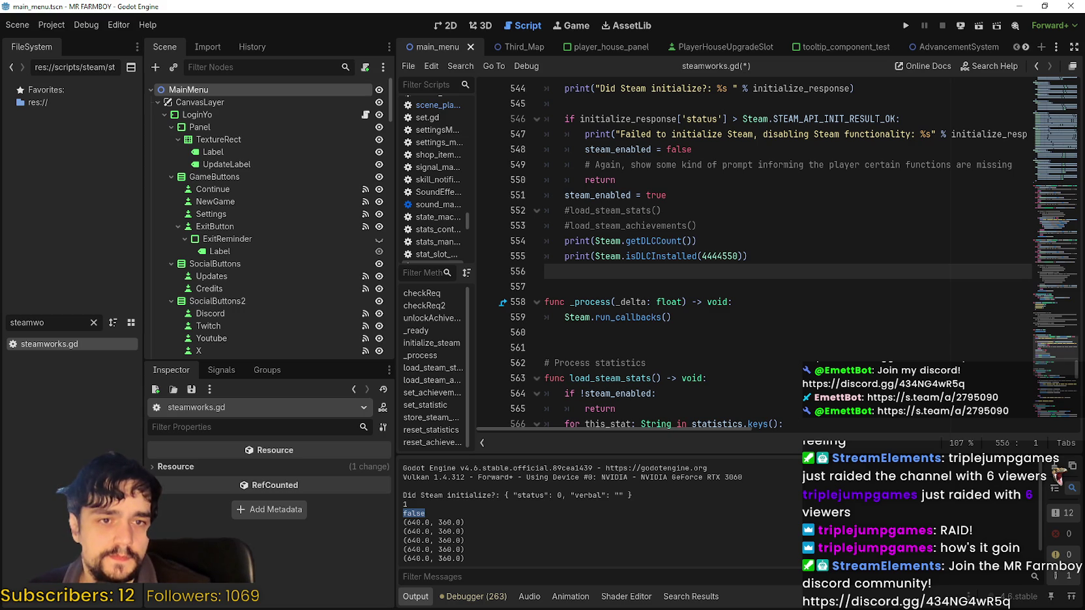
left_click(905, 25)
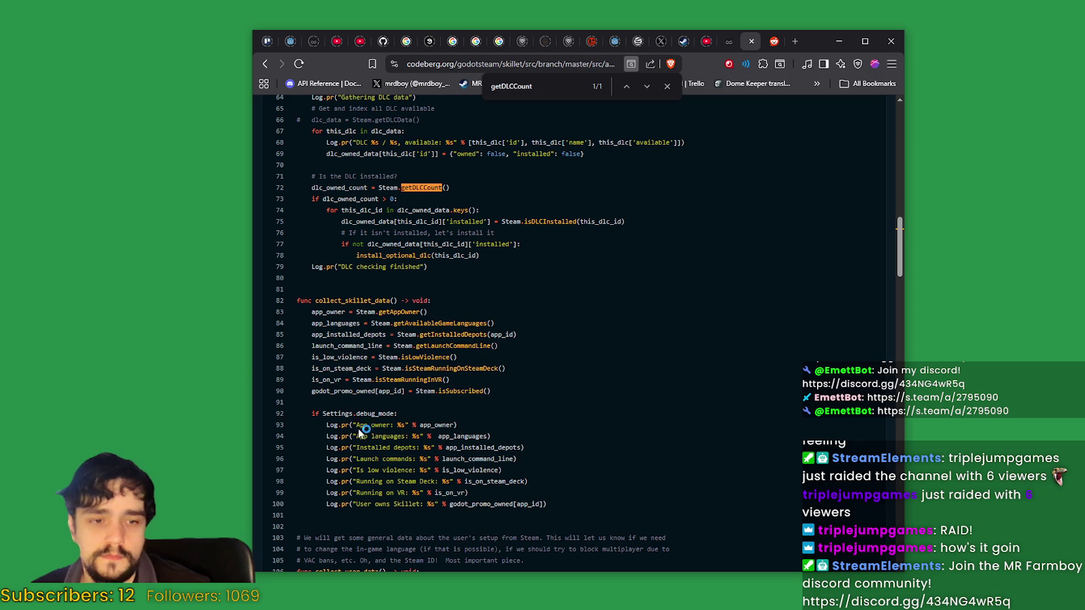
In the Skillet DLC loop, select this_dlc_id and dlc_owned_data on line 75
scroll(499, 371, "up", 2)
left_click_drag(325, 266, 420, 263)
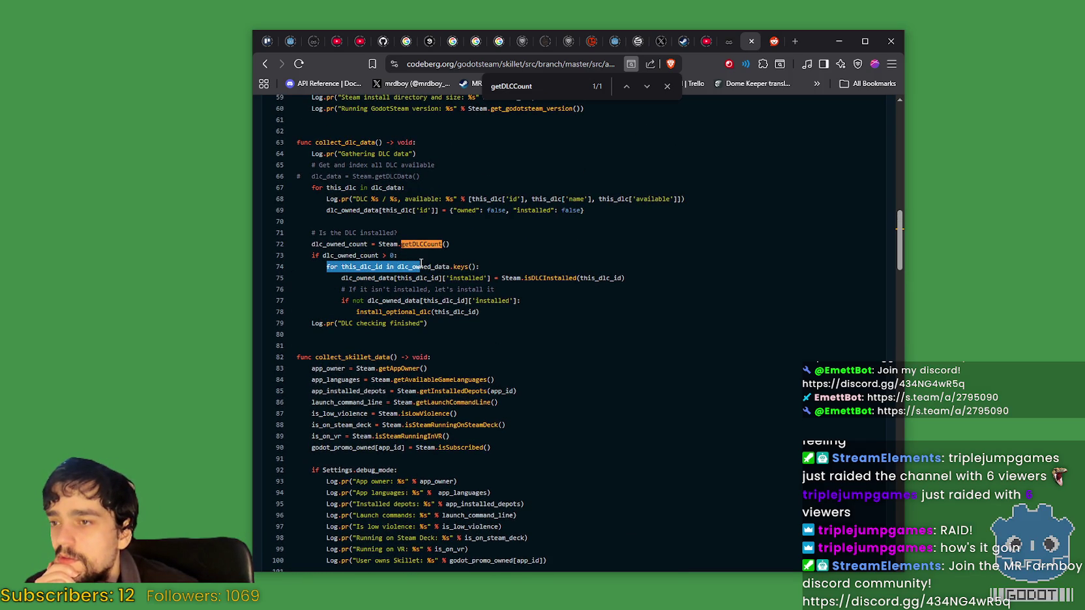
double_click(616, 277)
double_click(370, 278)
double_click(429, 278)
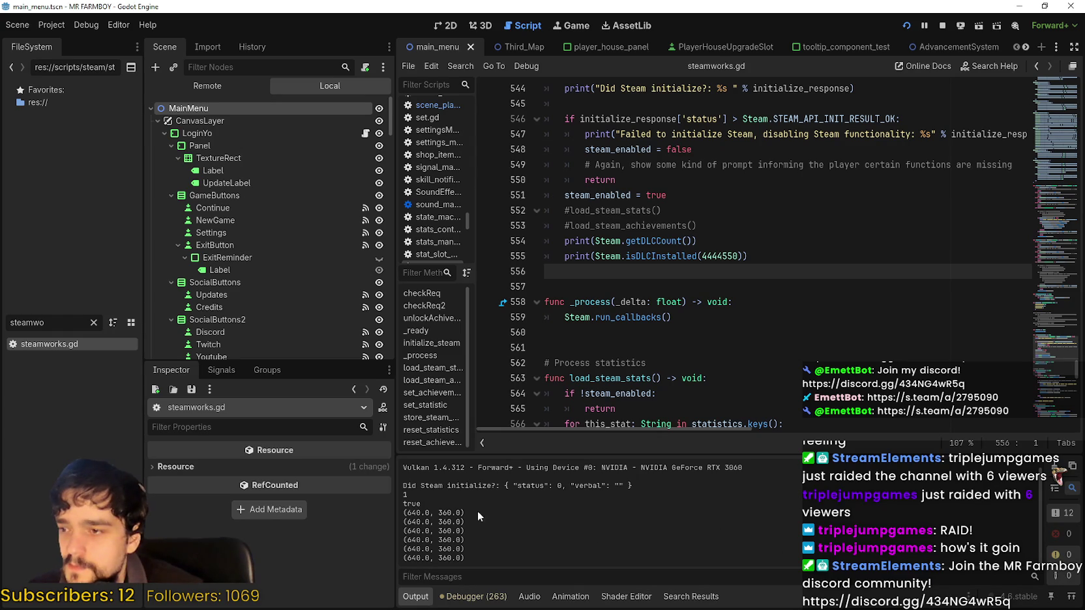
Mark the true result in the output log and check the game's DLC list in the Steam library
left_click_drag(402, 504, 408, 503)
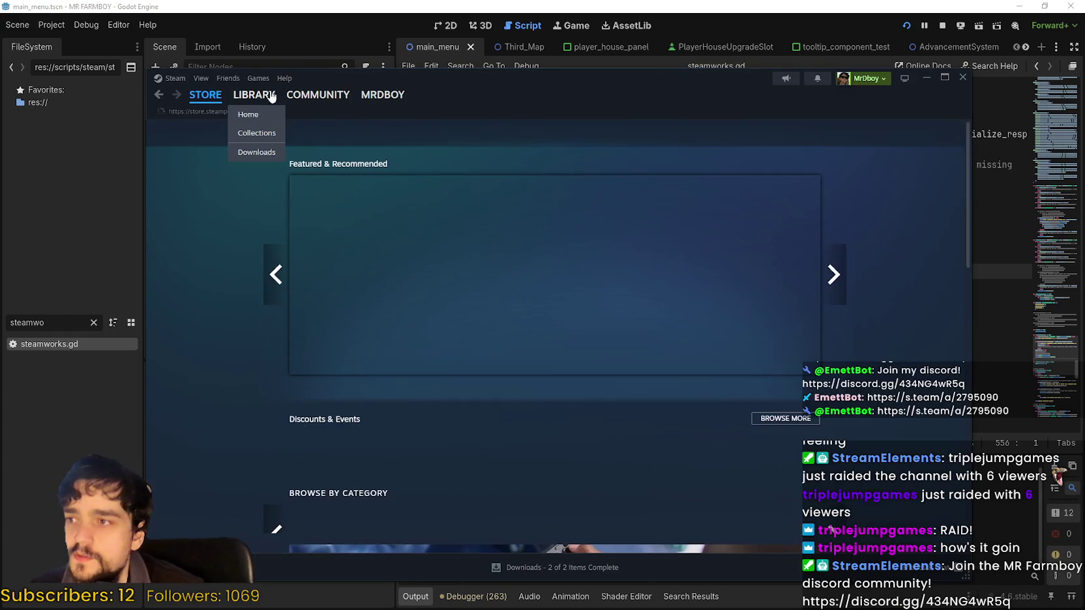
left_click(255, 94)
scroll(731, 474, "down", 10)
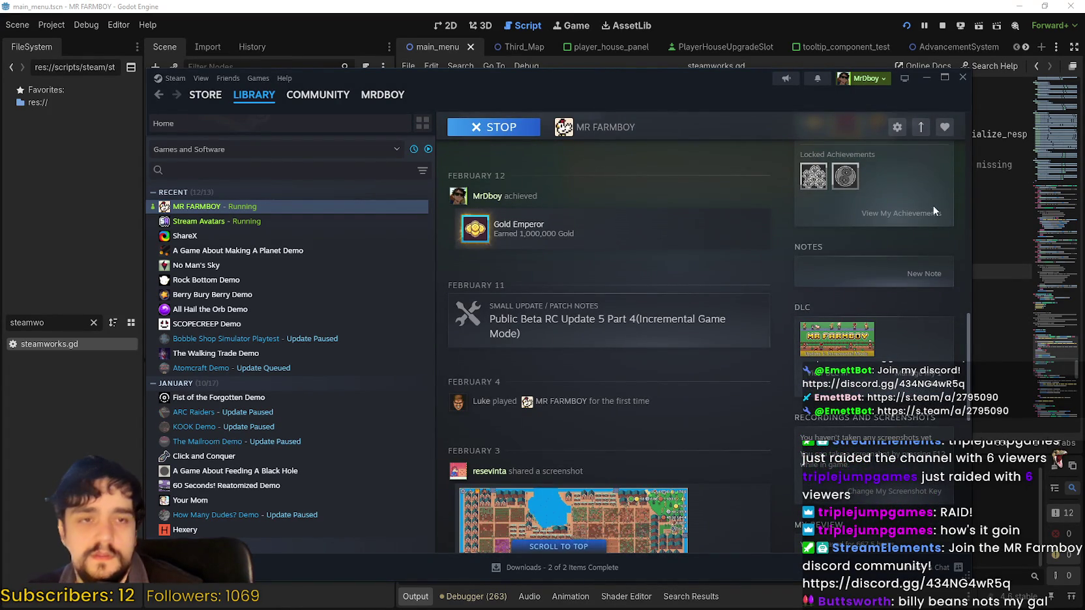
left_click(926, 77)
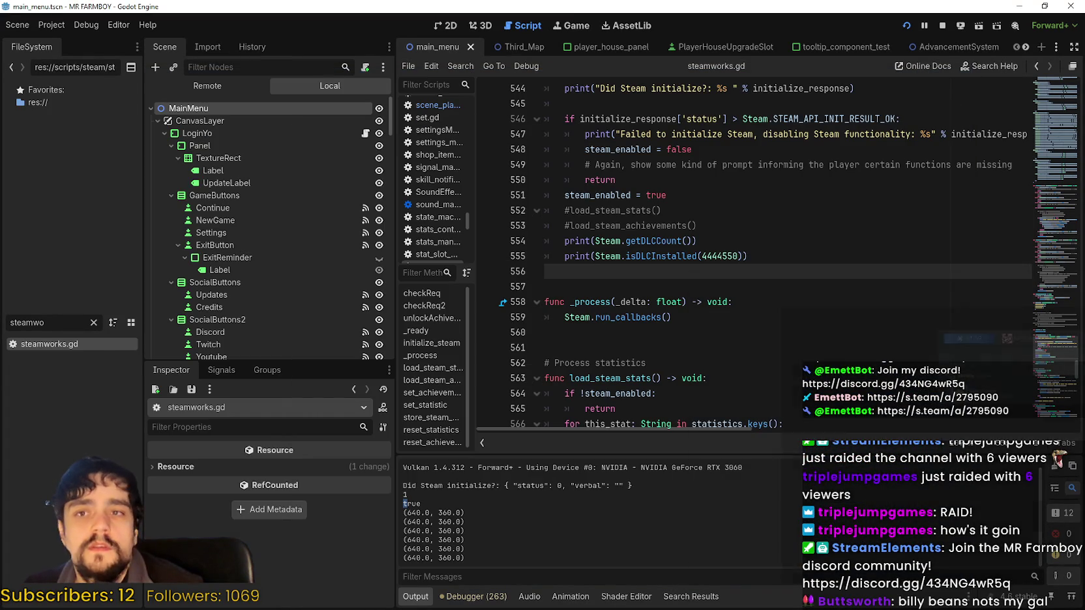
Set the isDLCInstalled argument on line 555 back from 4444550 to 0
left_click(805, 260)
double_click(722, 256)
type("0")
left_click(716, 270)
Go back to the Steam Library and view the MR FARMBOY page's DLC section
key("alt+Tab")
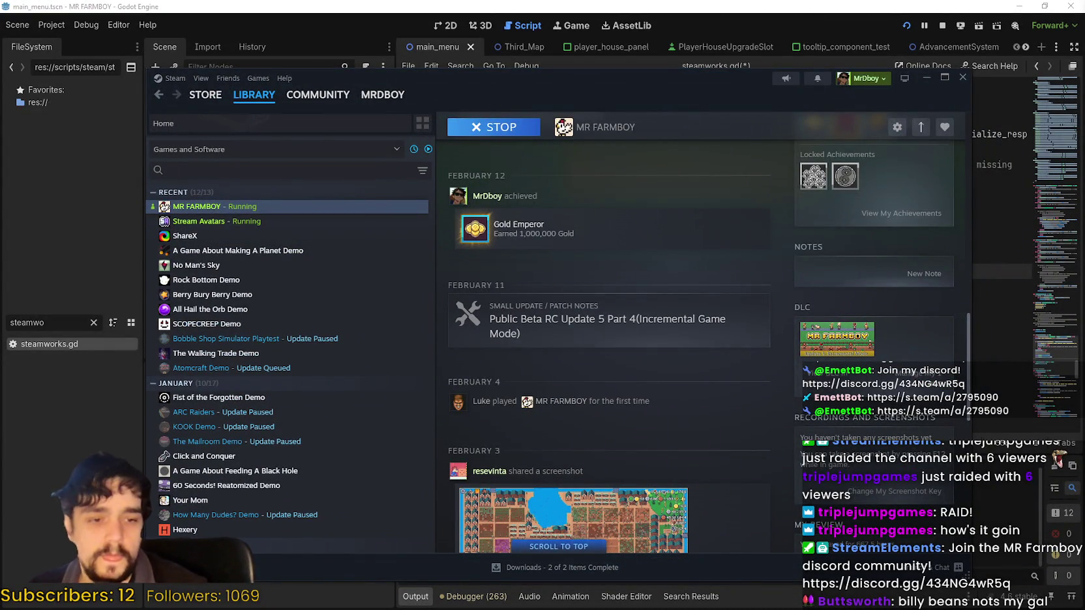
key("alt+Tab")
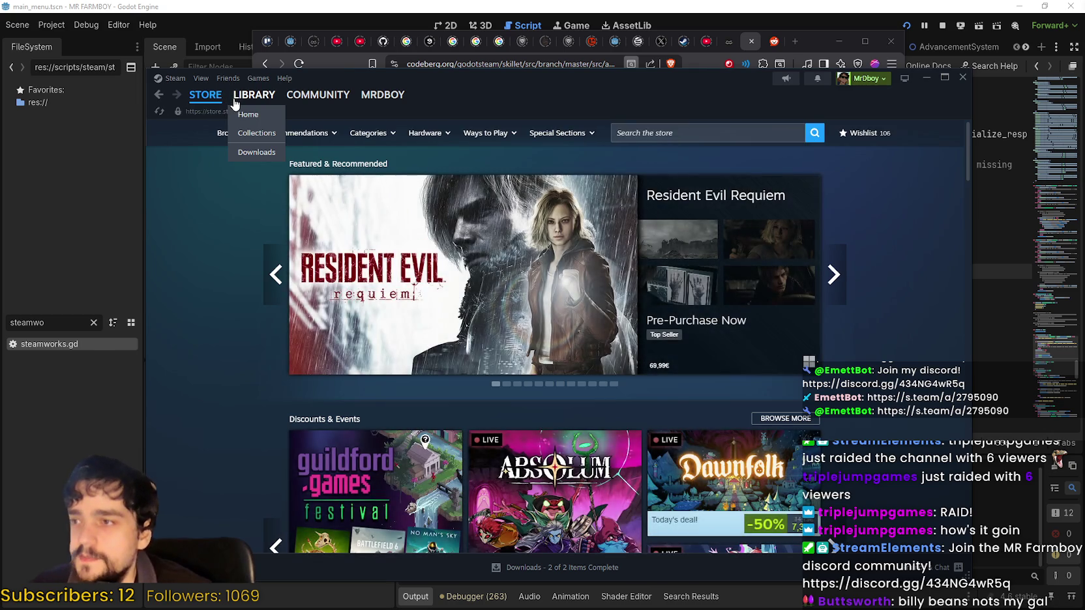
left_click(254, 94)
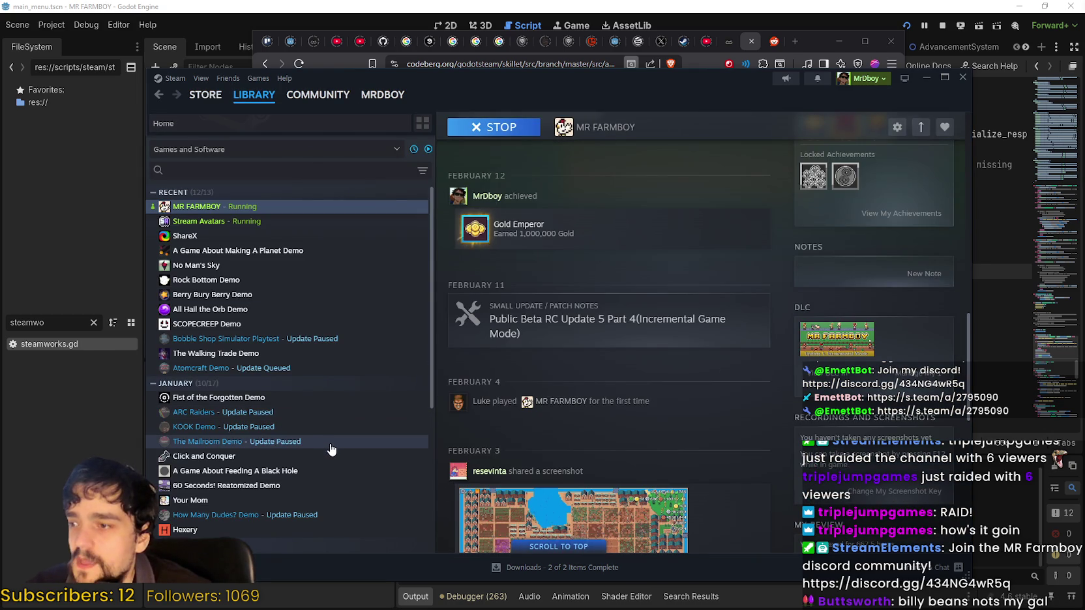
scroll(331, 448, "down", 5)
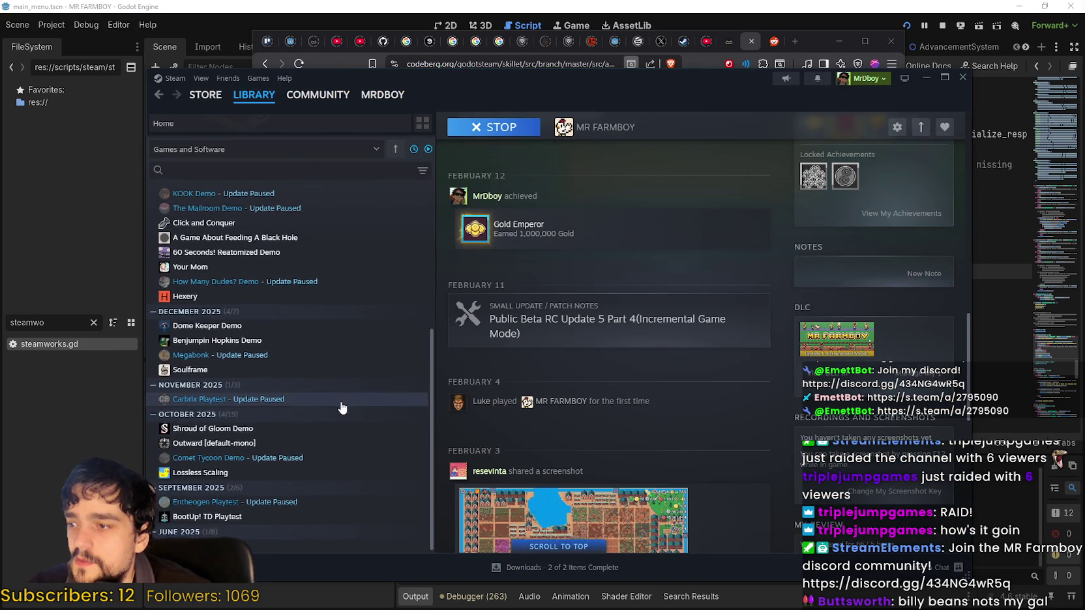
scroll(338, 402, "up", 5)
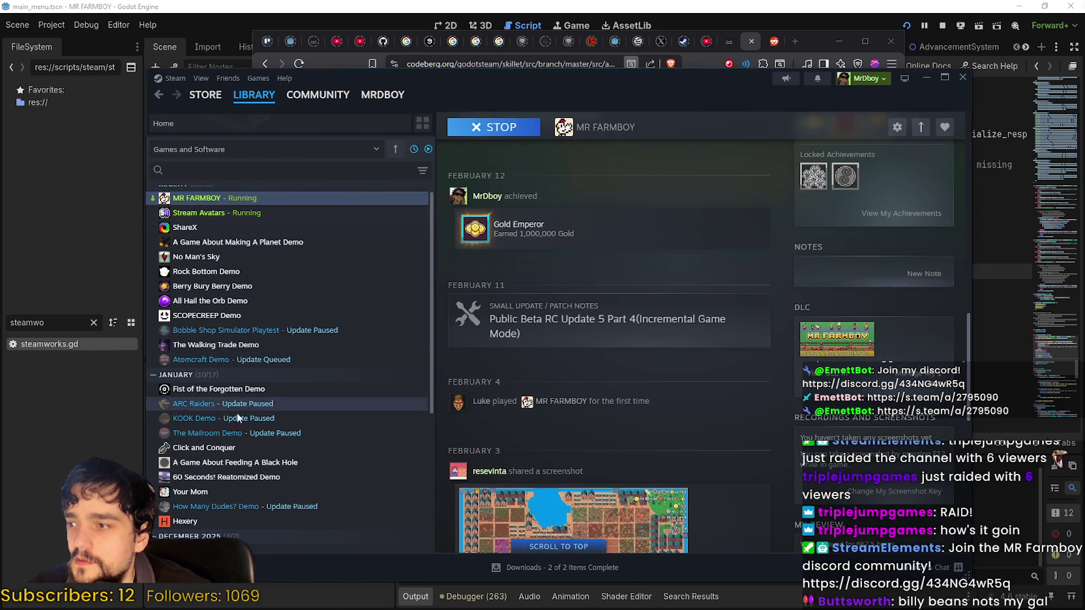
Open the Atomcraft Demo store page from the library and scroll through it
left_click(227, 364)
left_click(492, 342)
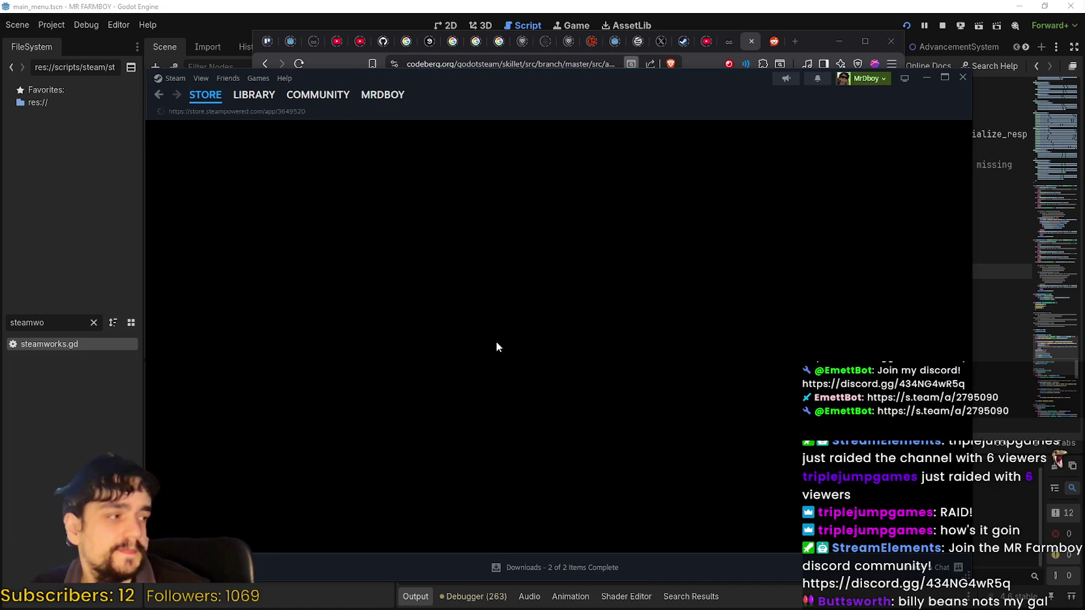
scroll(598, 290, "down", 1)
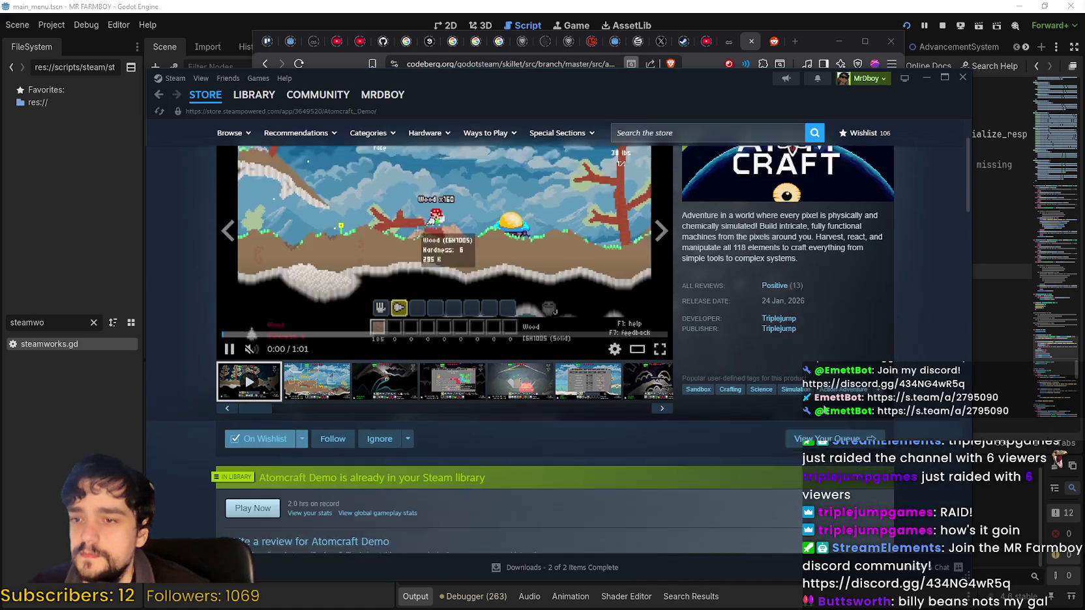
scroll(689, 391, "down", 4)
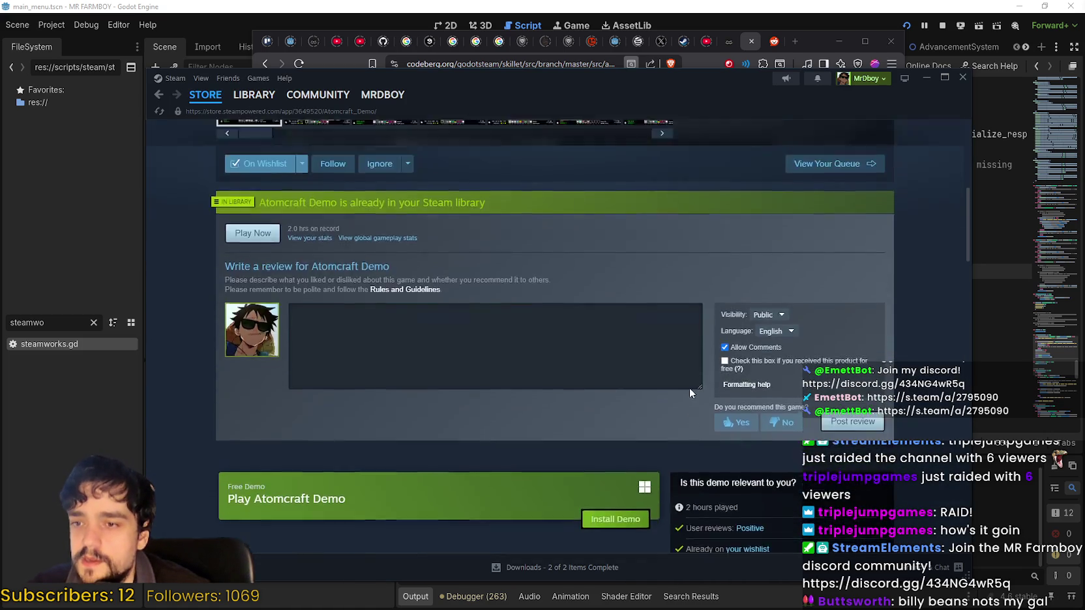
scroll(689, 387, "up", 5)
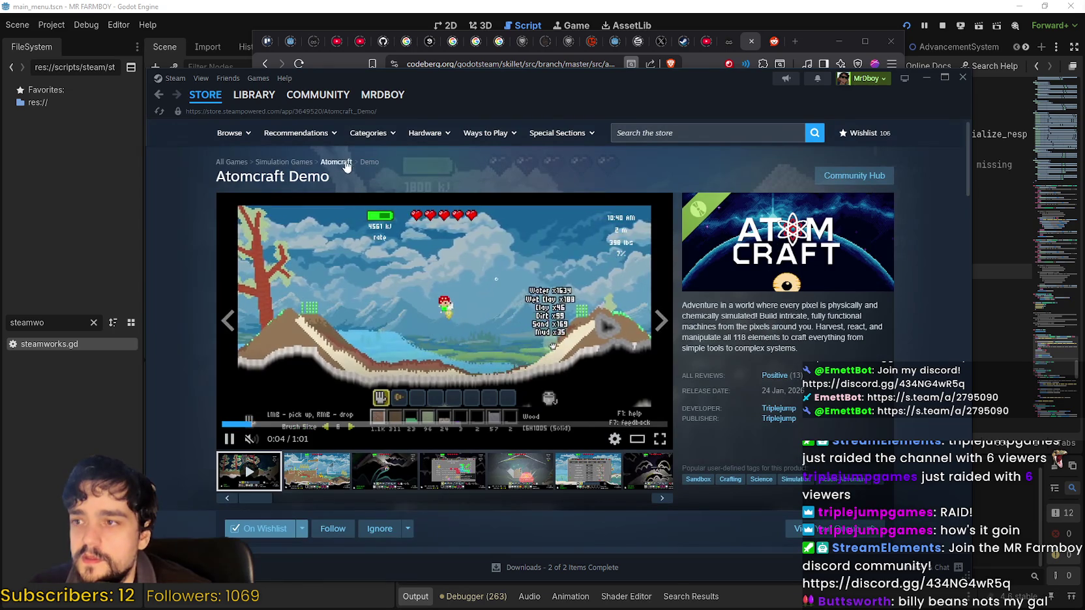
Go to the full Atomcraft store page and look over its capsule image and content
left_click(347, 163)
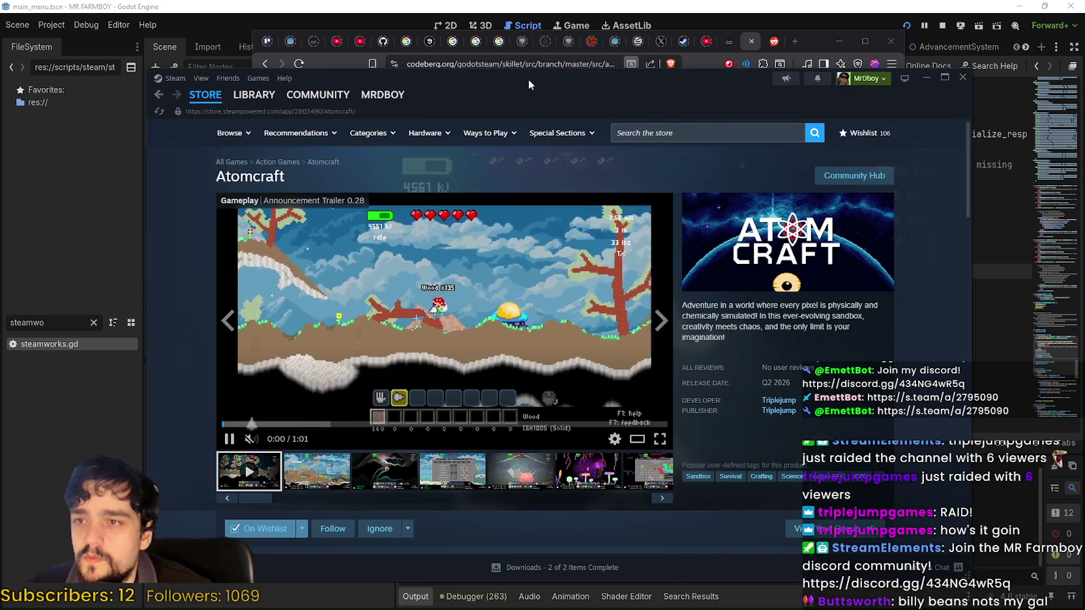
right_click(685, 242)
left_click(714, 308)
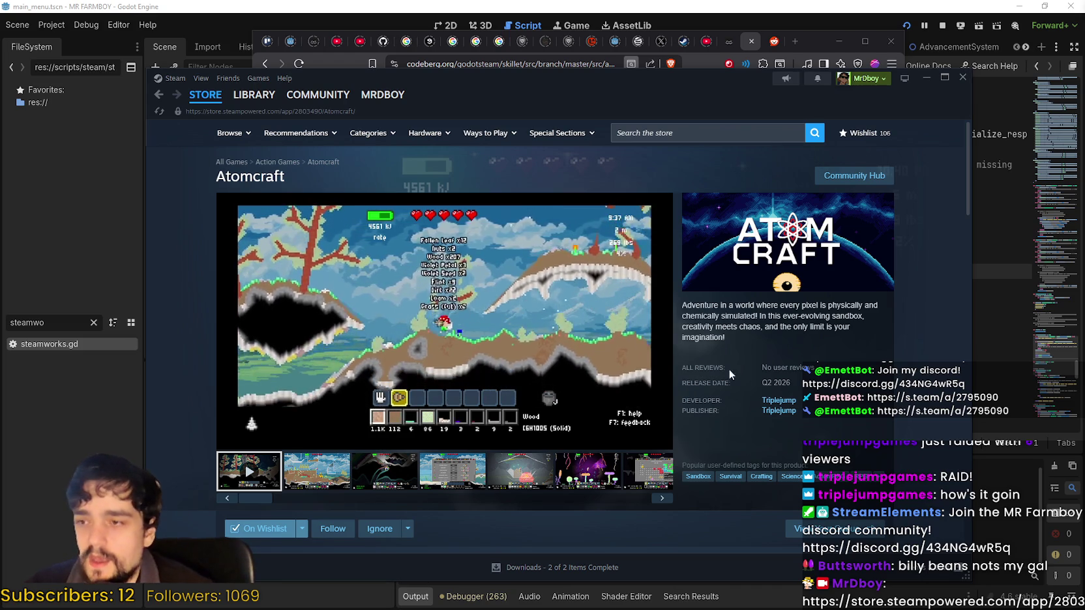
mouse_move(483, 311)
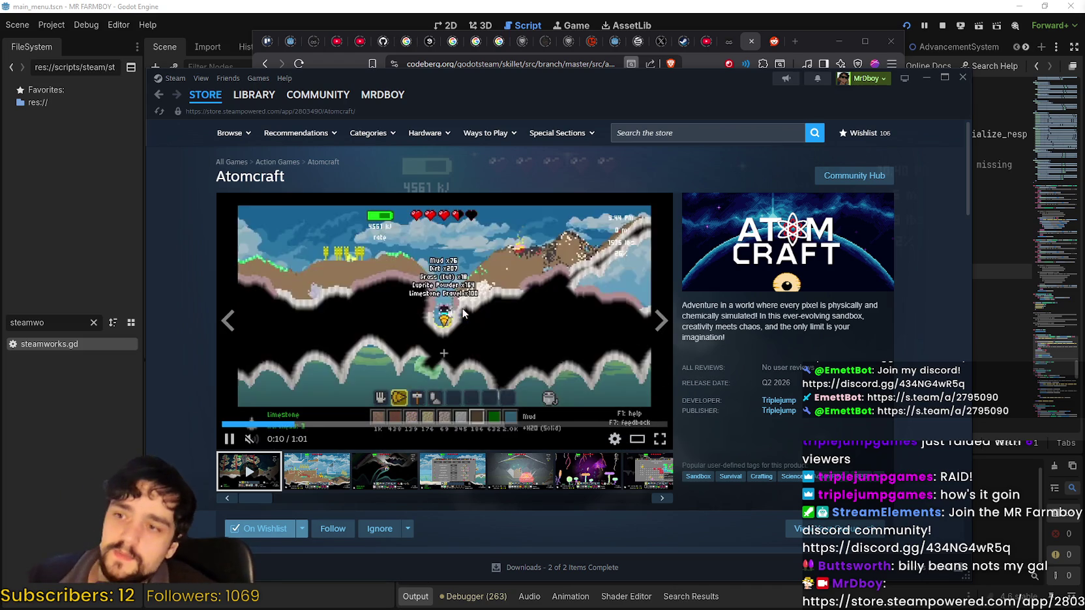
scroll(466, 312, "down", 3)
scroll(443, 332, "up", 3)
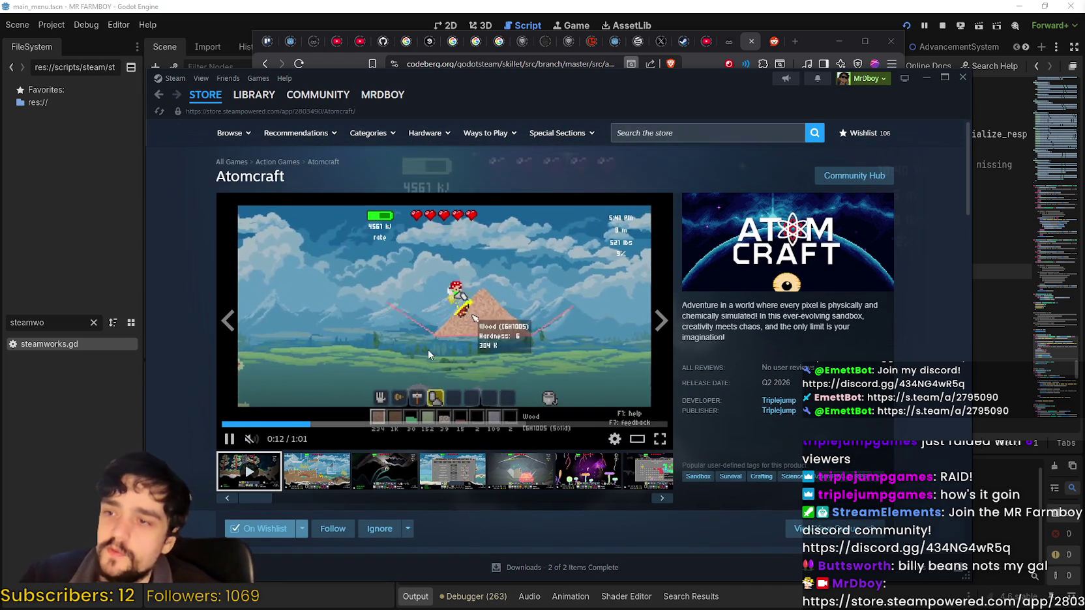
scroll(427, 350, "down", 1)
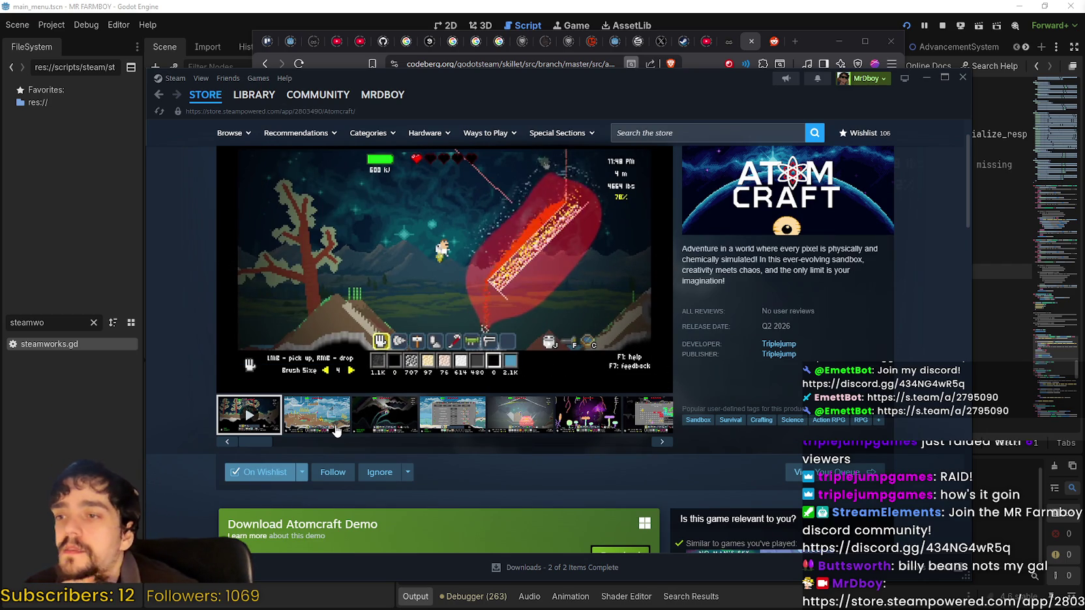
Browse the Atomcraft screenshots in the enlarged viewer, then close it
mouse_move(471, 247)
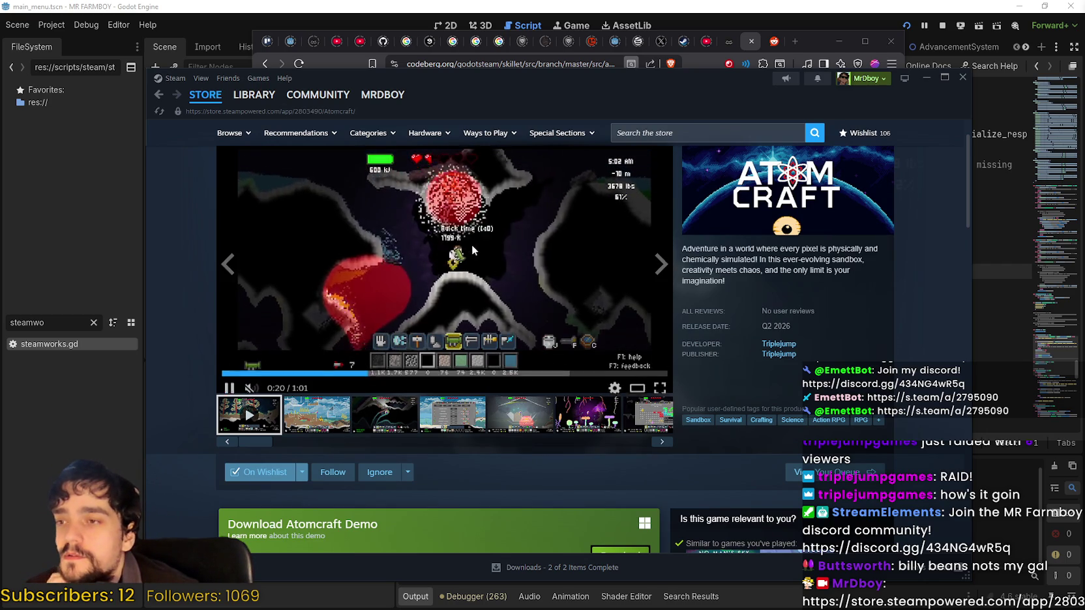
left_click(325, 421)
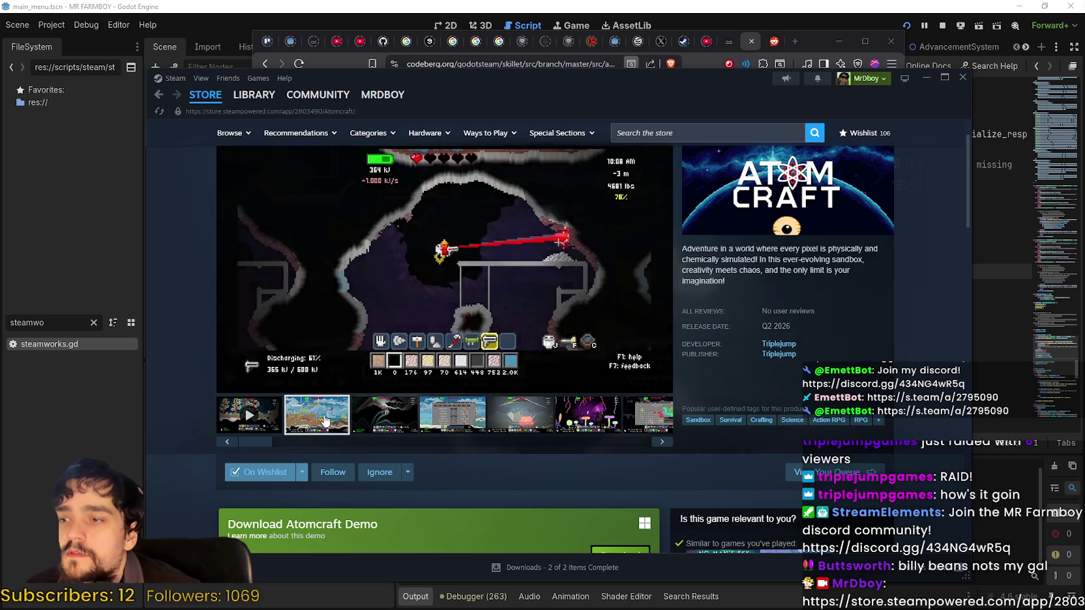
scroll(325, 420, "up", 1)
left_click(587, 313)
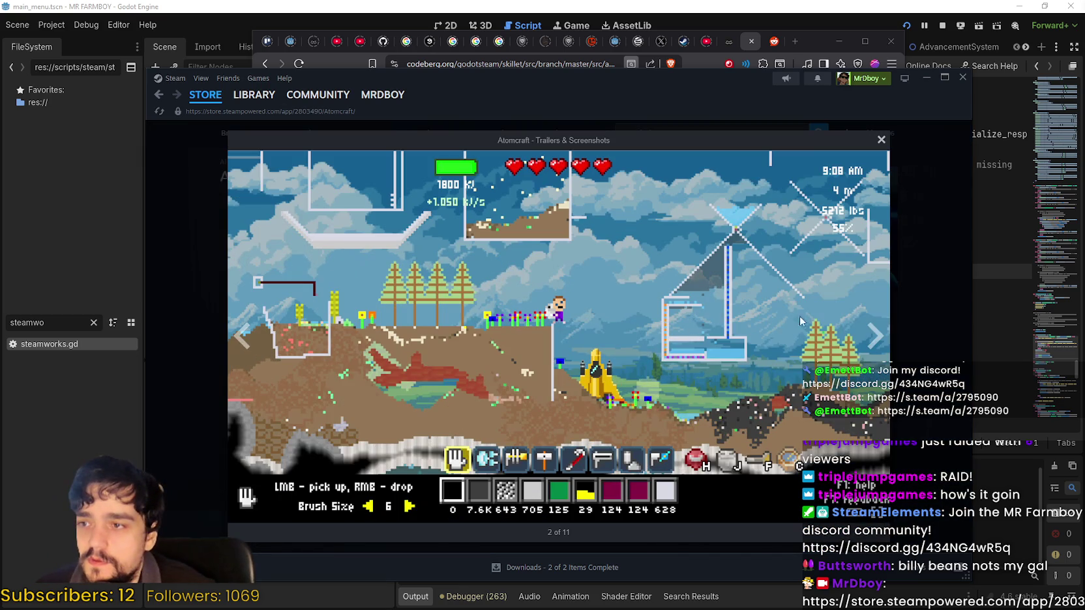
left_click(876, 336)
left_click(876, 335)
left_click(901, 341)
Scroll through the rest of the Atomcraft page and go back to the store front page
scroll(438, 377, "down", 10)
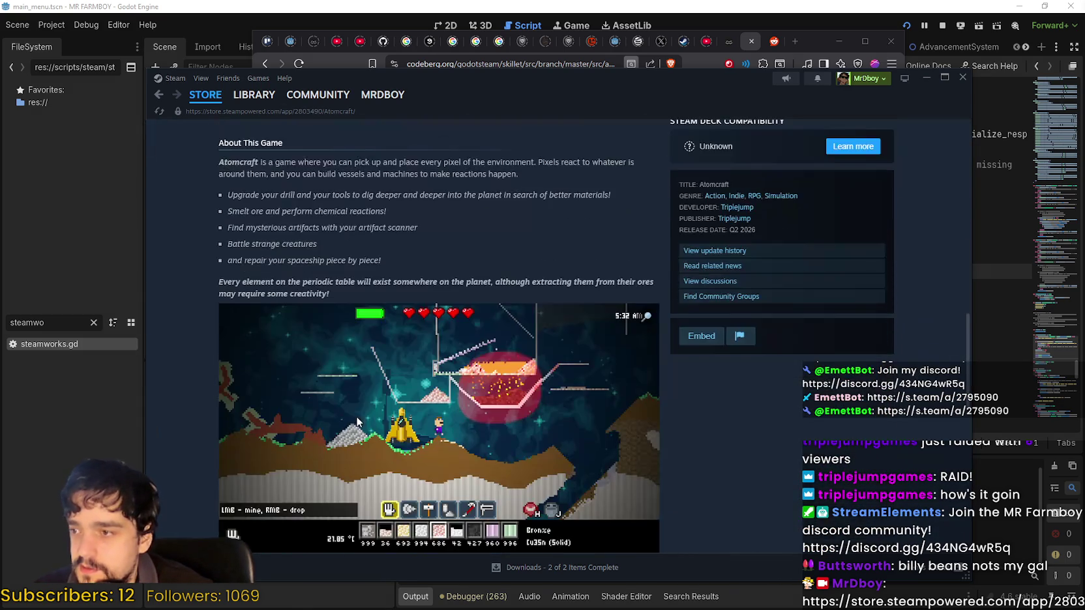
scroll(356, 416, "down", 2)
scroll(549, 488, "down", 2)
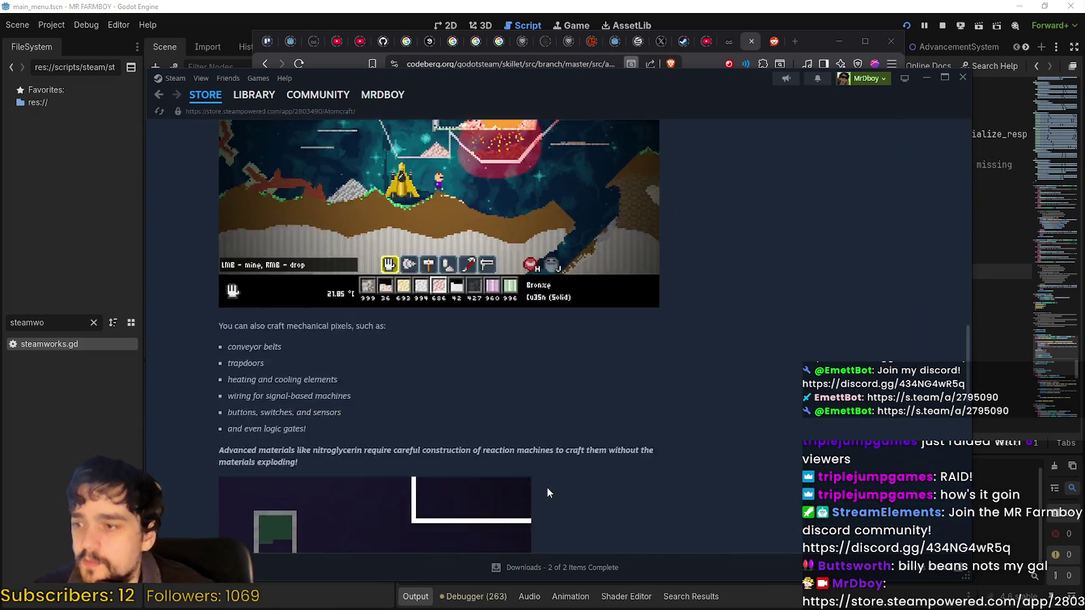
scroll(546, 487, "down", 5)
scroll(531, 410, "up", 12)
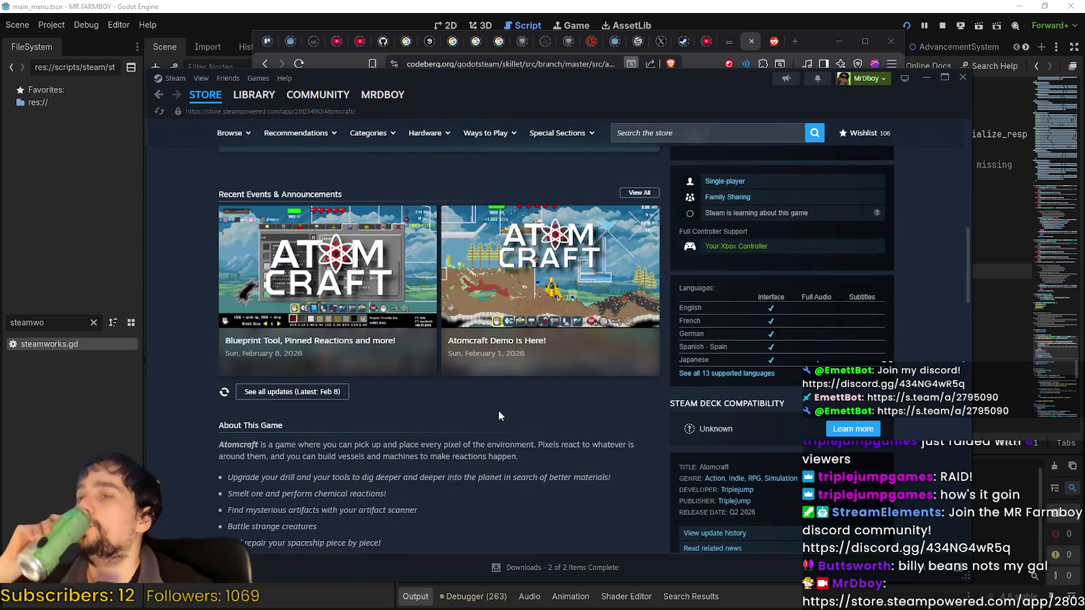
scroll(562, 455, "up", 6)
scroll(419, 304, "up", 3)
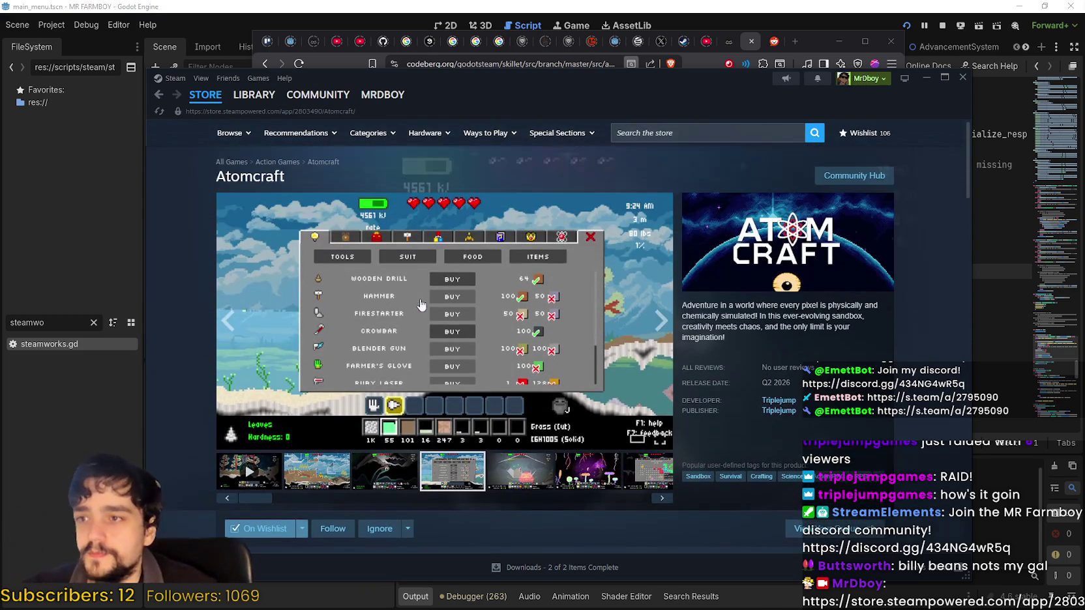
left_click(199, 99)
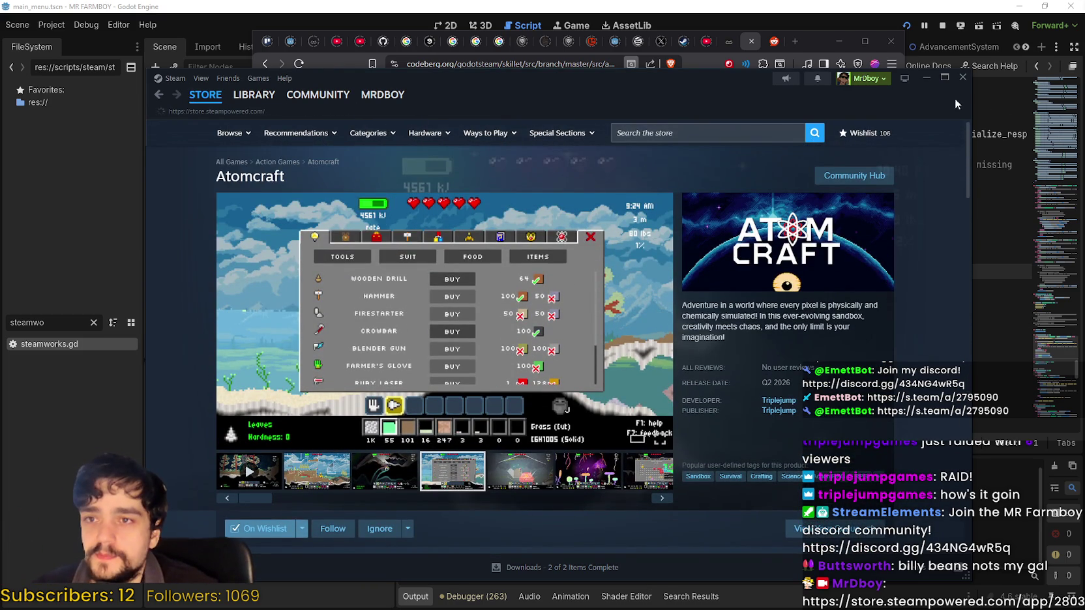
Hide Steam, review lines 74–78 of the reference DLC loop, and return to steamworks.gd line 556
left_click(926, 78)
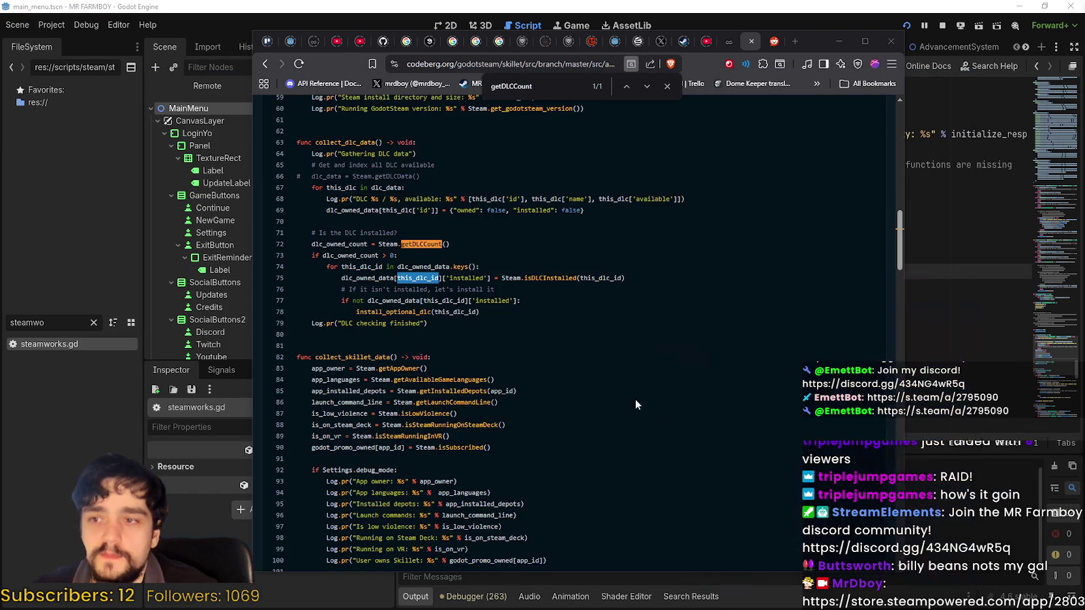
mouse_move(507, 316)
left_mouse_down()
mouse_move(312, 277)
mouse_move(332, 267)
left_mouse_up()
left_click(689, 313)
left_click(839, 41)
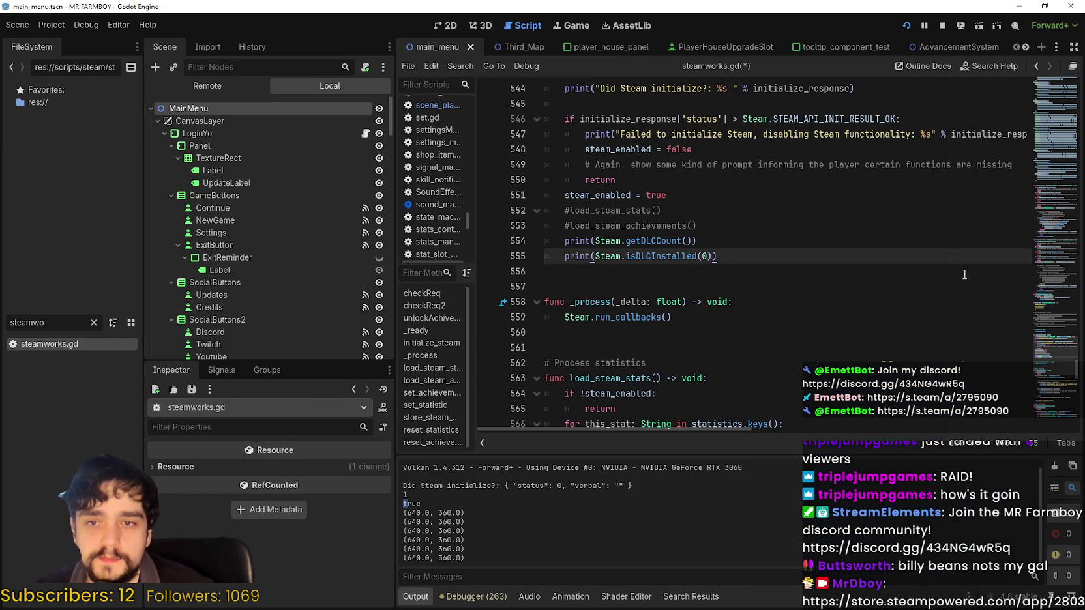
left_click(919, 270)
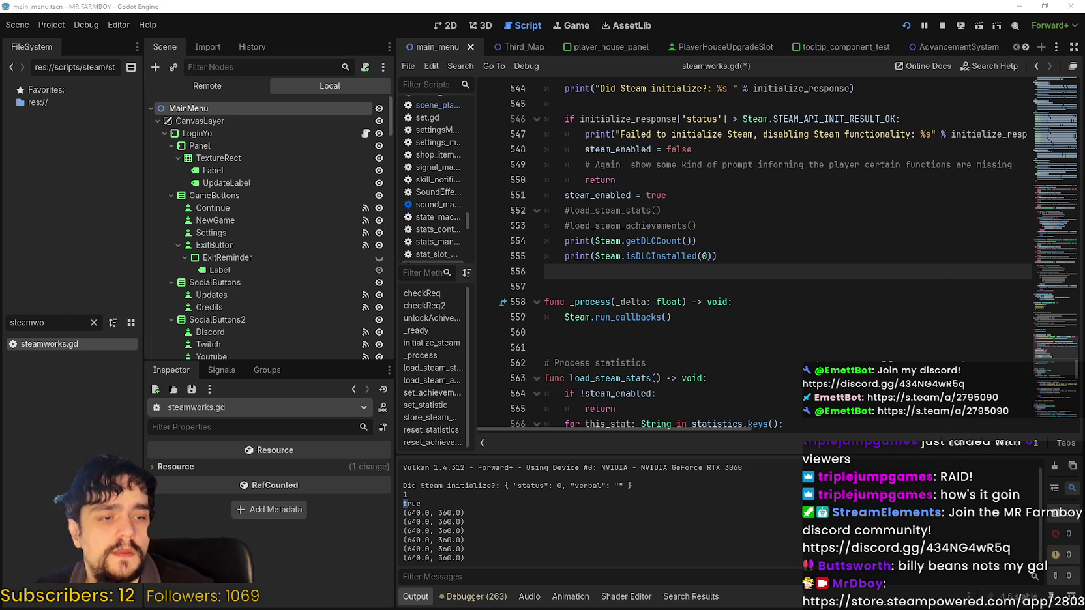
key("alt+Tab")
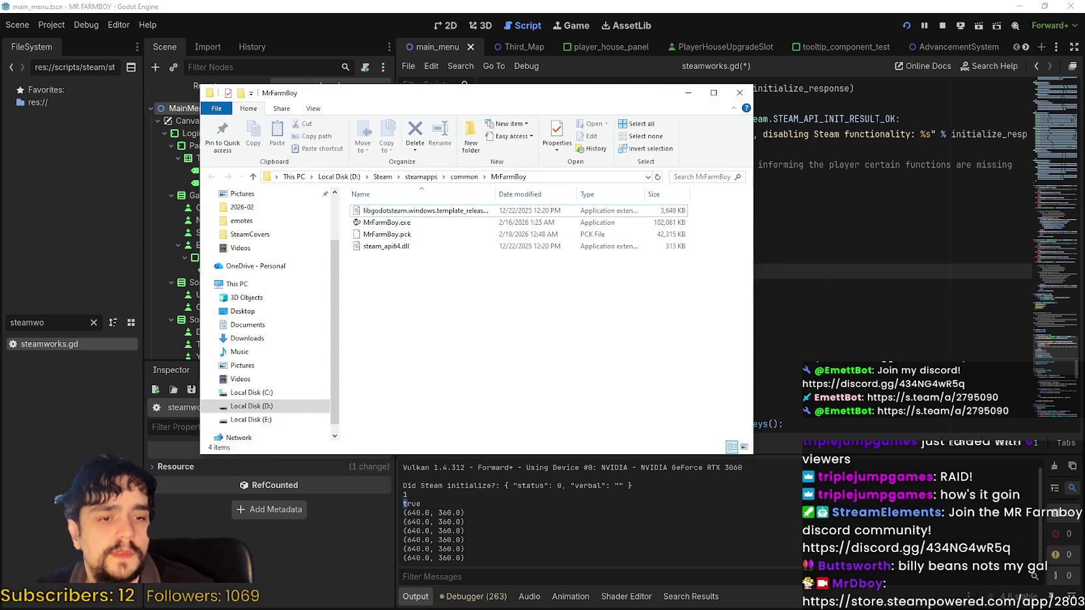
Refresh the MrFarmBoy install folder listing and briefly view settings.ini before closing it
right_click(434, 268)
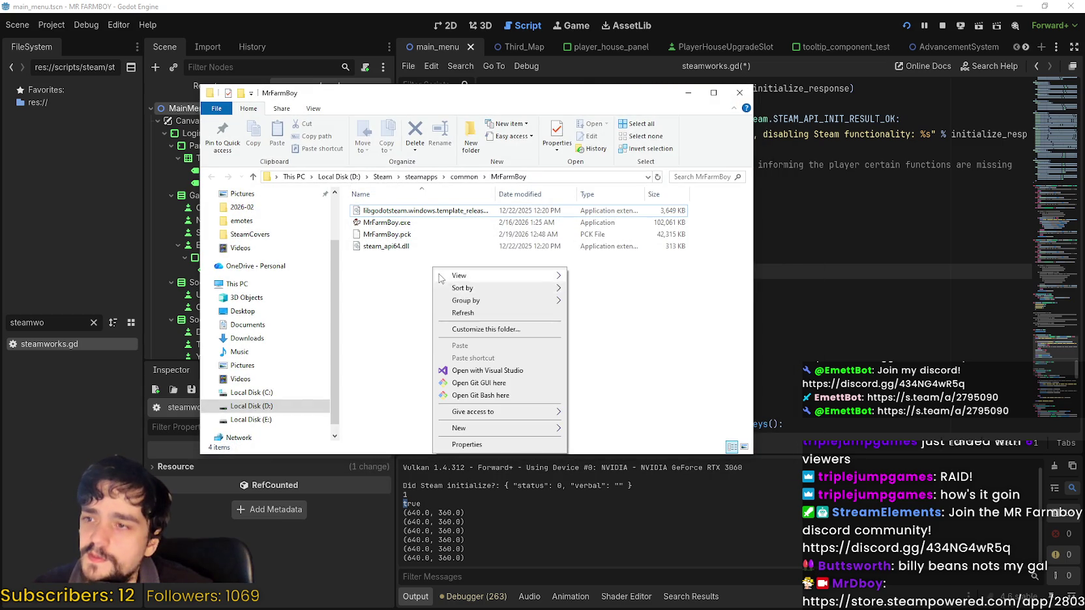
left_click(470, 313)
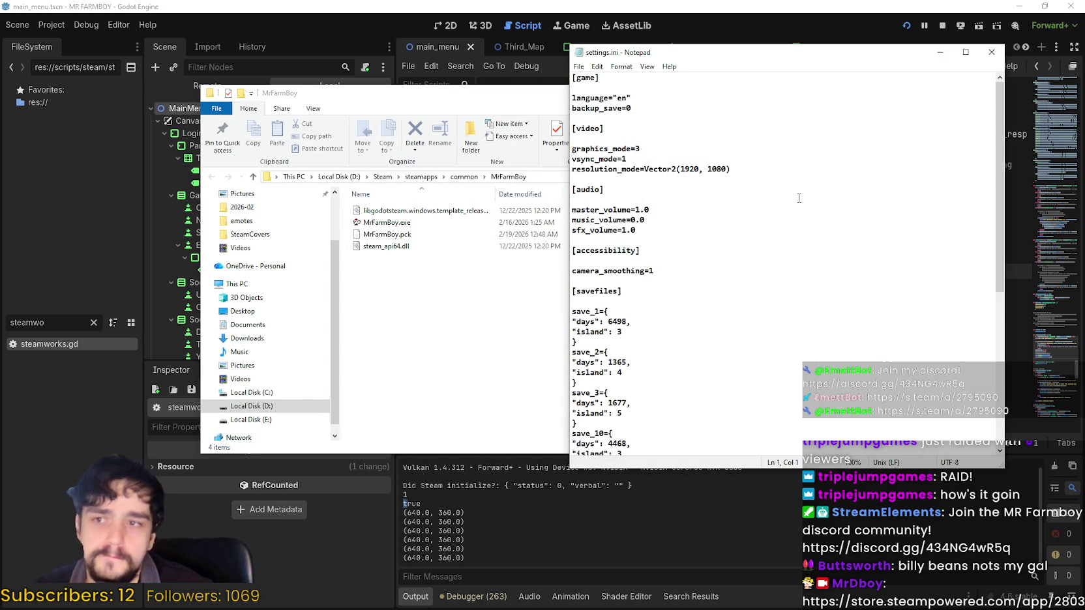
scroll(915, 132, "down", 6)
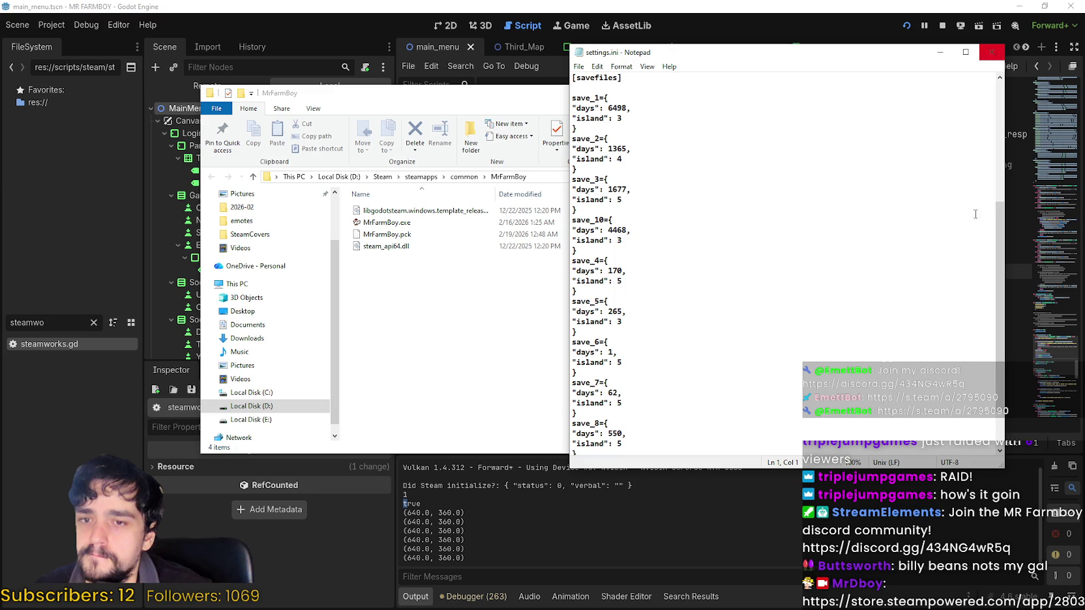
scroll(912, 323, "down", 2)
left_click(991, 52)
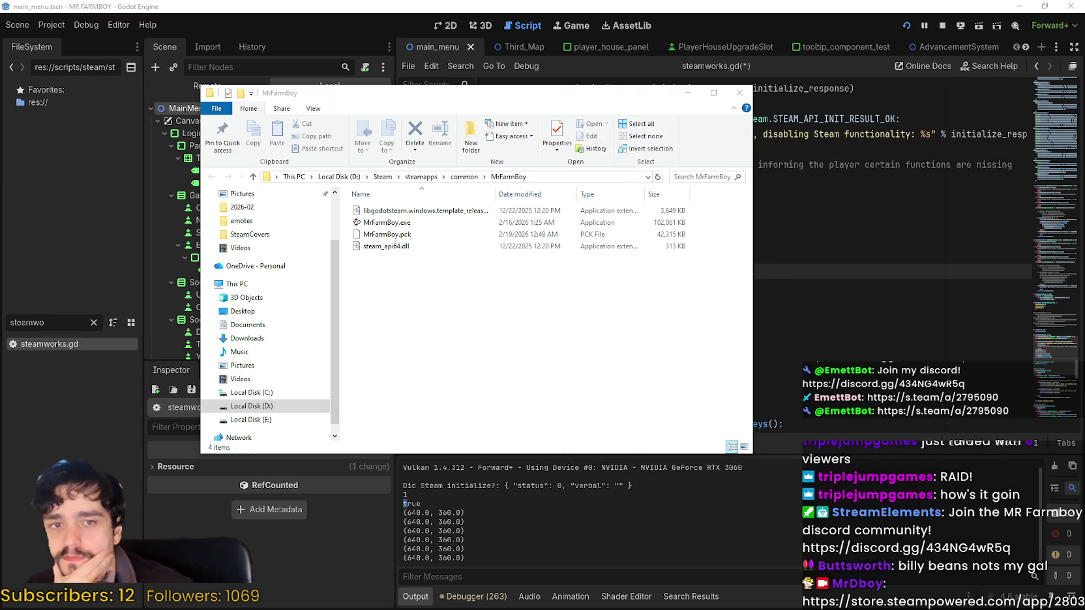
left_click(529, 316)
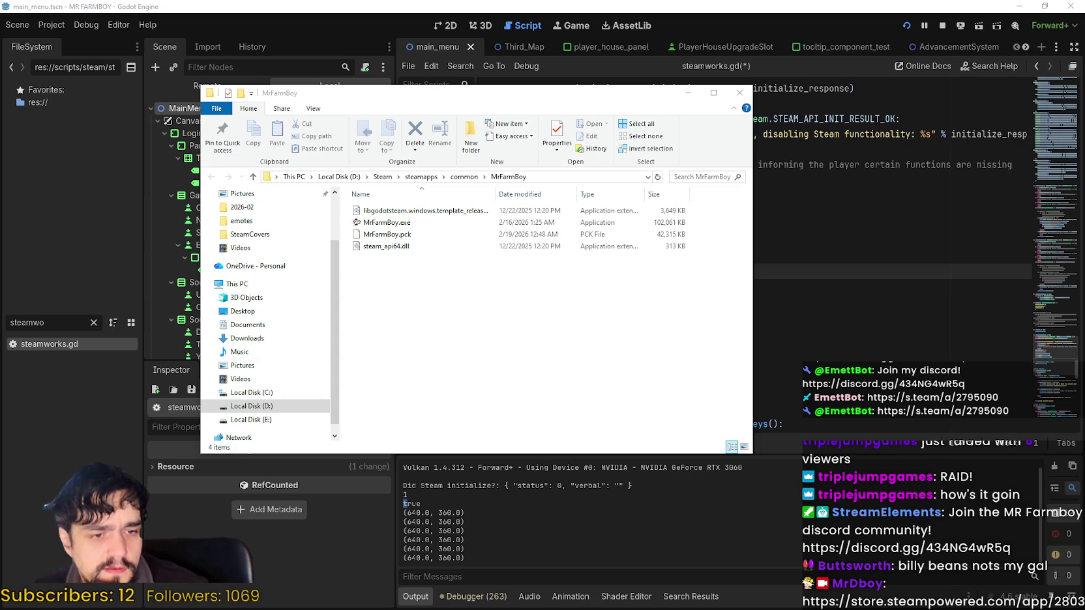
key("alt+Tab")
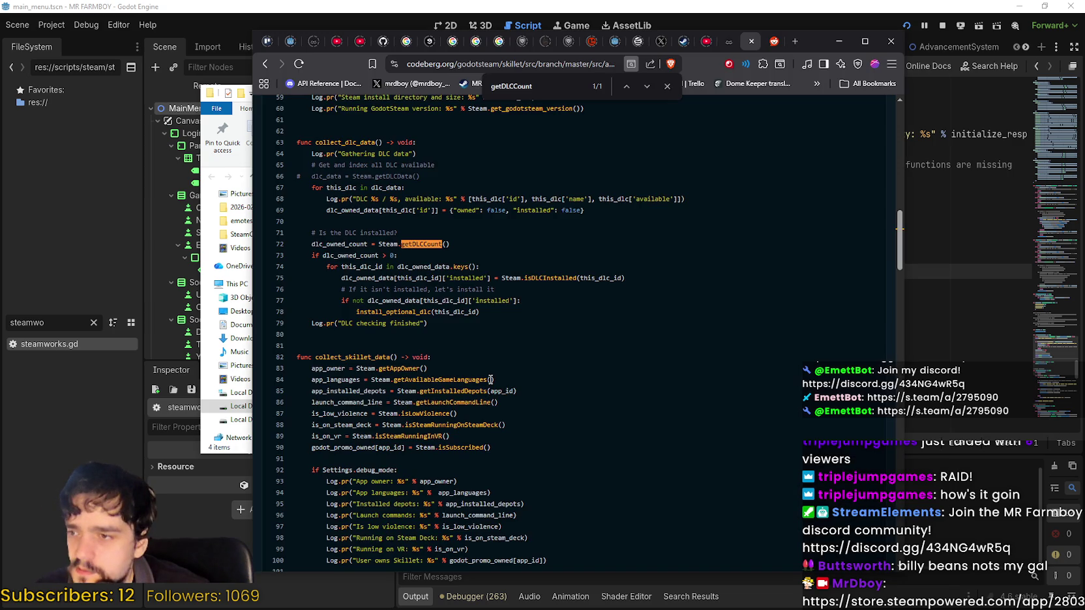
Select the collect_dlc_data function (lines 63–79) in the Skillet source to copy it
scroll(561, 426, "up", 1)
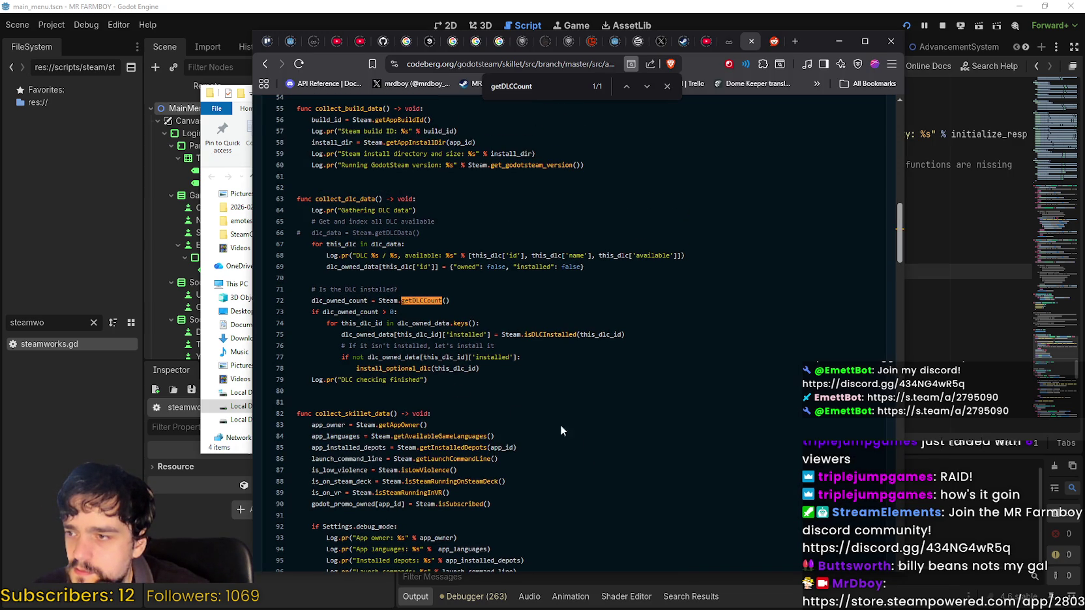
double_click(420, 369)
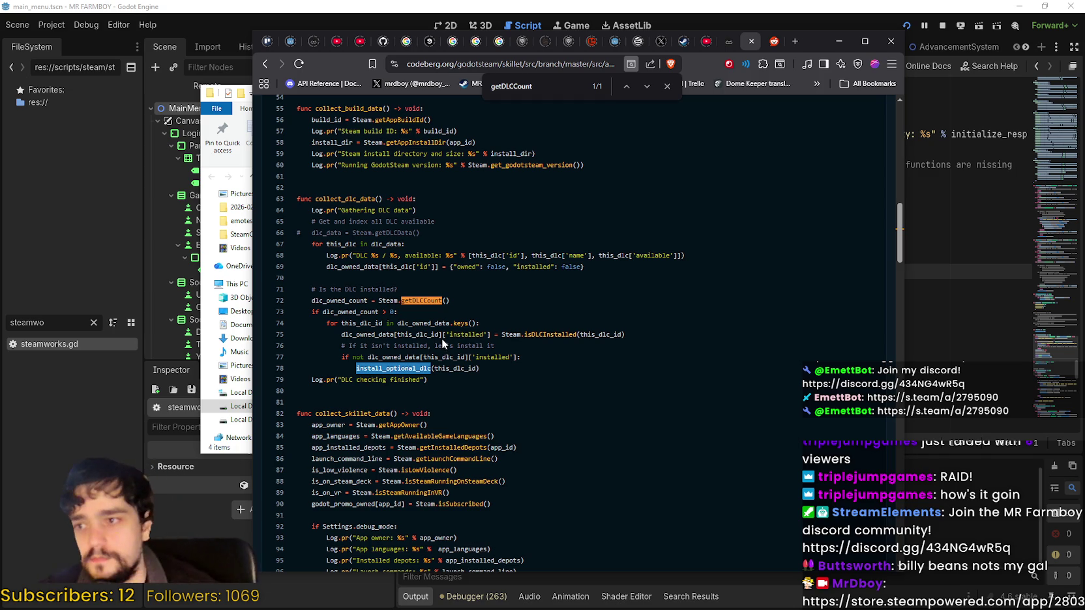
left_click(379, 376)
left_click_drag(450, 386, 294, 203)
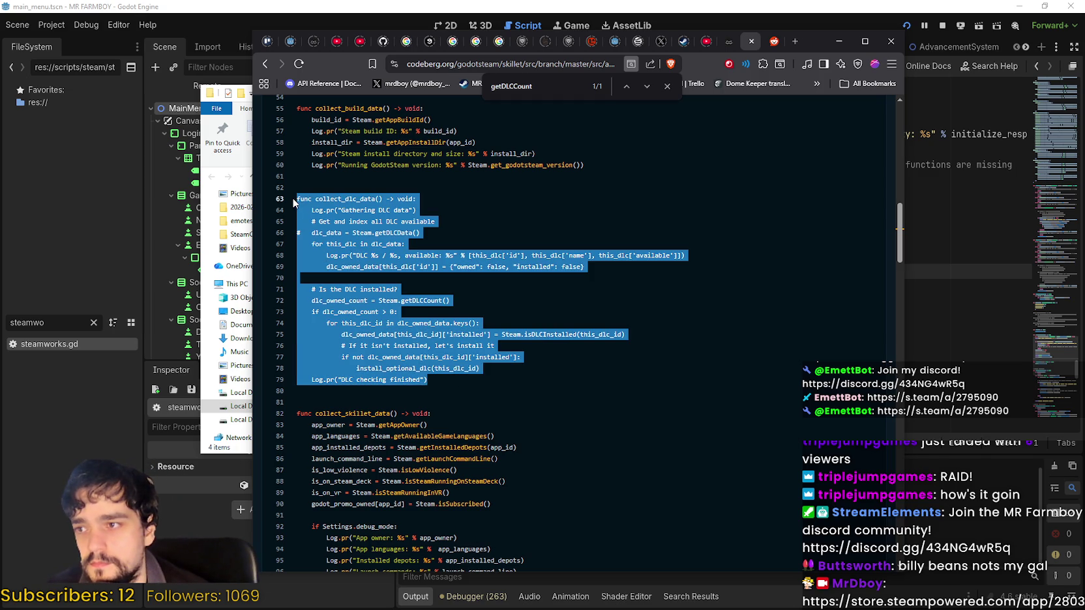
scroll(627, 375, "down", 8)
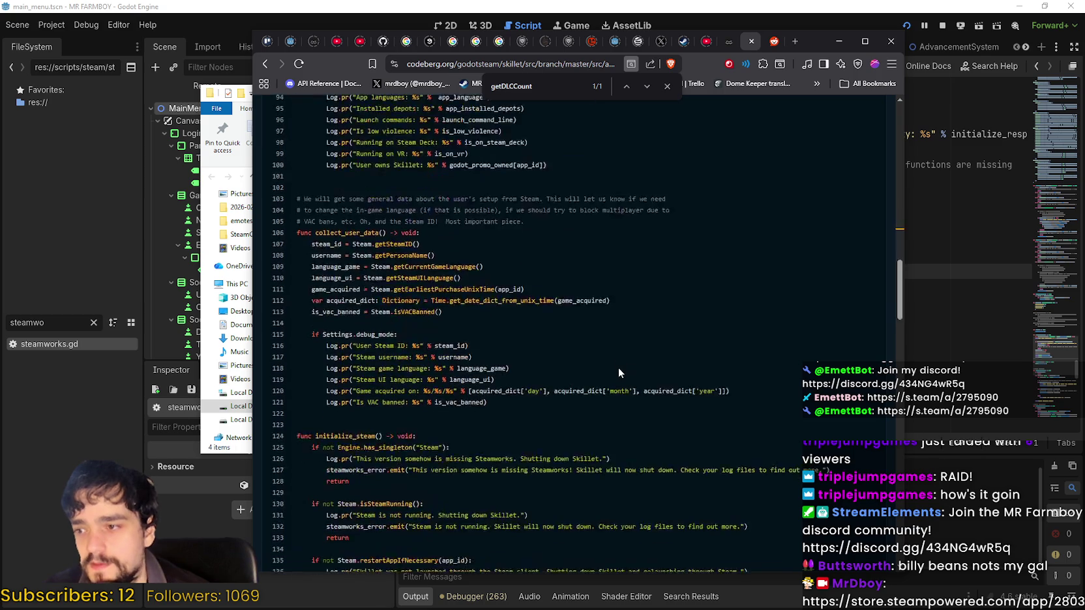
scroll(623, 346, "up", 2)
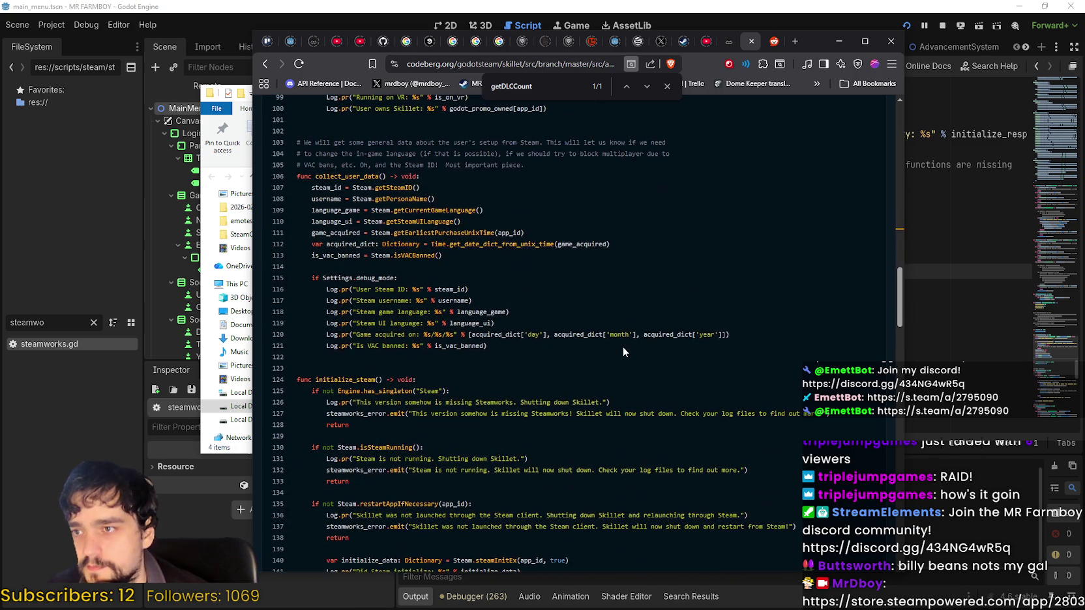
scroll(502, 289, "down", 4)
scroll(382, 390, "up", 3)
scroll(584, 172, "up", 1)
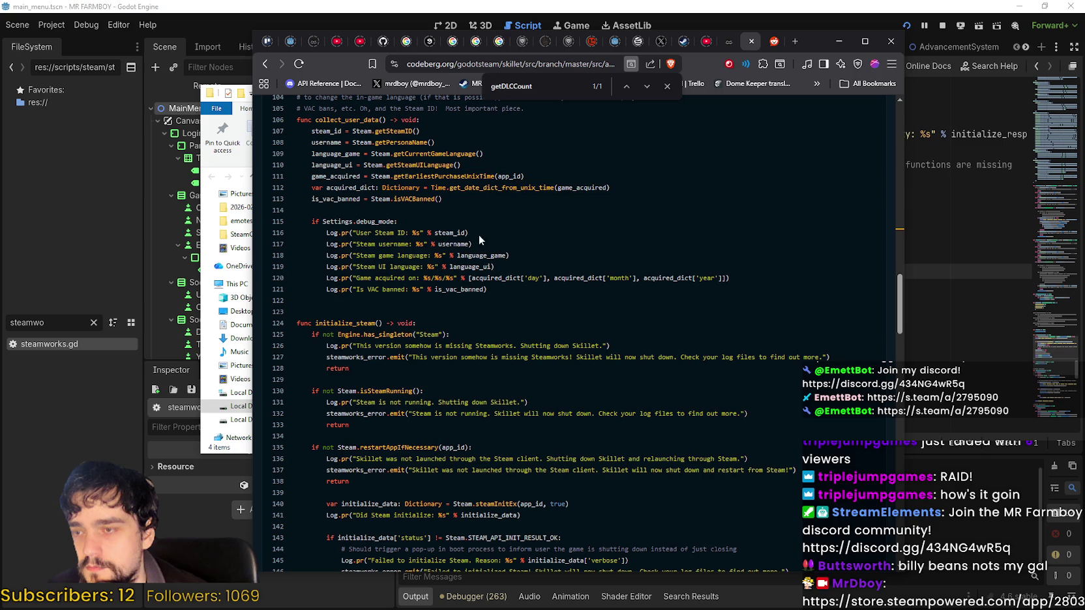
scroll(395, 388, "down", 1)
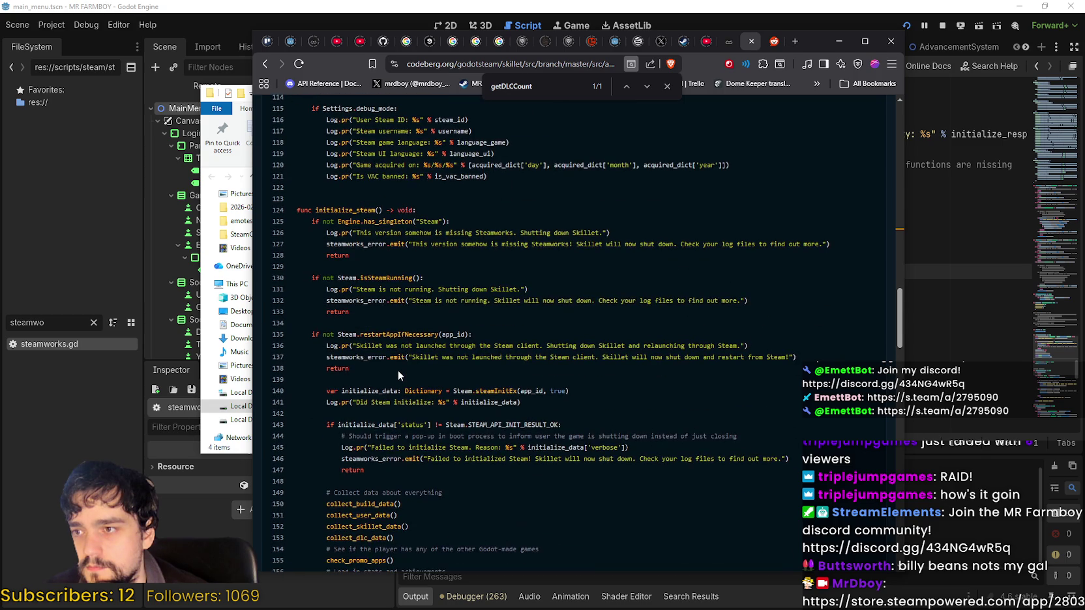
scroll(397, 370, "down", 3)
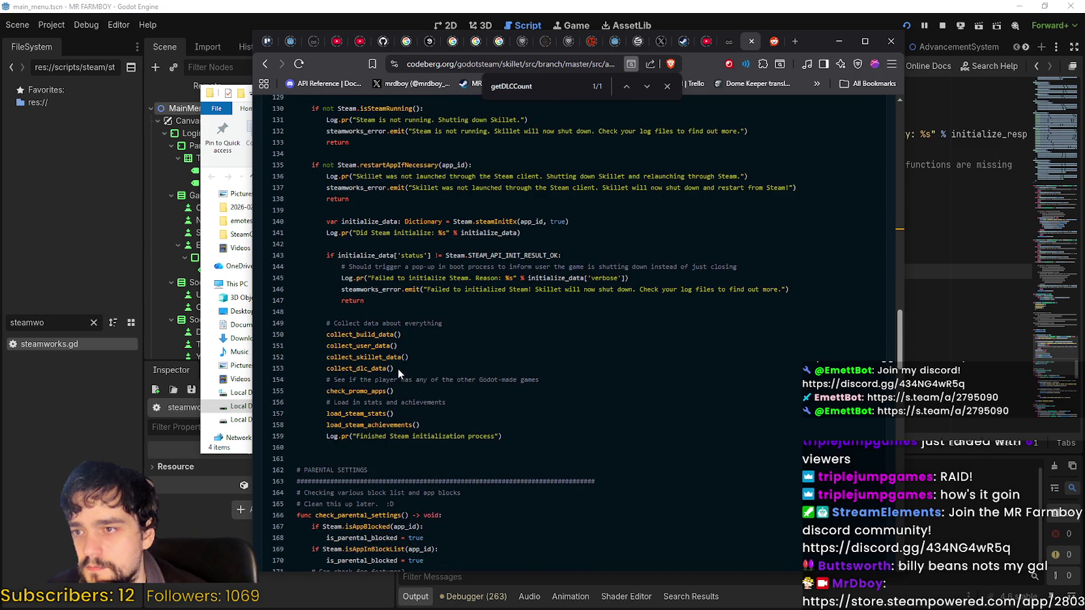
scroll(398, 366, "down", 1)
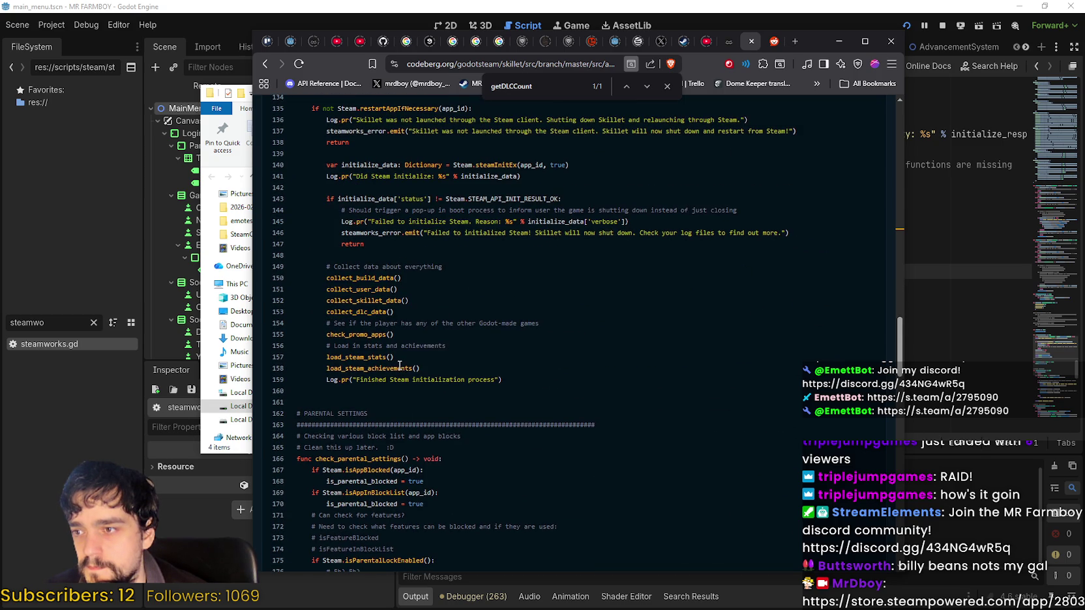
Find the collect_dlc_data() call inside initialize_steam and scroll through the rest of the script
left_click_drag(403, 312, 331, 313)
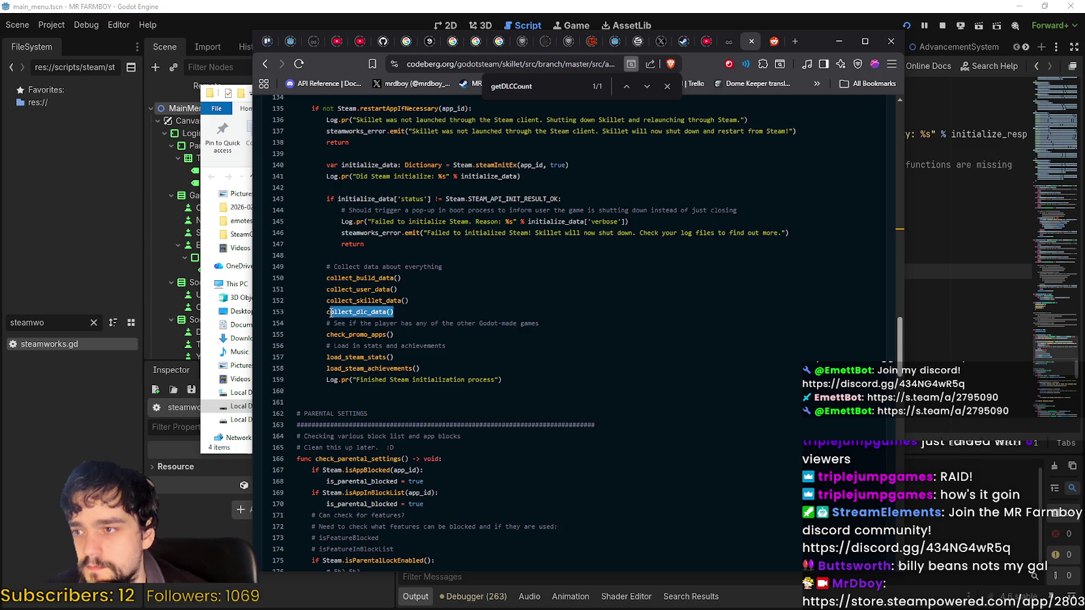
scroll(329, 313, "up", 5)
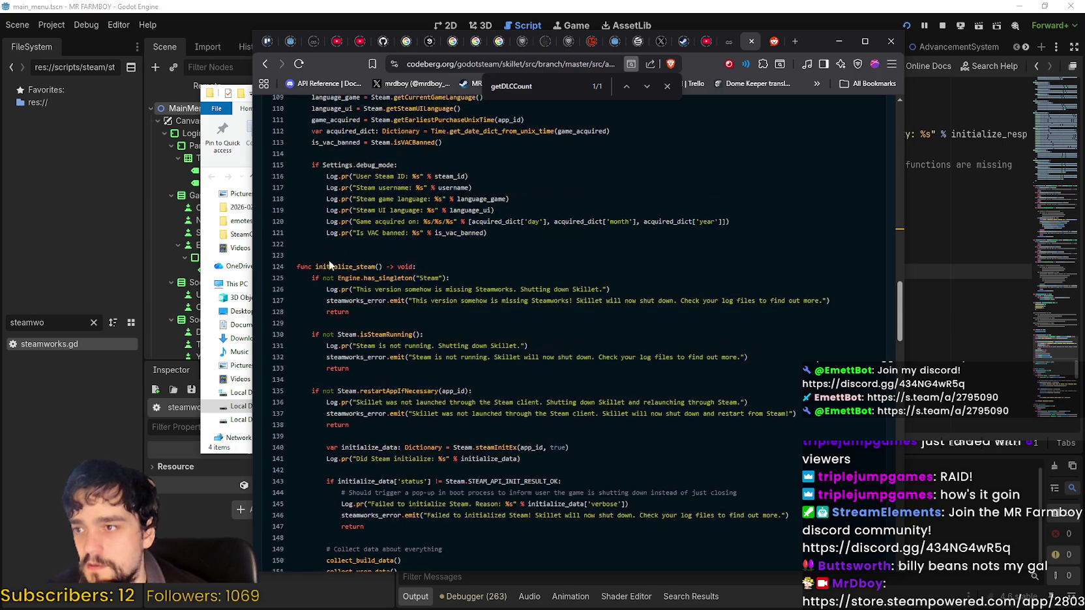
scroll(331, 267, "down", 5)
scroll(326, 334, "down", 2)
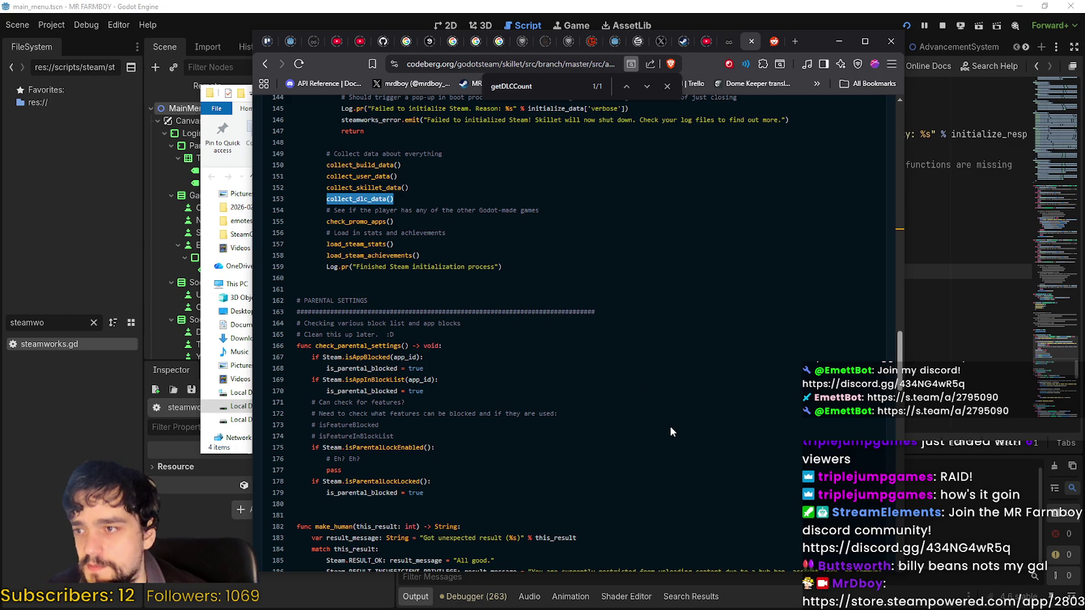
scroll(669, 427, "down", 2)
scroll(664, 420, "down", 4)
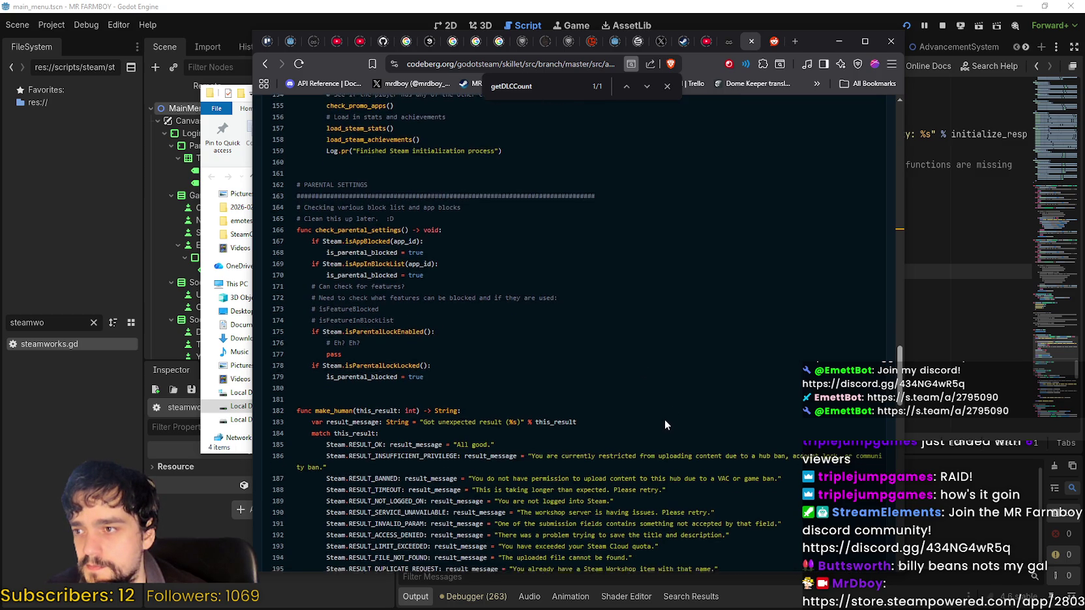
scroll(709, 478, "down", 2)
scroll(712, 478, "down", 5)
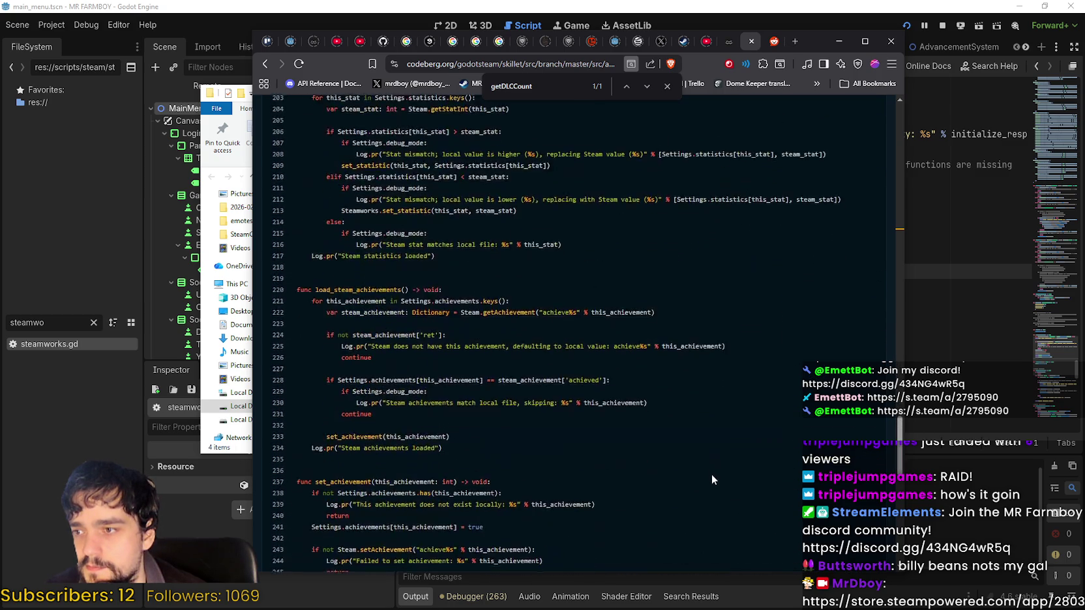
key("alt+Tab")
Paste the collect_dlc_data function at the end of steamworks.gd on line 659
scroll(684, 305, "up", 6)
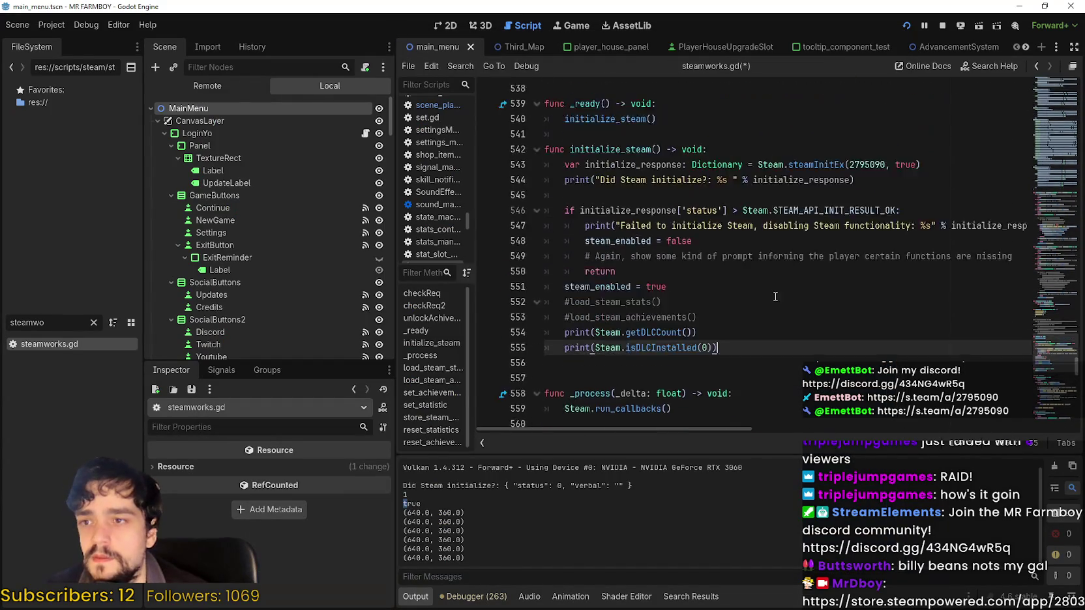
scroll(552, 309, "down", 3)
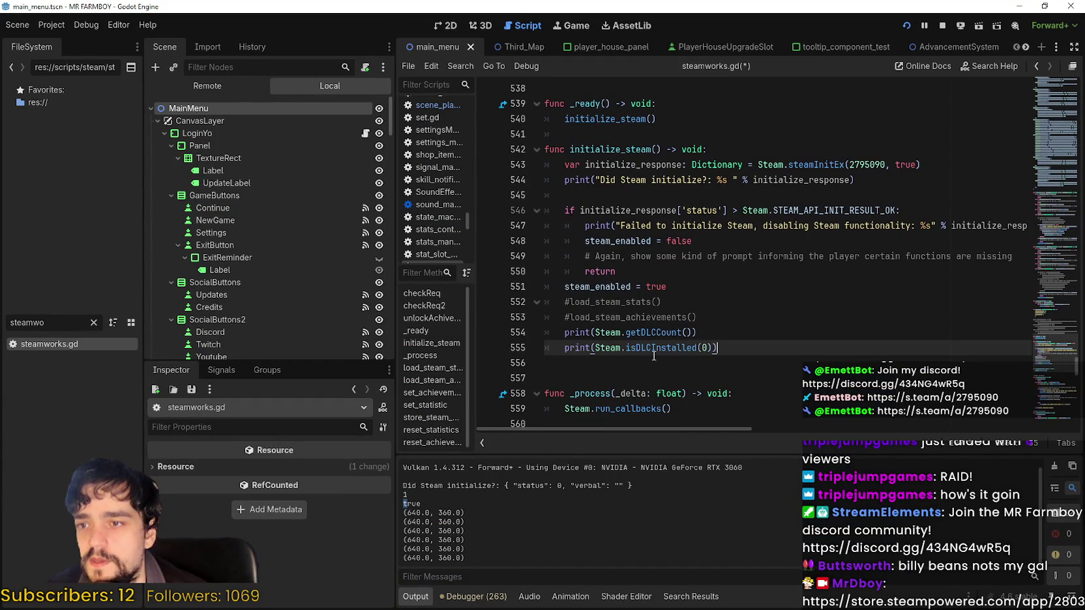
scroll(679, 315, "down", 7)
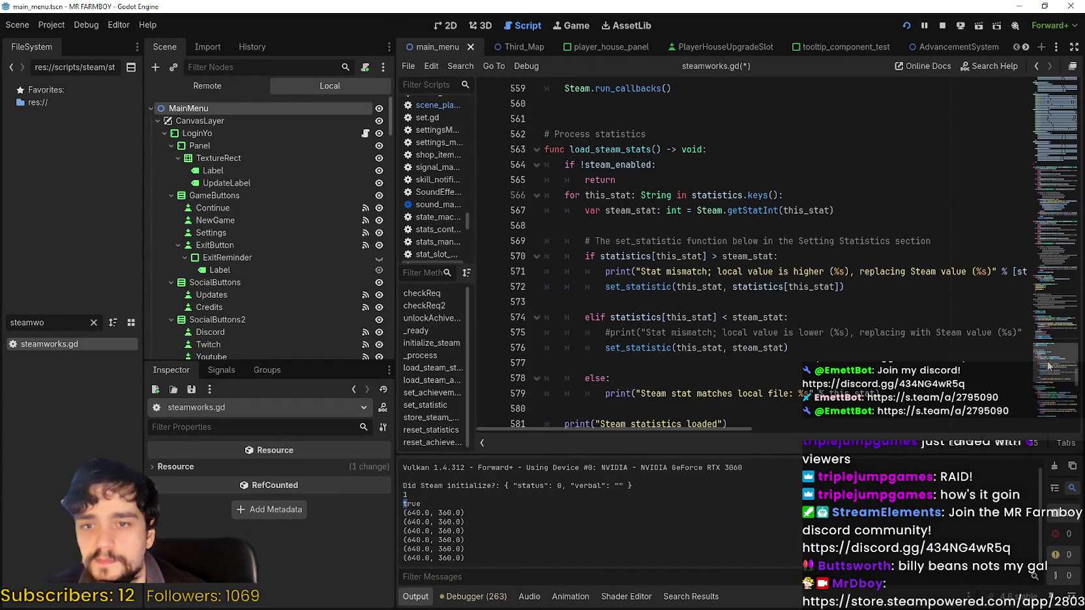
left_click(1055, 415)
left_click(661, 415)
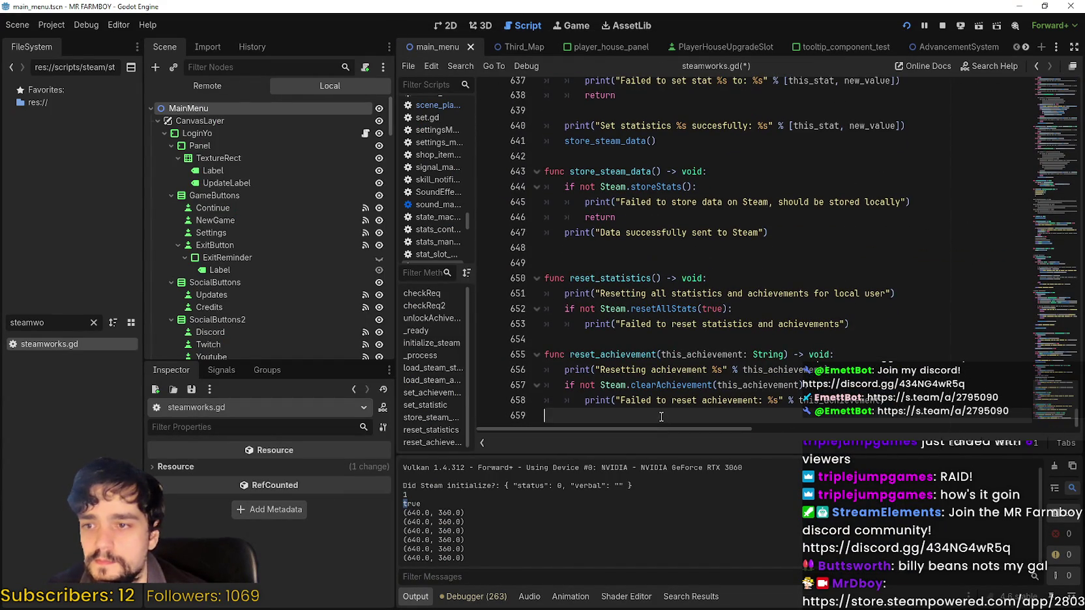
key("ctrl+v")
Replace Log.pr with print on lines 661 and 665 of the pasted function
scroll(661, 416, "up", 2)
double_click(577, 210)
key("ctrl+c")
left_click_drag(565, 287, 594, 287)
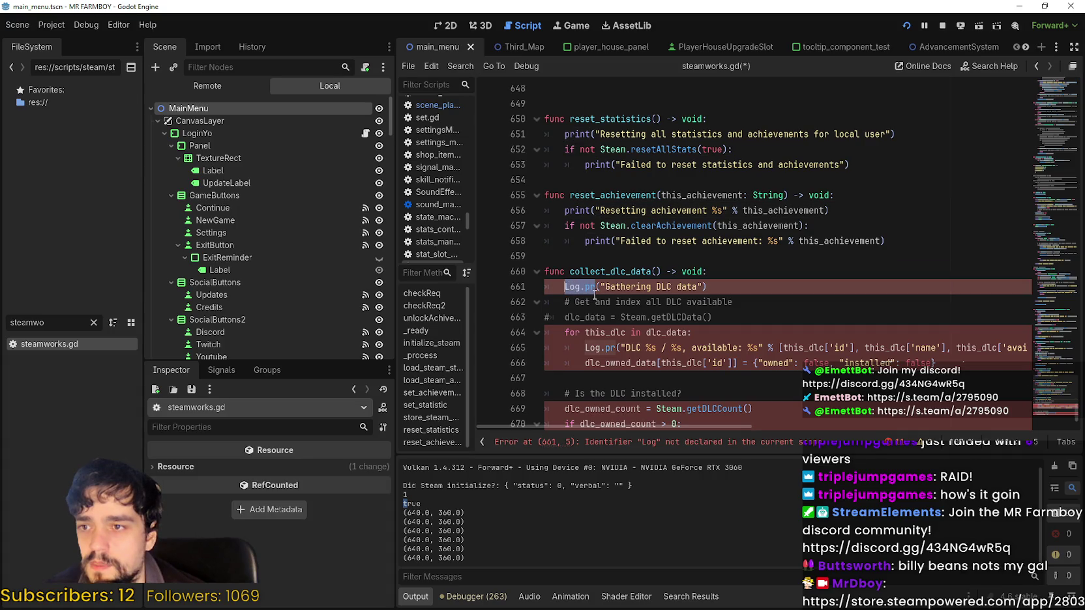
key("ctrl+v")
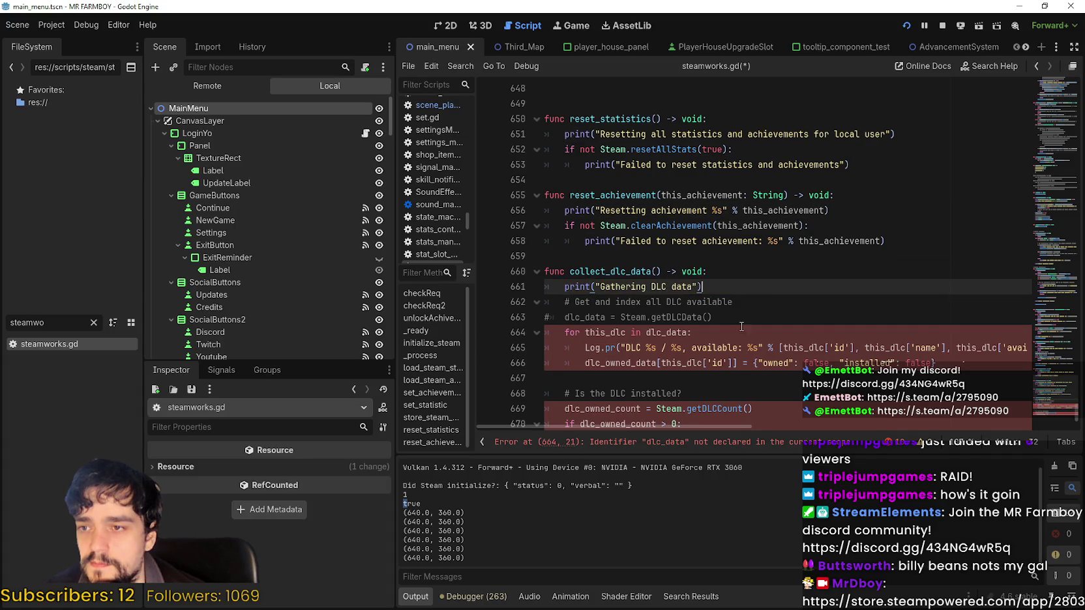
scroll(742, 287, "down", 2)
double_click(604, 241)
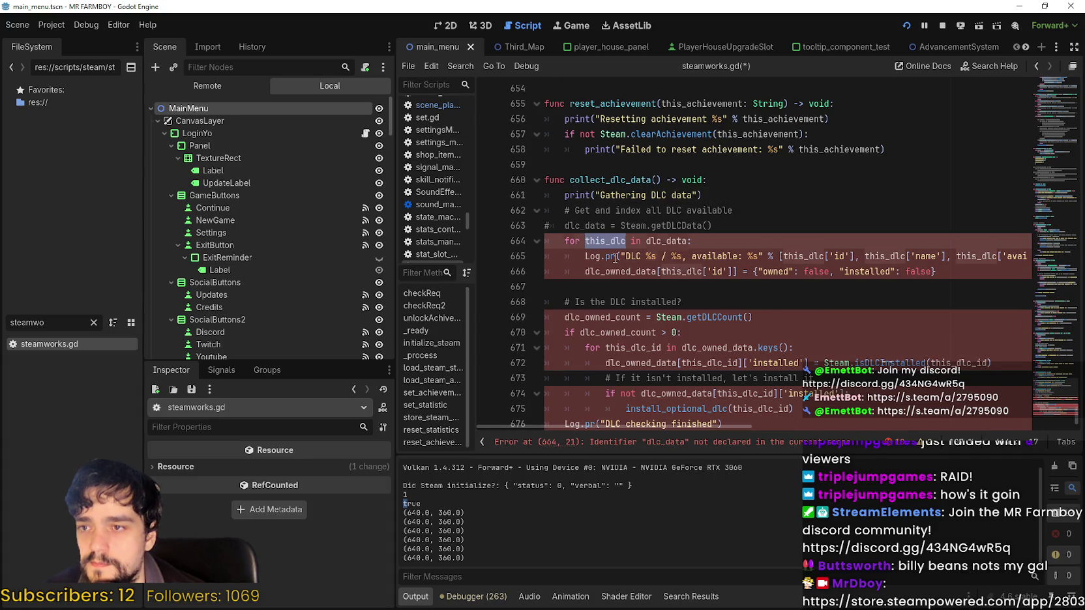
left_click_drag(616, 256, 585, 256)
key("ctrl+v")
Read through the DLC loop and installed checks on lines 665–676 of collect_dlc_data
left_click(990, 256)
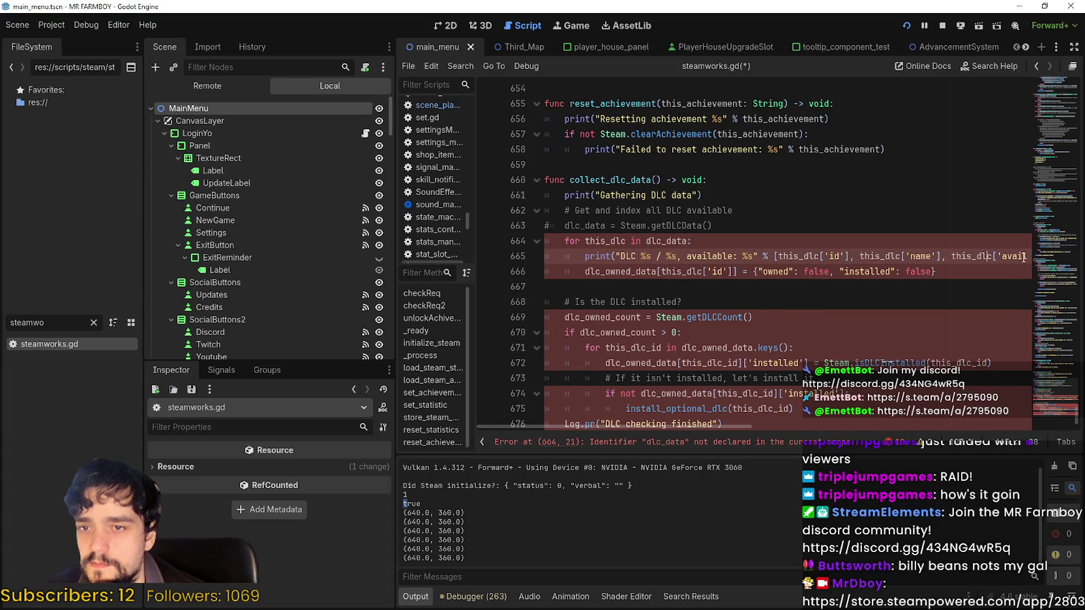
left_click_drag(803, 271, 441, 261)
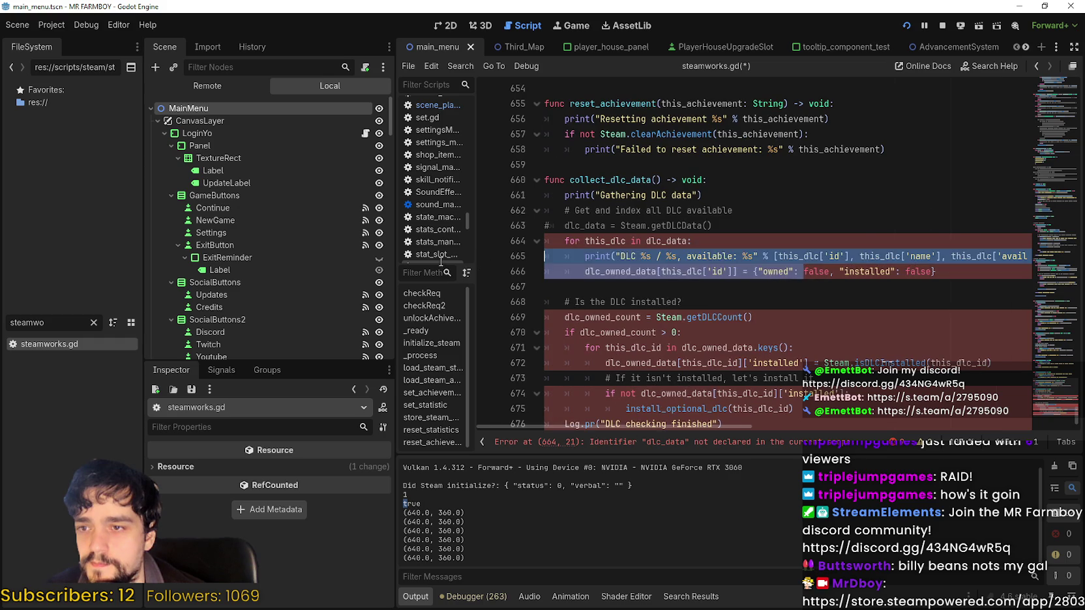
left_click(721, 319)
scroll(633, 267, "down", 1)
left_click(598, 319)
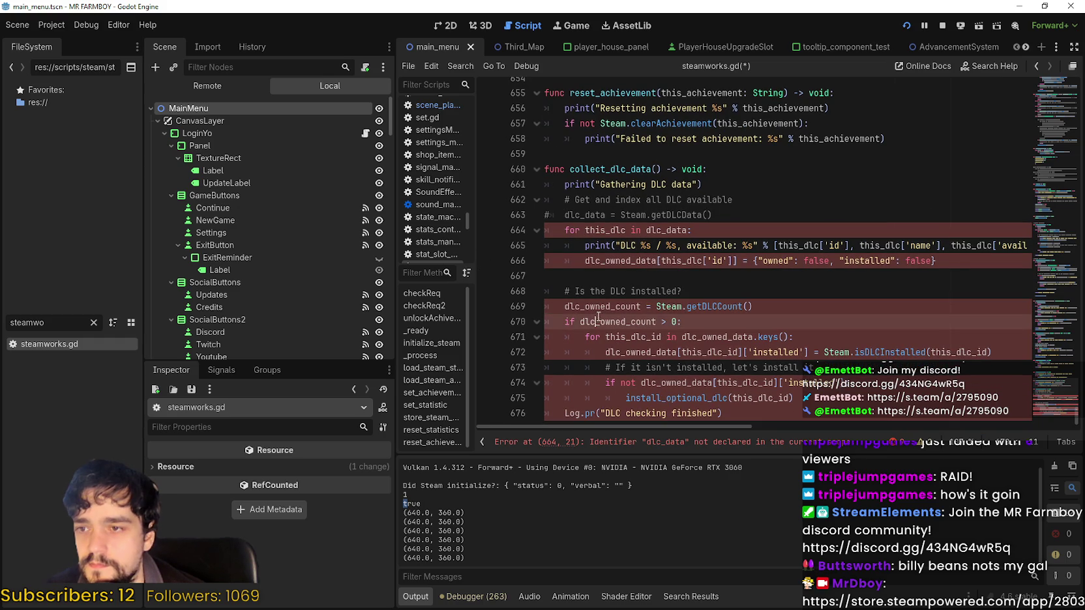
left_click(639, 367)
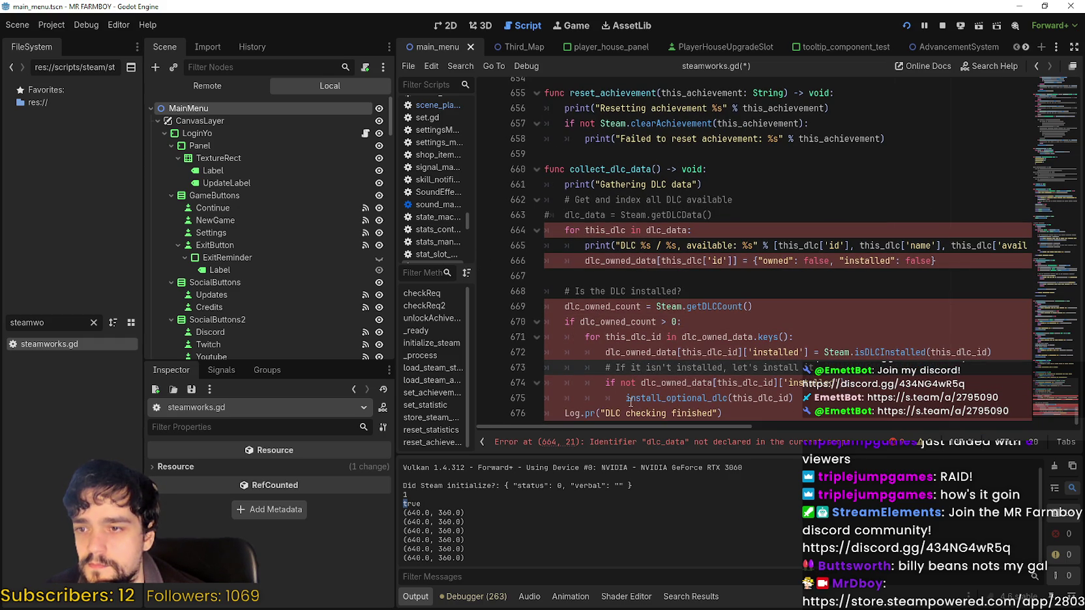
left_click(581, 413)
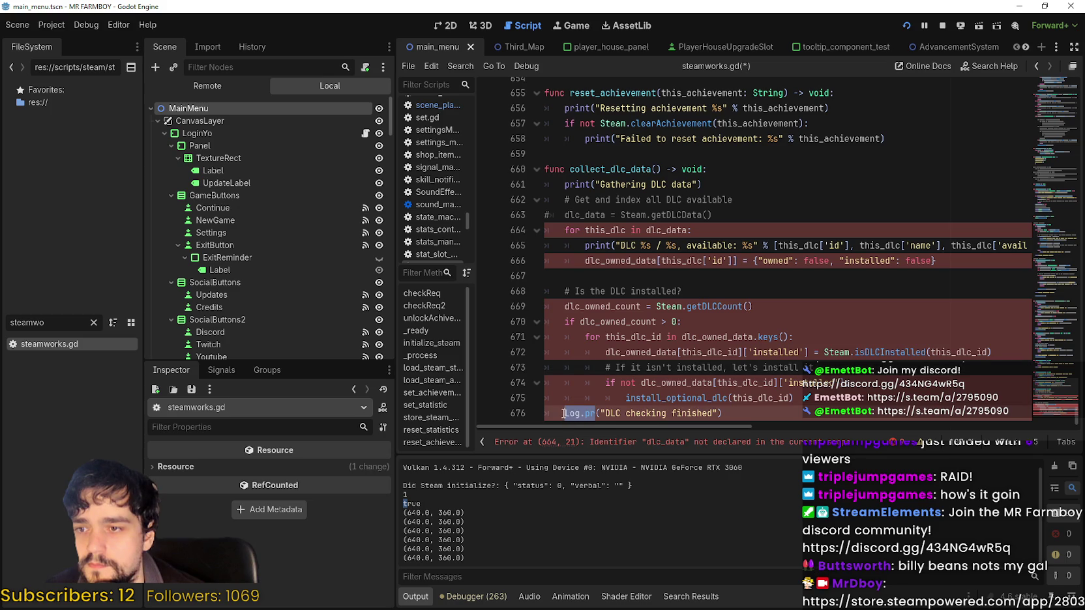
key("alt+Tab")
scroll(569, 385, "up", 5)
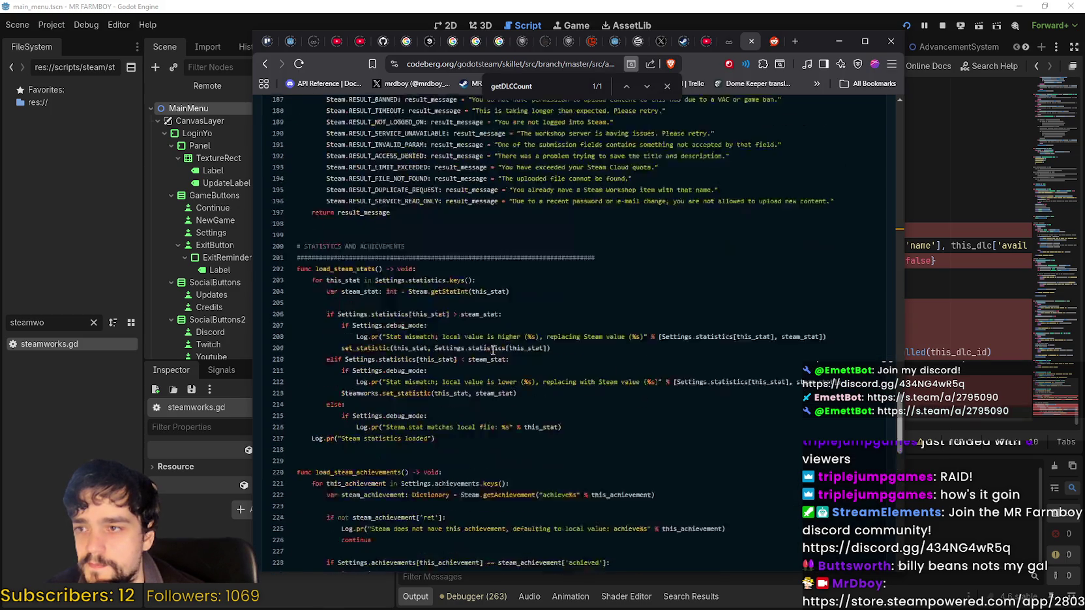
Search the Skillet source for dlc_owned_data and step back to its declaration on line 12
scroll(571, 357, "down", 4)
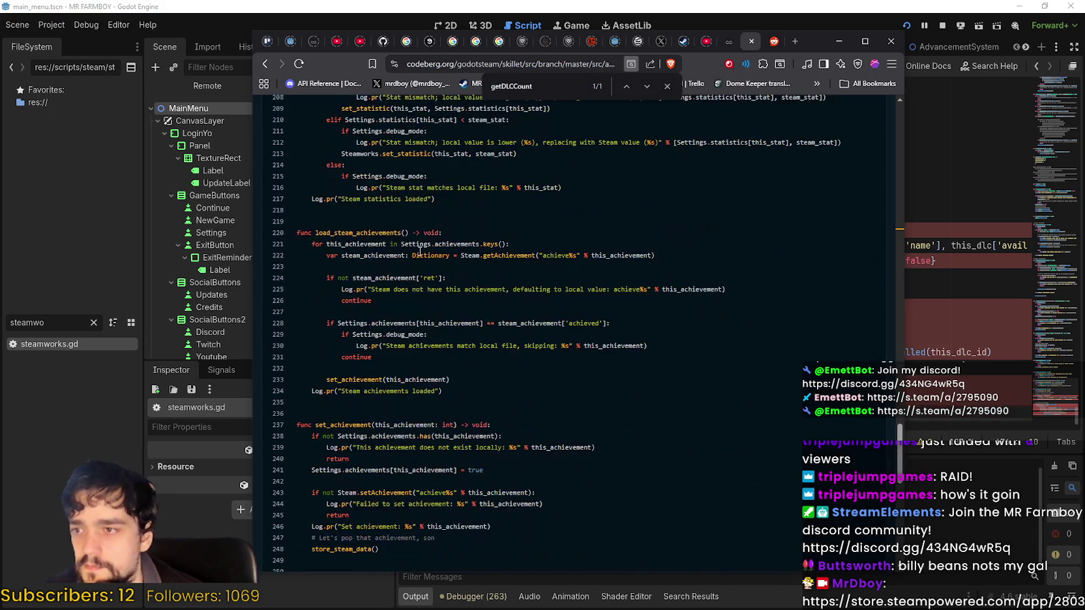
scroll(386, 424, "down", 5)
scroll(397, 416, "up", 7)
scroll(400, 414, "up", 12)
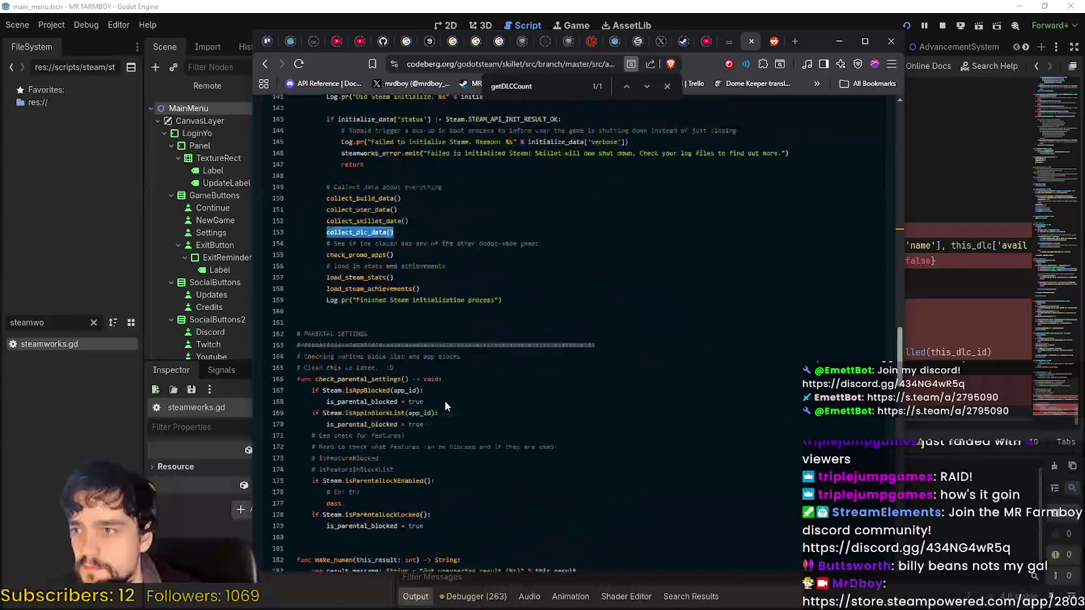
scroll(439, 409, "up", 9)
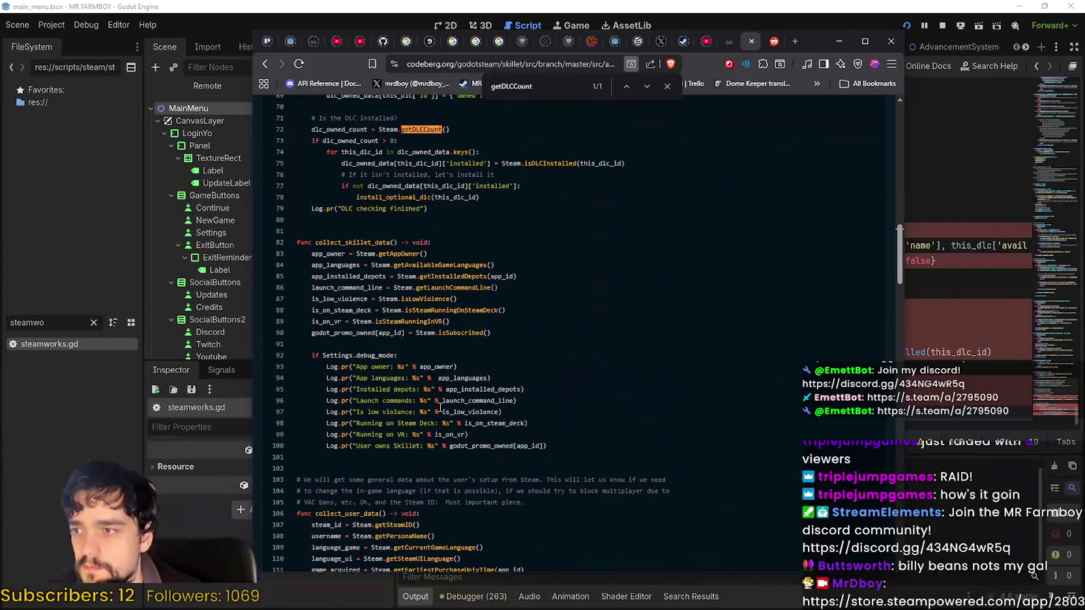
scroll(457, 407, "up", 6)
scroll(522, 397, "down", 3)
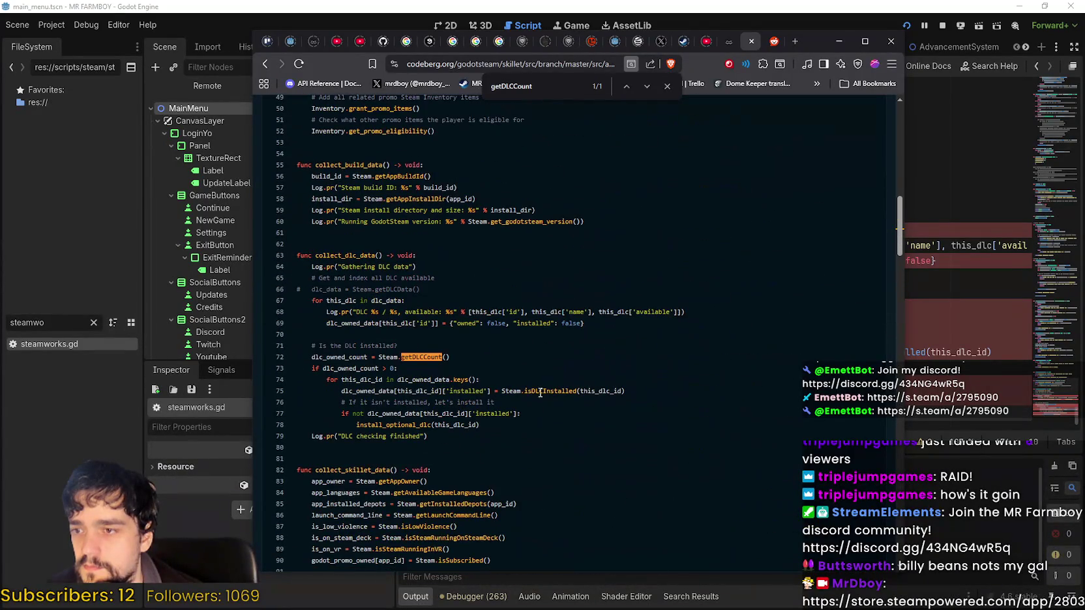
double_click(389, 389)
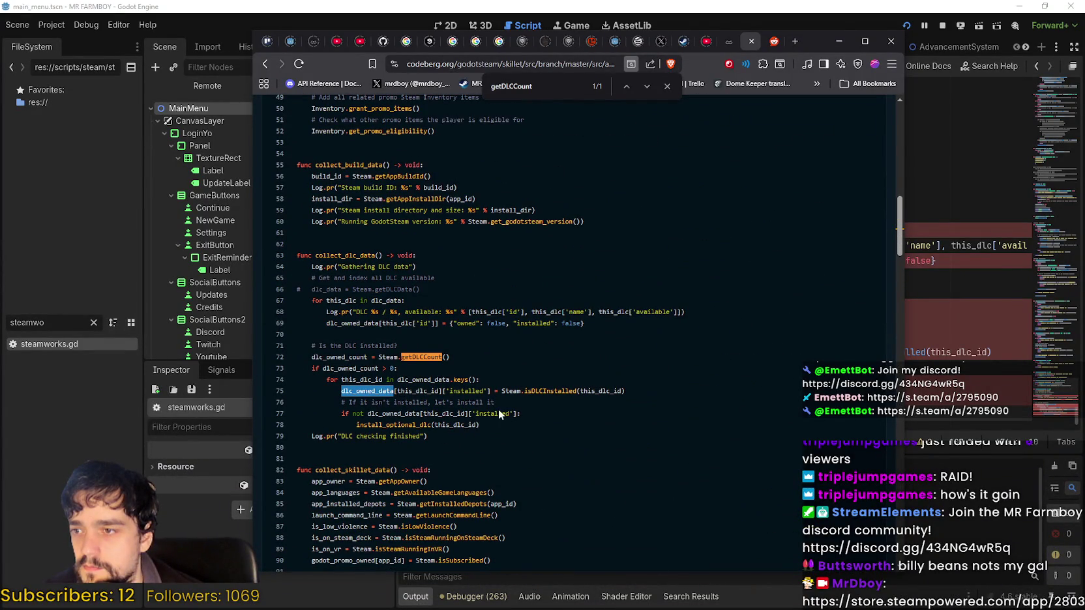
key("ctrl+f")
left_click(621, 87)
left_click(621, 86)
left_click(621, 87)
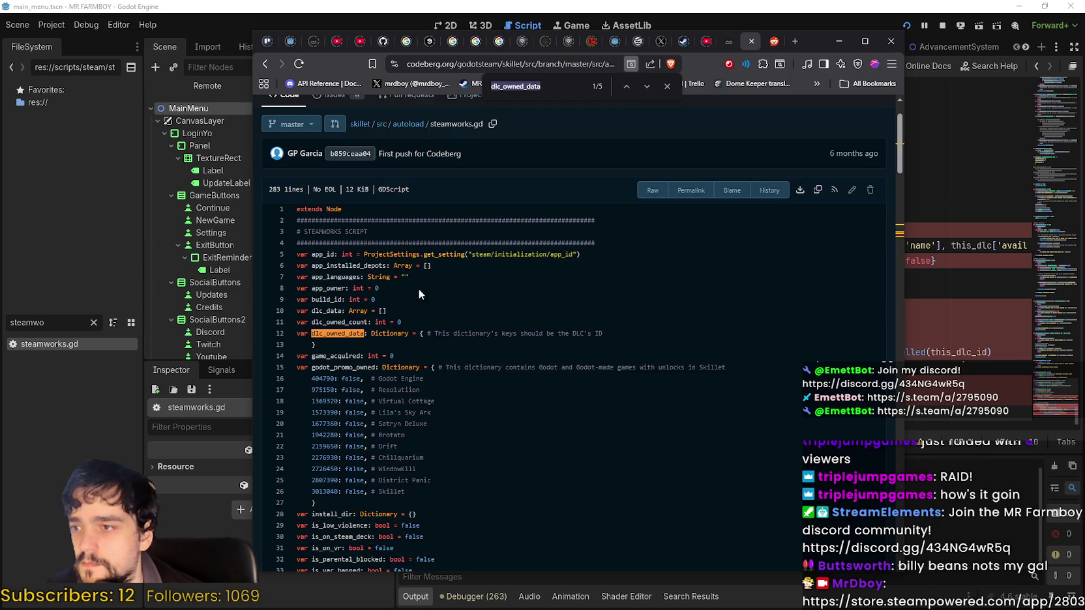
Select the dlc_data, dlc_owned_count and dlc_owned_data declarations on lines 10–13 and return to Godot
left_click_drag(328, 346, 283, 314)
left_click(305, 341)
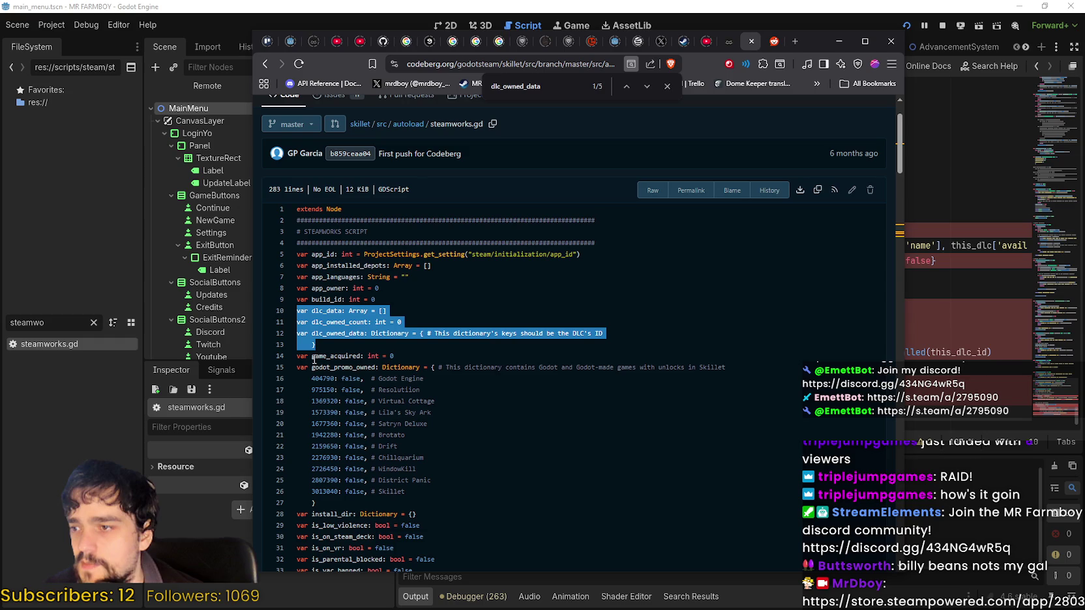
left_click(319, 352)
mouse_move(326, 345)
left_mouse_down()
mouse_move(294, 334)
mouse_move(290, 314)
left_mouse_up()
key("ctrl+c")
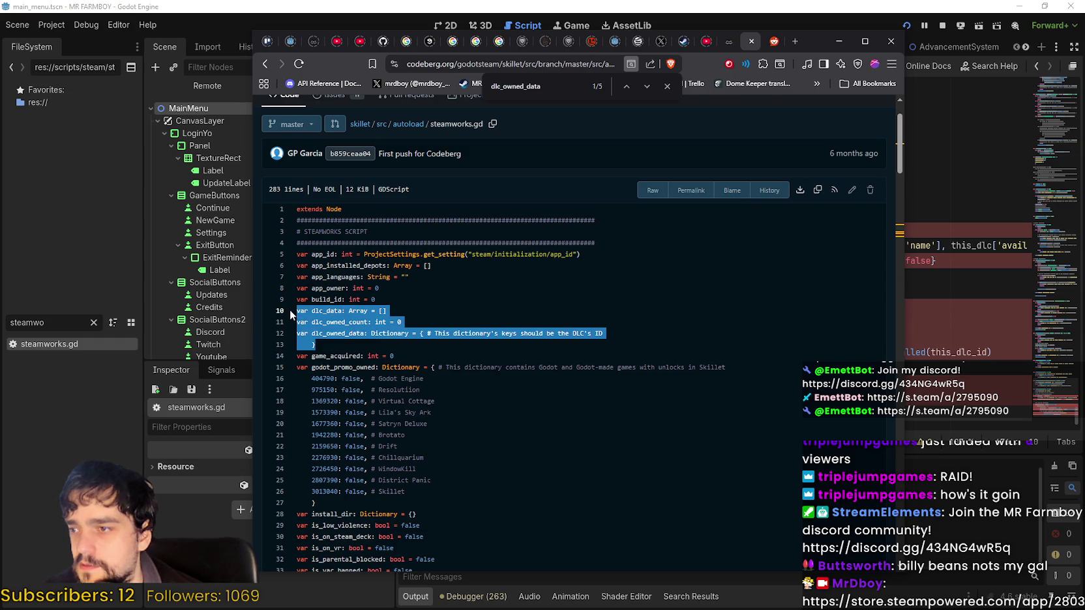
left_click(942, 215)
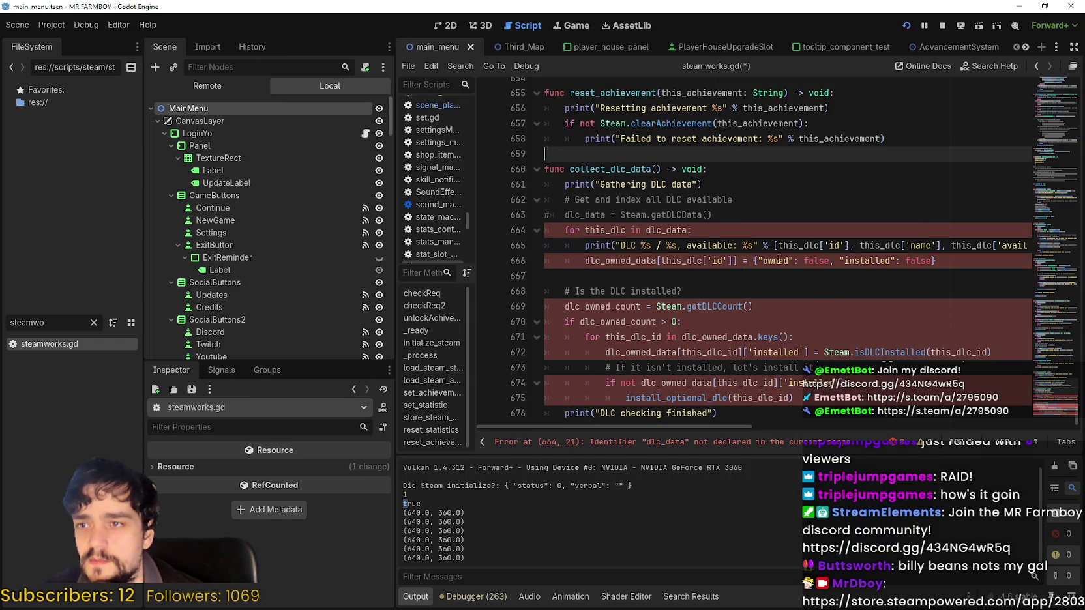
Paste the three DLC variable declarations above collect_dlc_data, with blank lines around them
mouse_move(1050, 397)
left_mouse_down()
mouse_move(1046, 77)
mouse_move(1024, 423)
left_mouse_up()
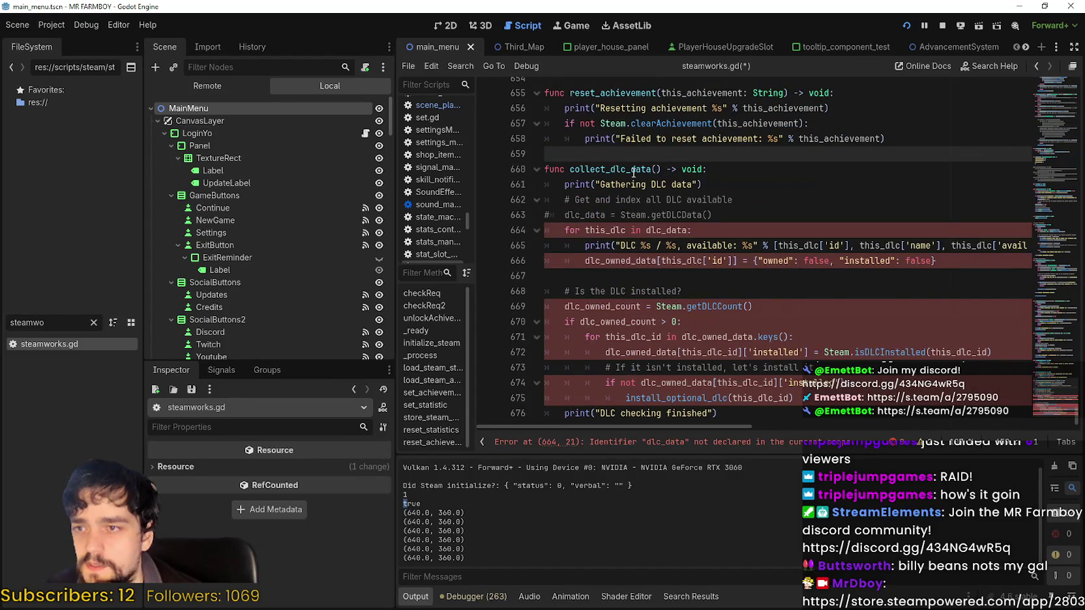
key("ctrl+v")
left_click(893, 137)
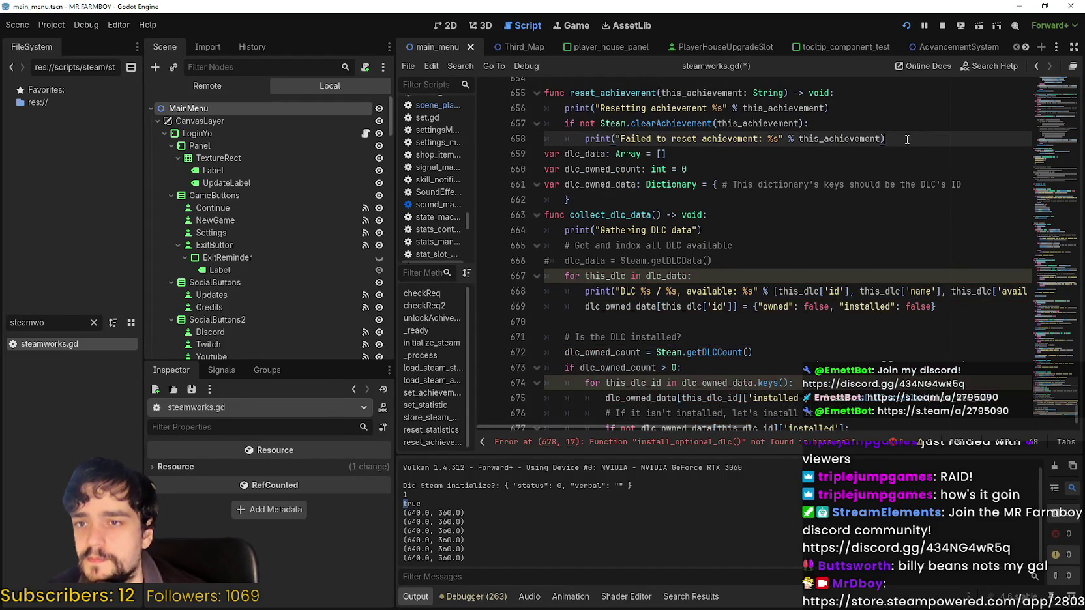
key("Return")
left_click(704, 215)
key("Return")
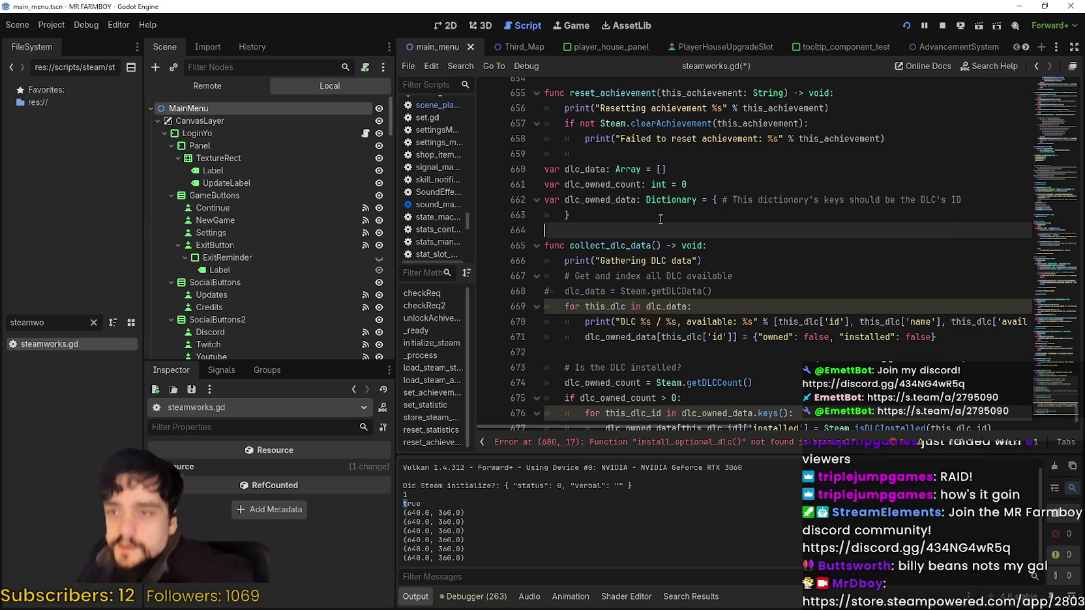
Copy the install_optional_dlc name from line 680 and search the Skillet source for it
scroll(642, 176, "down", 2)
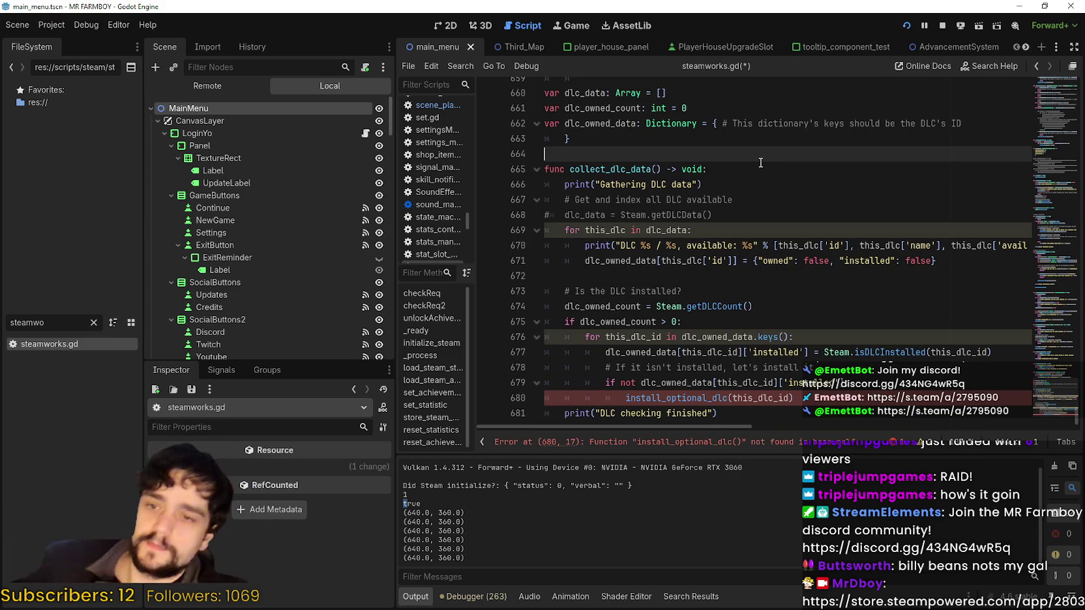
double_click(713, 397)
key("ctrl+c")
key("alt+Tab")
key("ctrl+f")
key("ctrl+v")
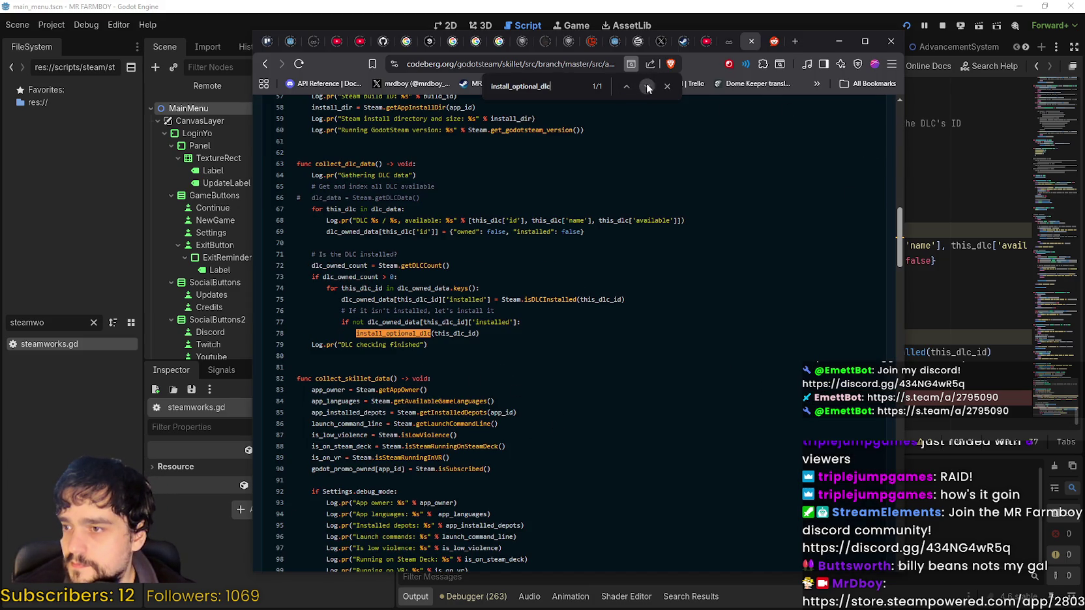
Select the install_optional_dlc call on line 78 of the Codeberg reference, then go back to steamworks.gd
left_click_drag(899, 264, 879, 150)
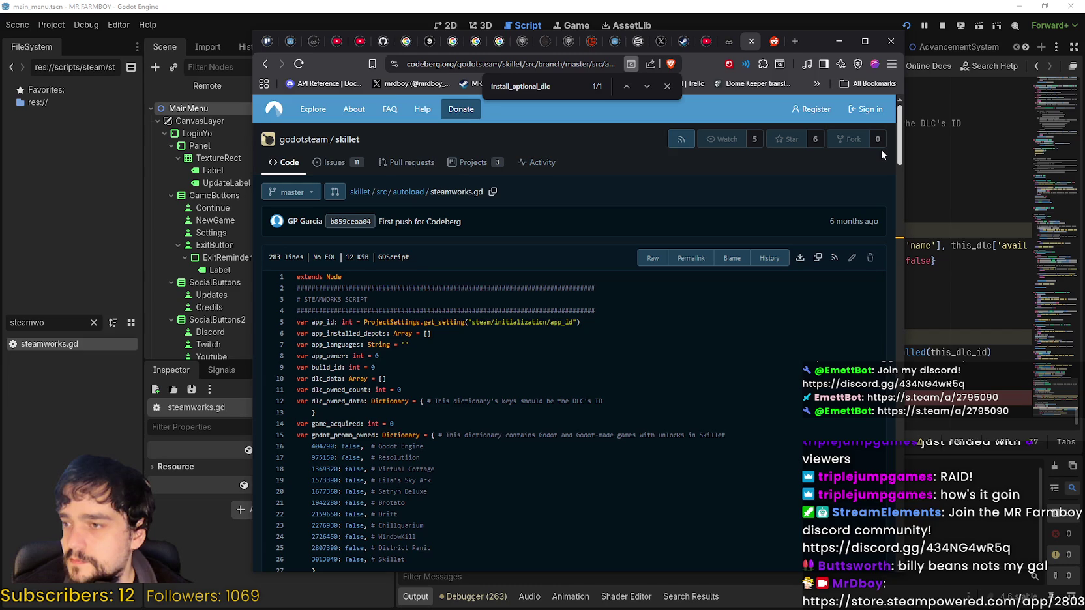
left_click_drag(880, 150, 863, 264)
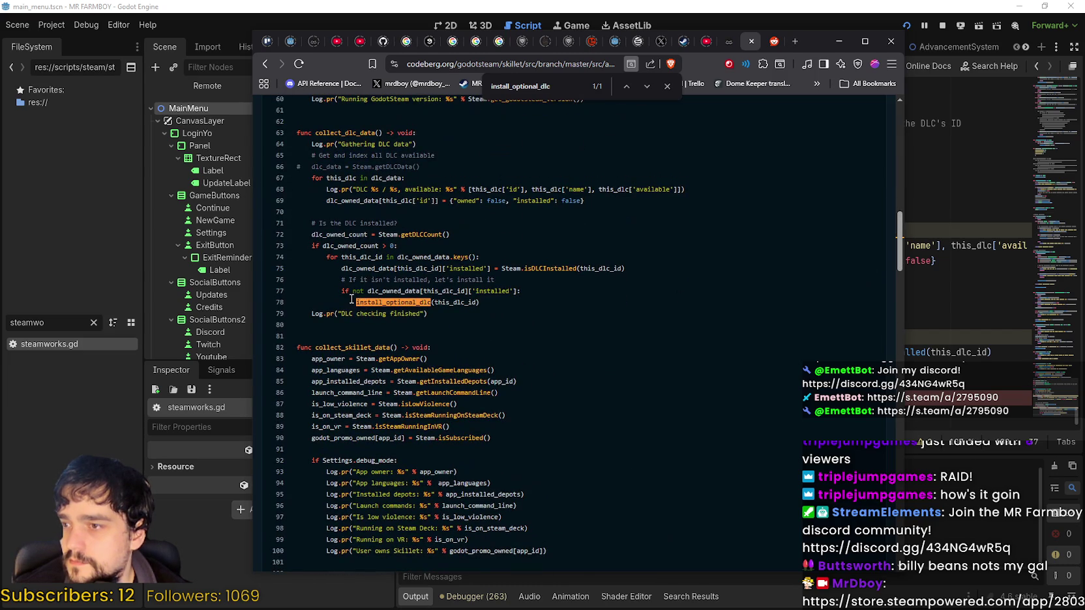
mouse_move(353, 301)
left_mouse_down()
mouse_move(415, 293)
mouse_move(501, 301)
left_mouse_up()
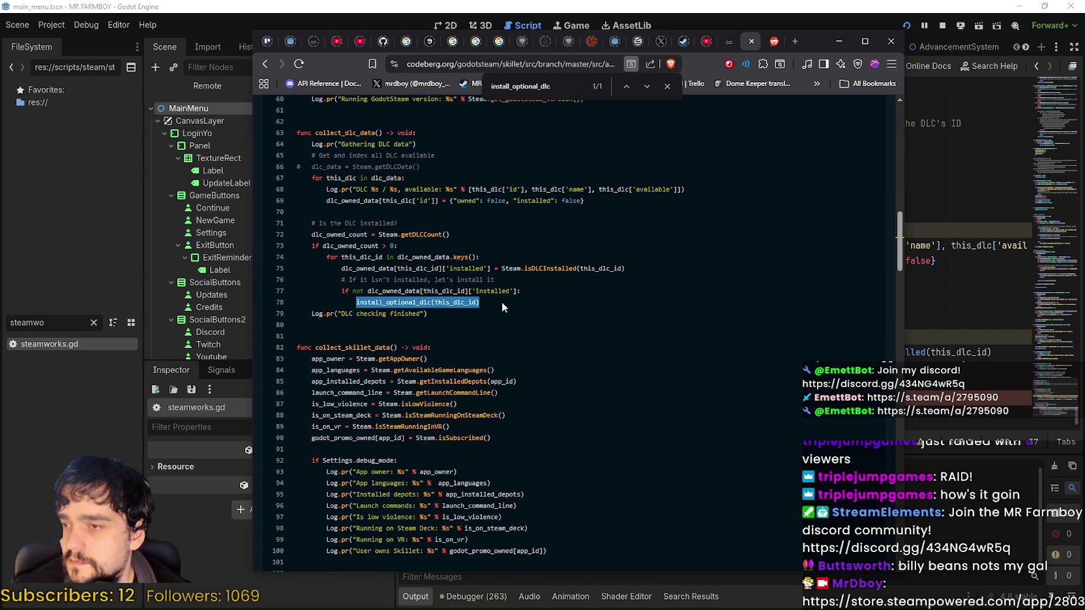
key("alt+Tab")
left_click(875, 352)
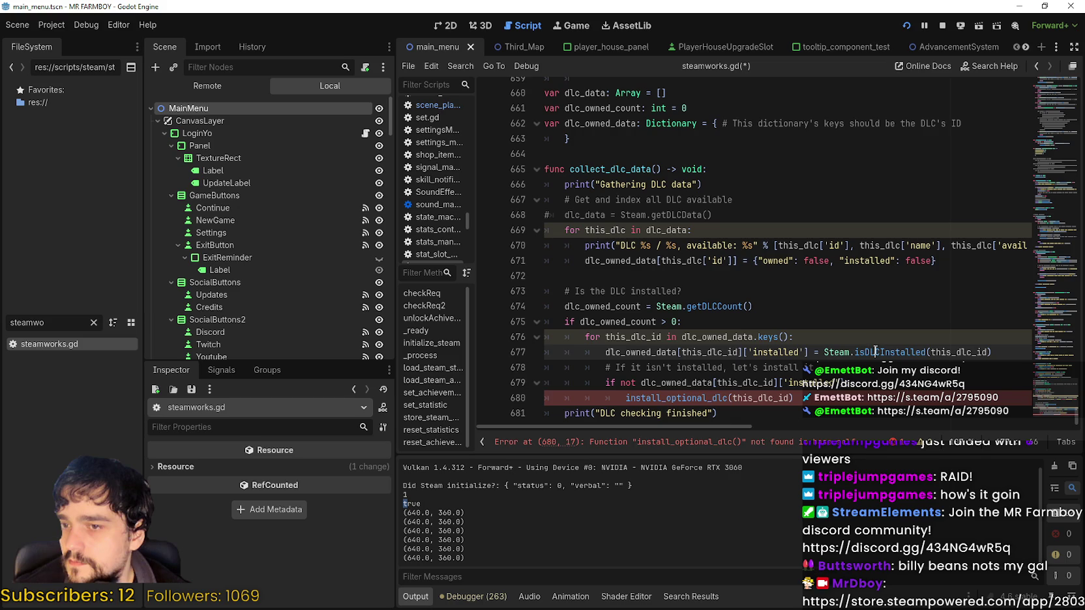
Add an install_optional_dlc function after collect_dlc_data with a this_dlc_id_: int parameter
key("Down")
key("Down")
key("Down")
key("End")
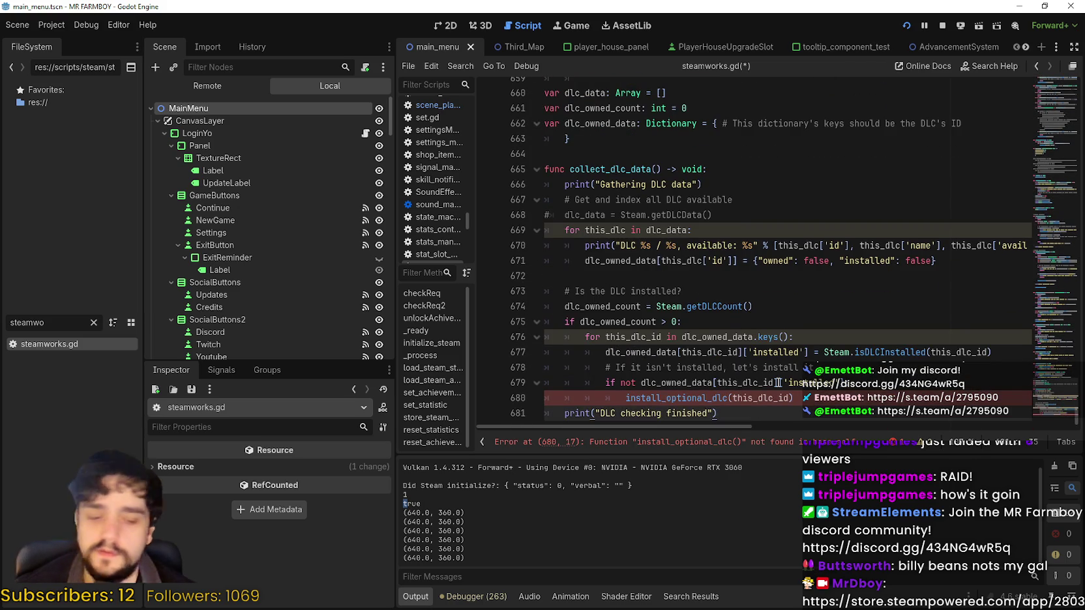
scroll(777, 382, "down", 1)
key("Return")
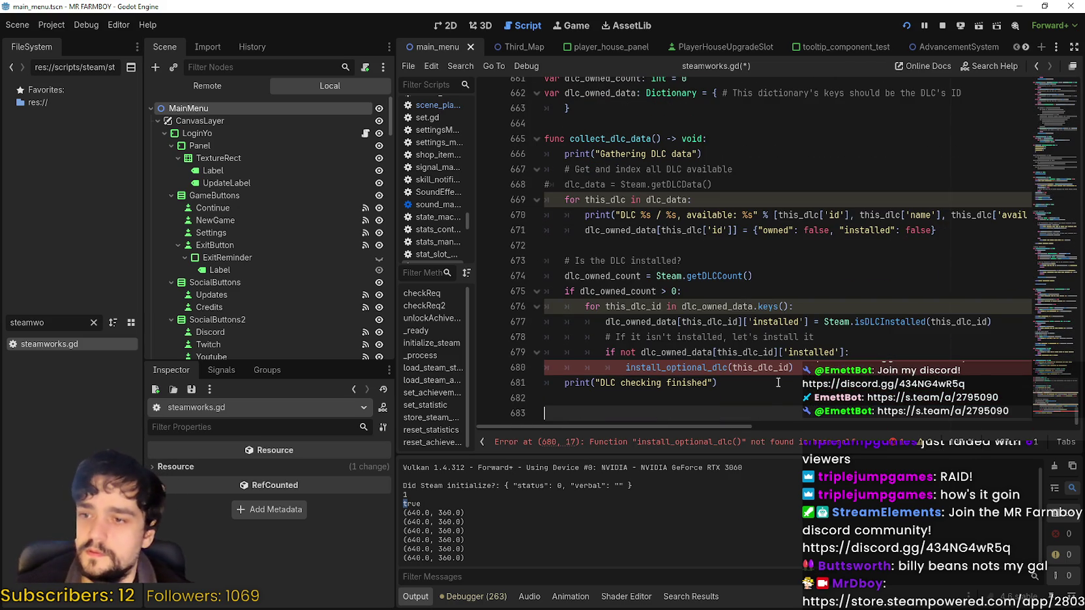
type("ifunc install_optio")
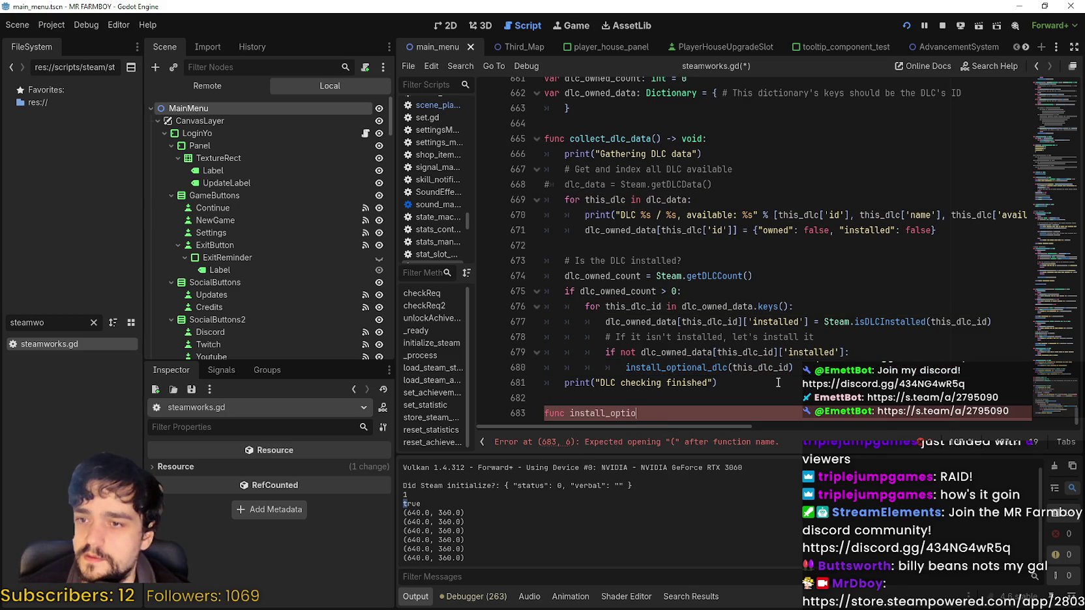
type("cl")
type("(")
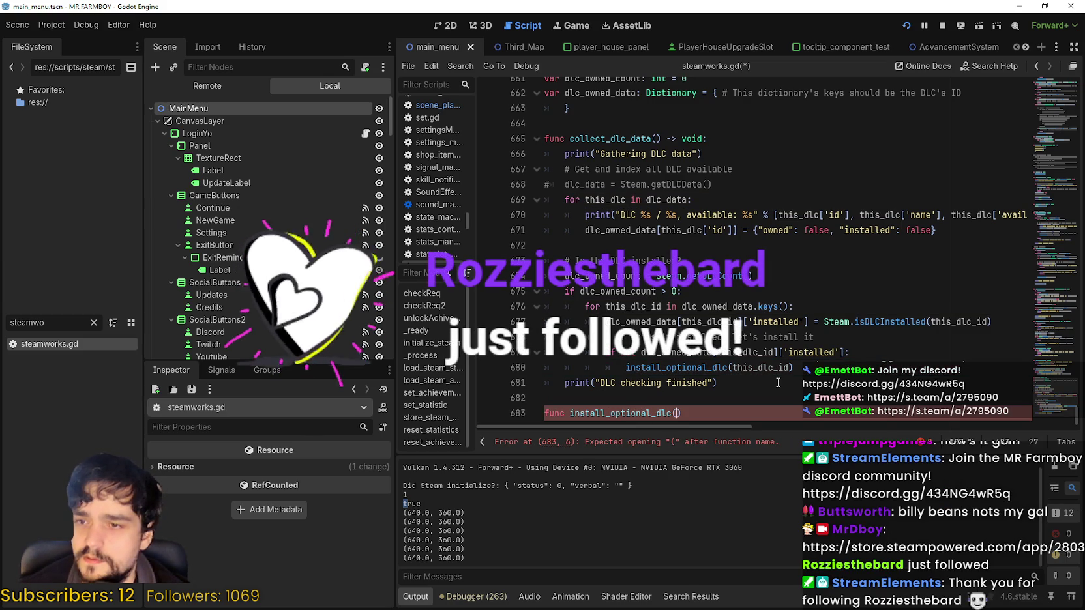
double_click(759, 378)
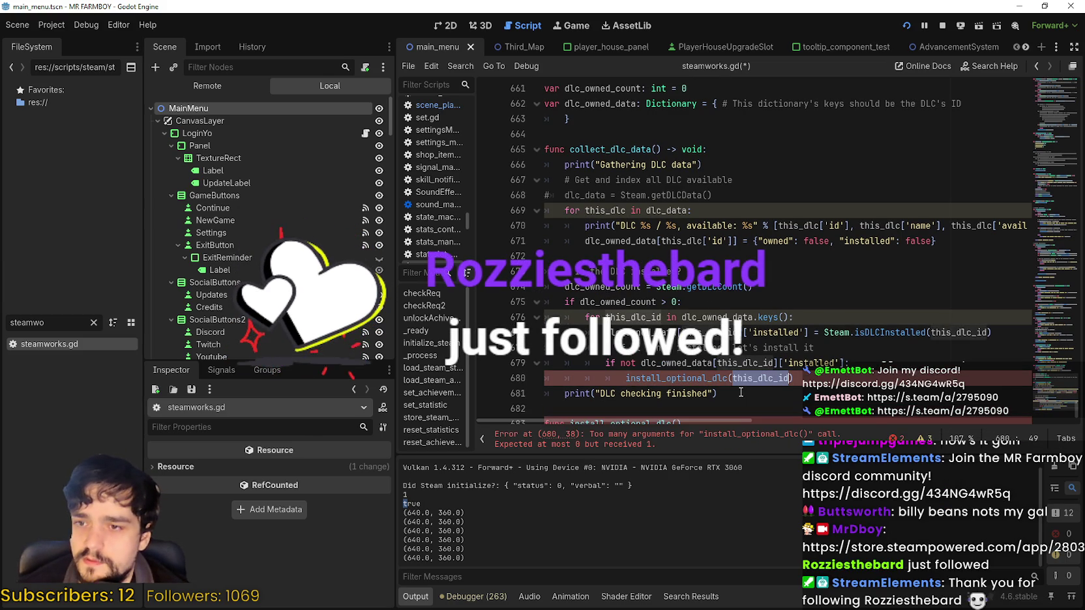
scroll(741, 392, "down", 1)
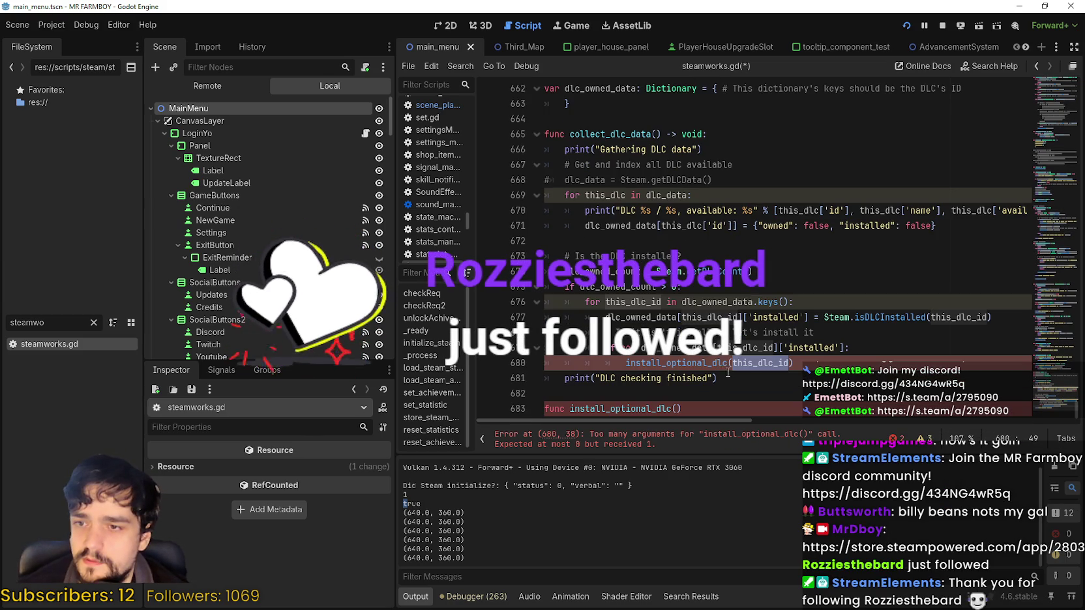
left_click(751, 318)
double_click(710, 317)
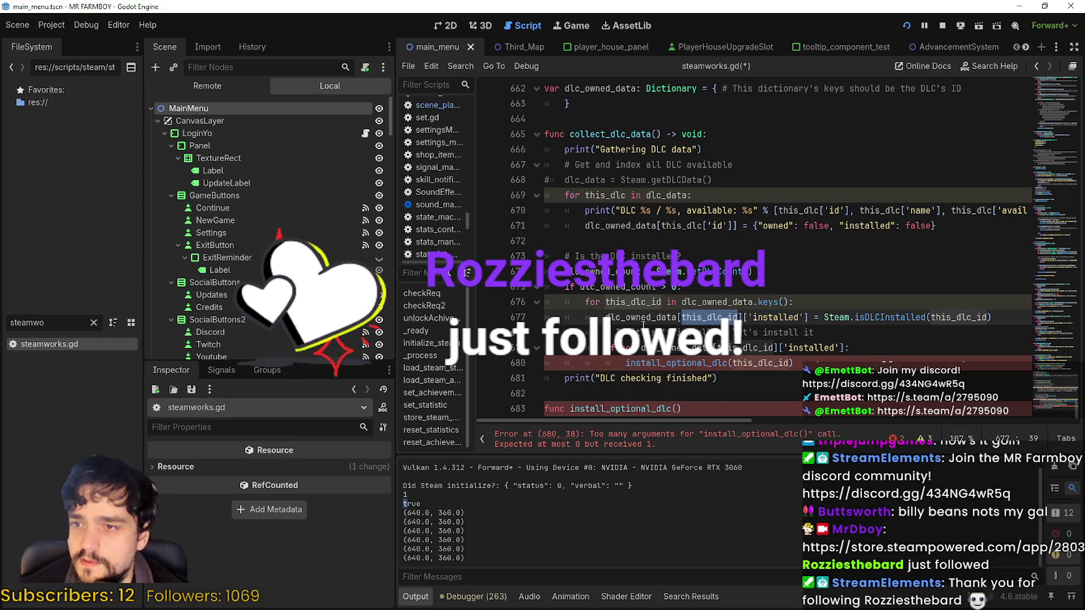
left_click(692, 413)
key("ctrl+v")
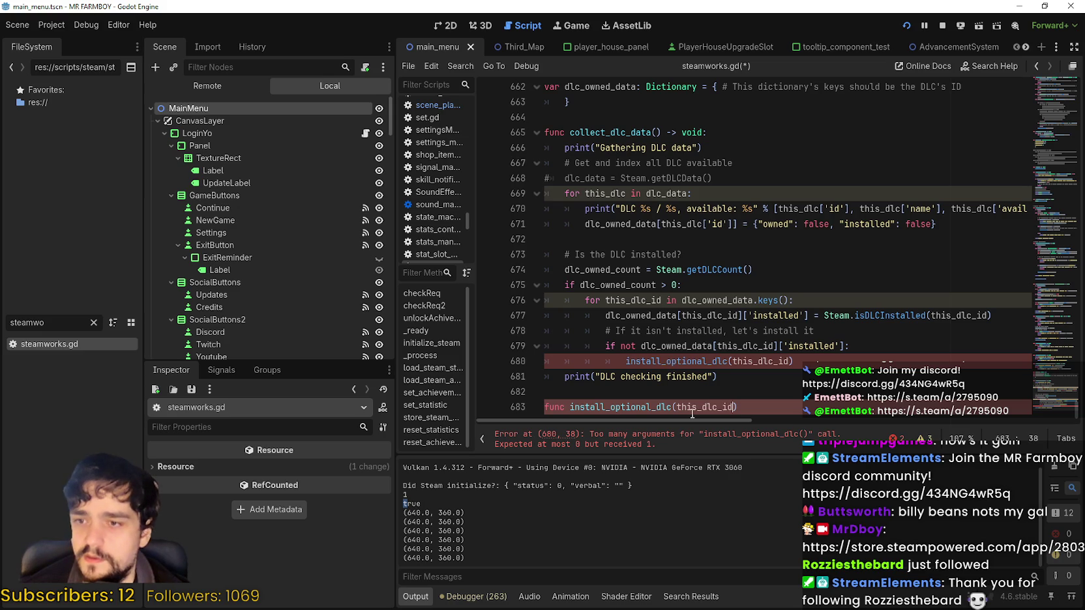
type("_: int)")
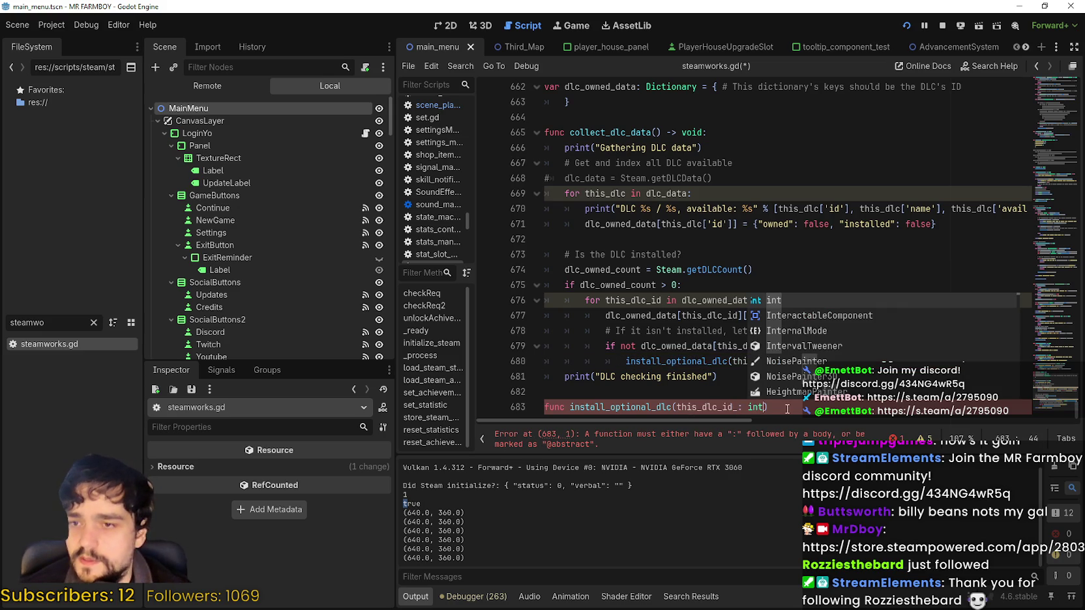
key("Return")
key("BackSpace")
key("BackSpace")
Give install_optional_dlc a void return type and a print(this_dlc_id_) body, then save
type("(")
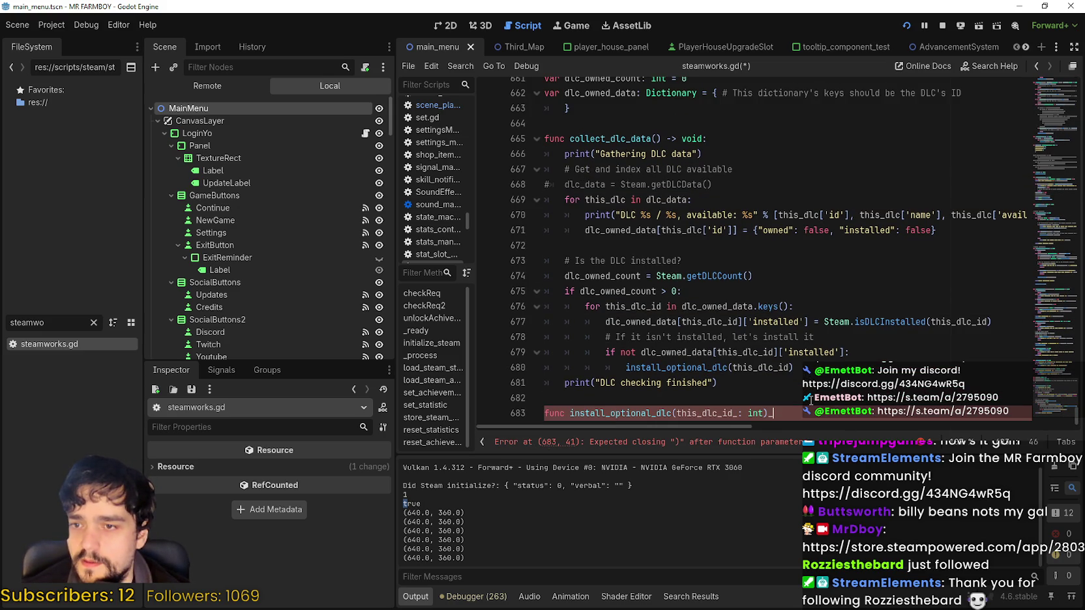
type("> boo")
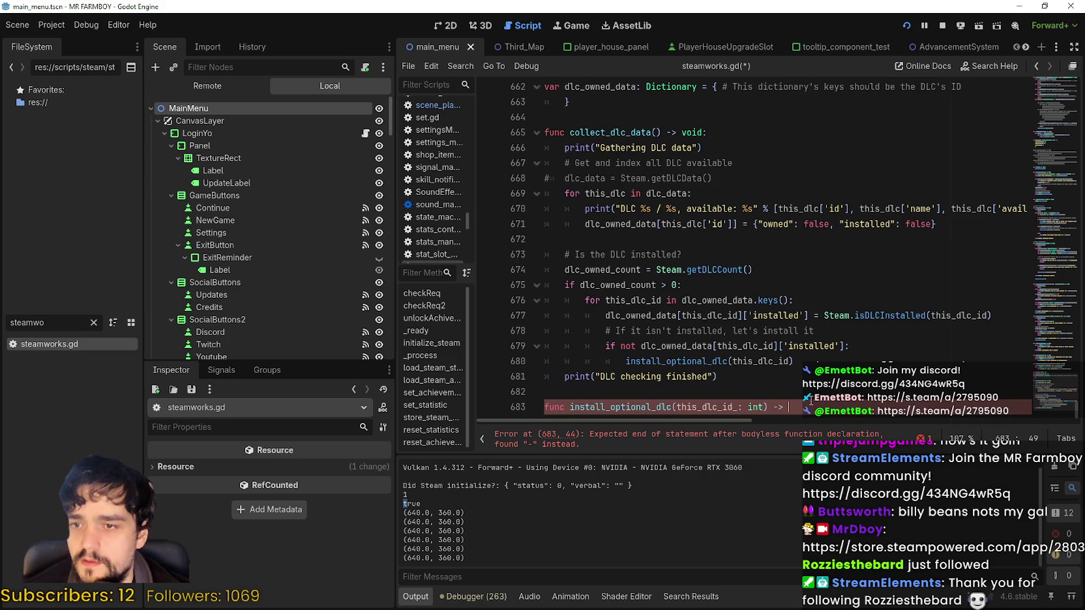
key("BackSpace")
key("BackSpace")
key("BackSpace")
type("void:")
key("Return")
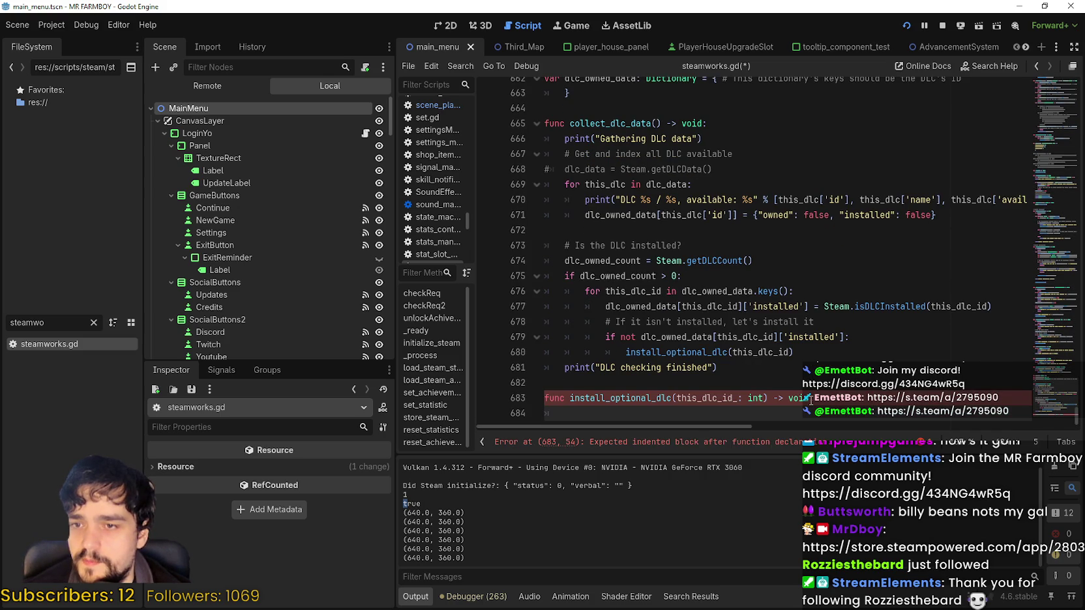
type("print(")
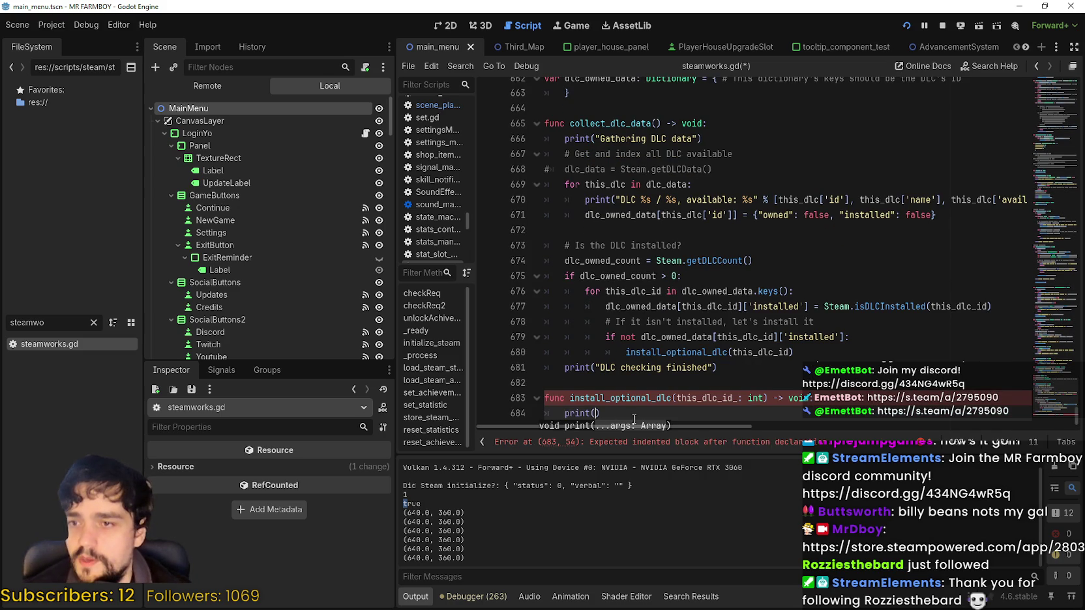
left_click(685, 399)
double_click(692, 399)
key("ctrl+c")
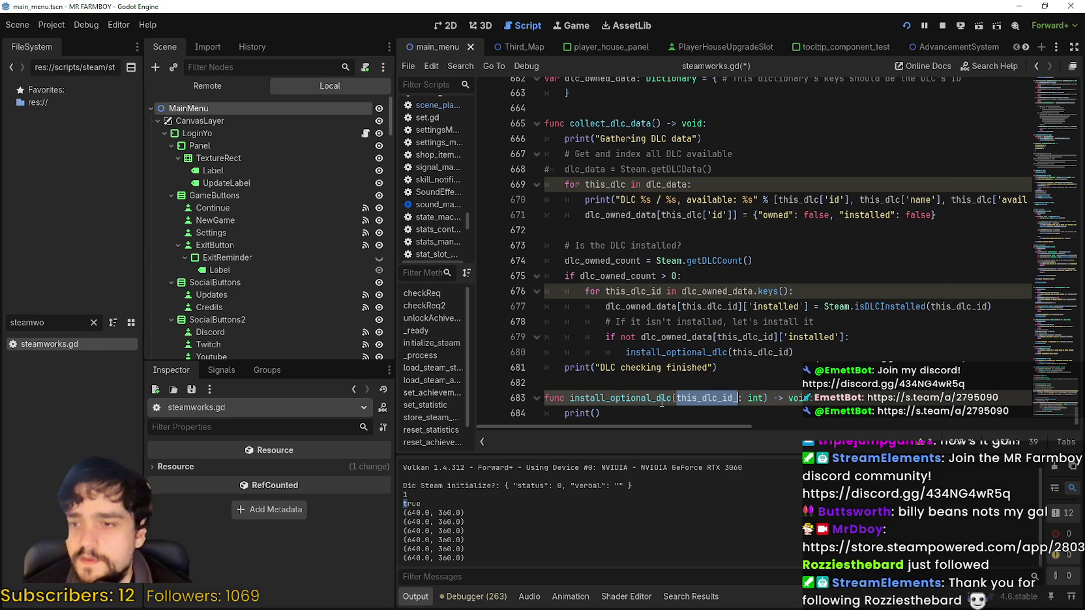
left_click(598, 412)
key("ctrl+v")
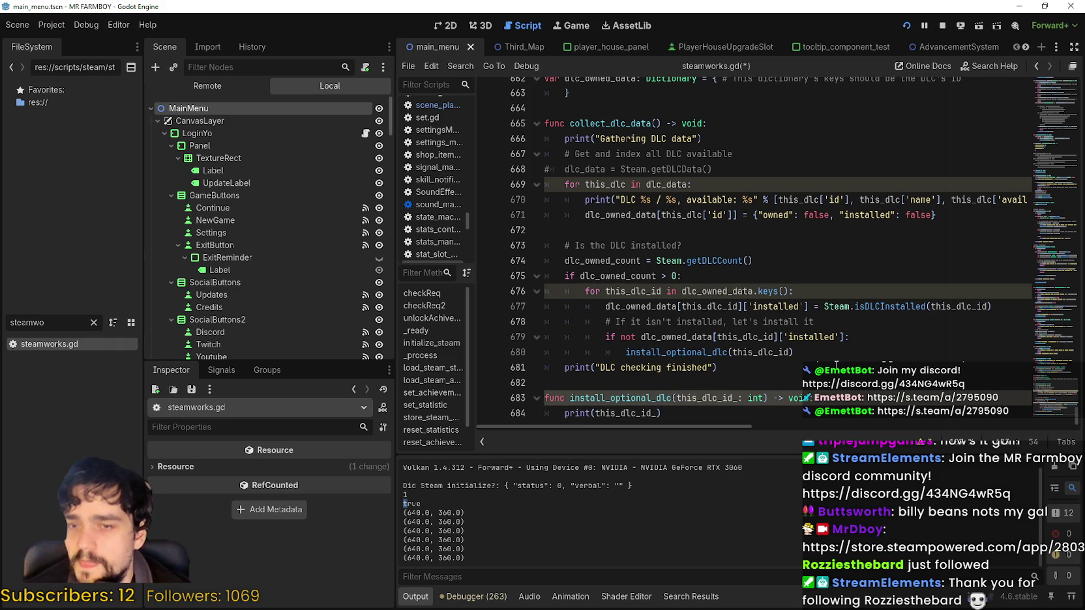
left_click(754, 387)
key("ctrl+s")
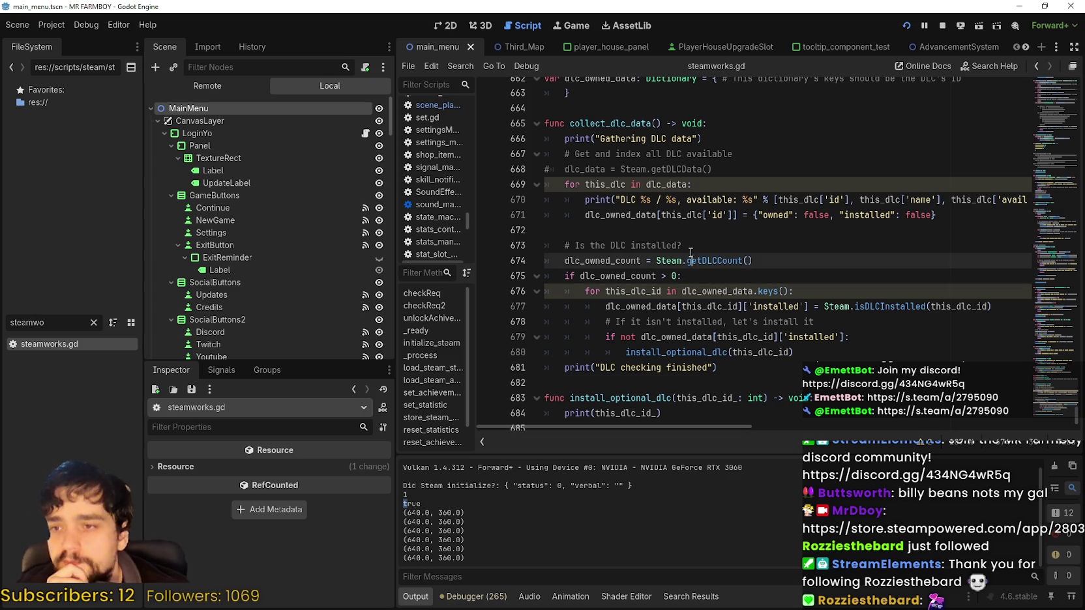
scroll(693, 229, "down", 1)
Quit the running game and copy the collect_dlc_data function name
left_click(717, 397)
left_click(704, 367)
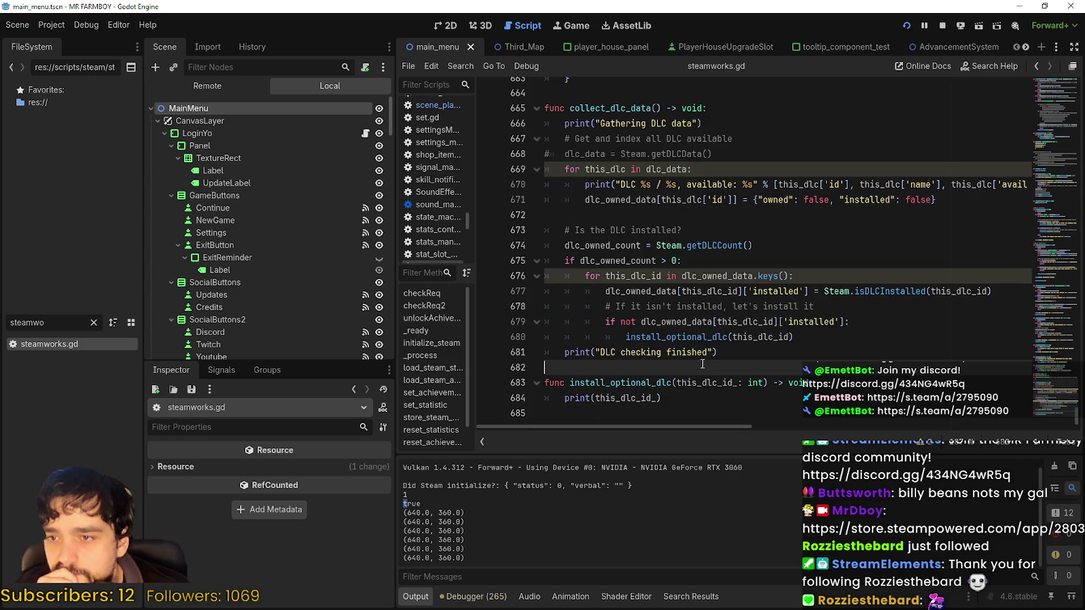
left_click(735, 399)
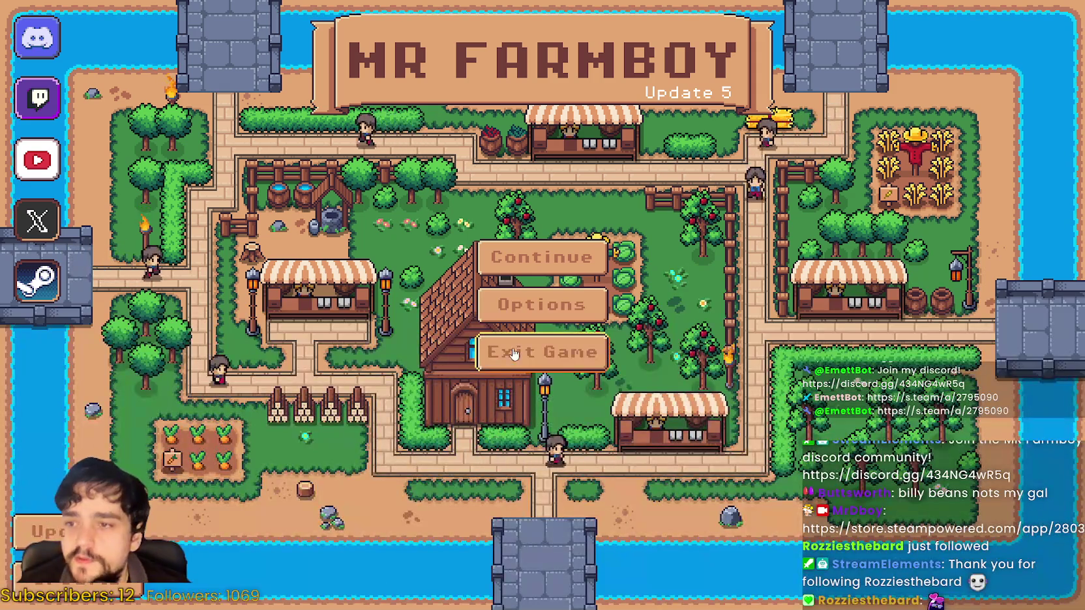
left_click(542, 352)
left_click(737, 369)
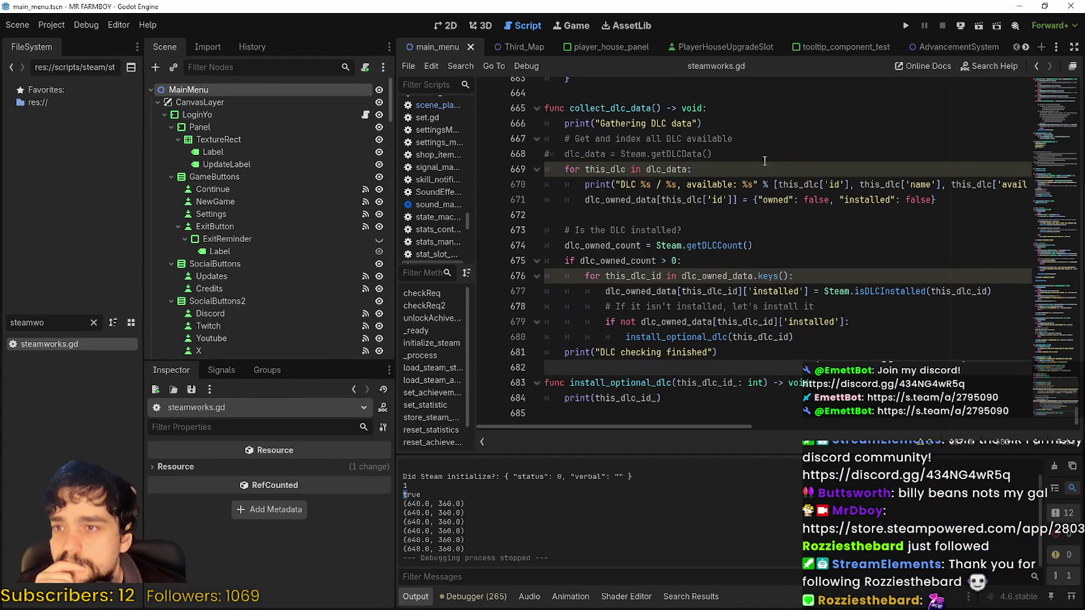
double_click(642, 109)
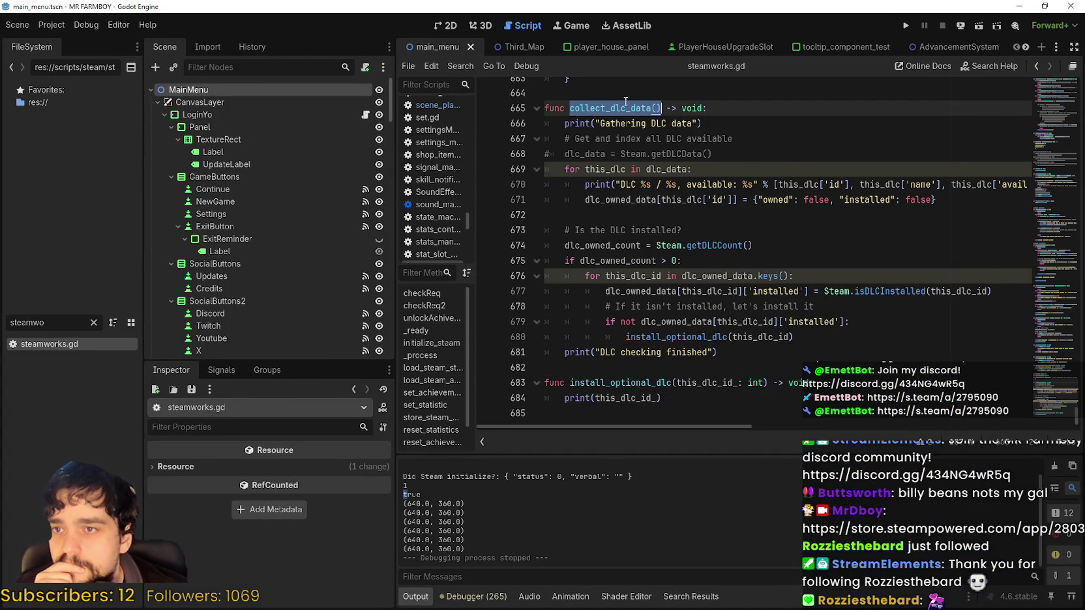
right_click(624, 103)
left_click(651, 174)
Replace the two print lines after Steam initialization with collect_dlc_data(), save, and run the project
mouse_move(1056, 427)
left_mouse_down()
mouse_move(1030, 308)
mouse_move(1041, 189)
mouse_move(1056, 343)
left_mouse_up()
left_click_drag(750, 191, 564, 167)
type("collect_dlc_data()")
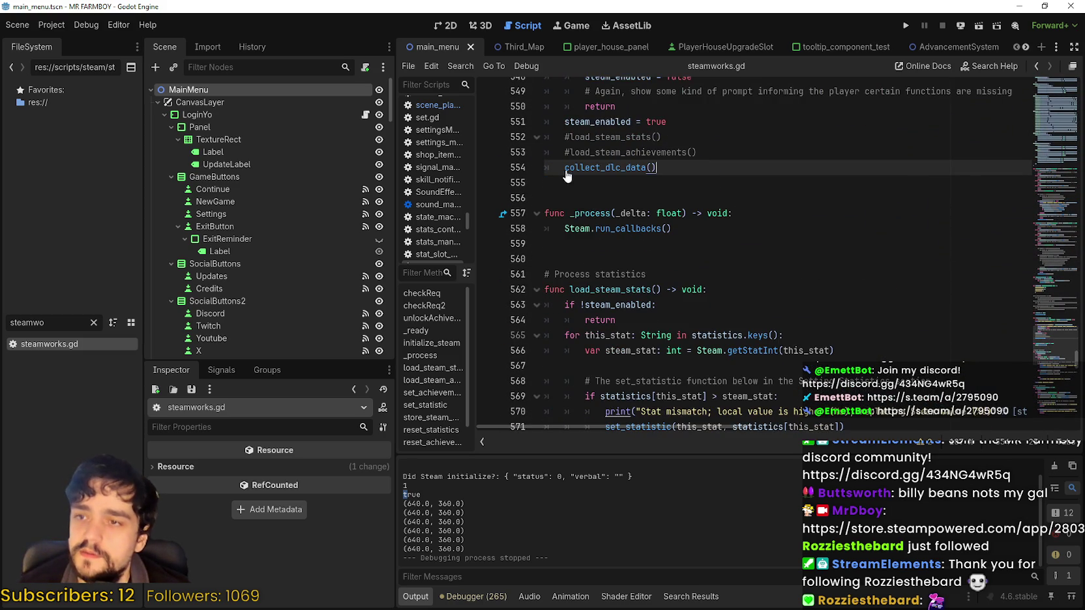
key("ctrl+s")
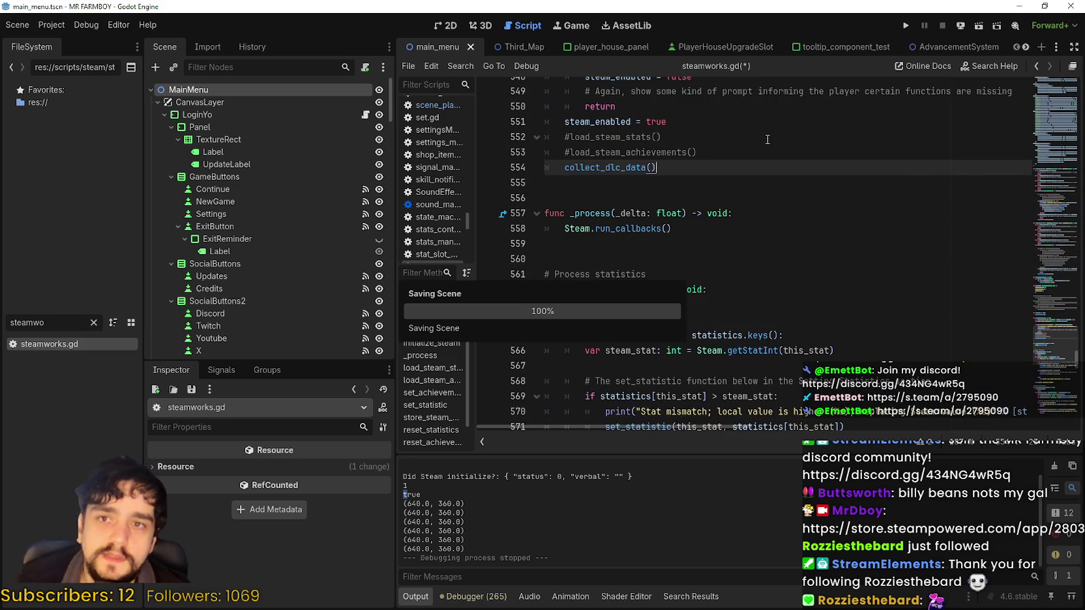
left_click(905, 28)
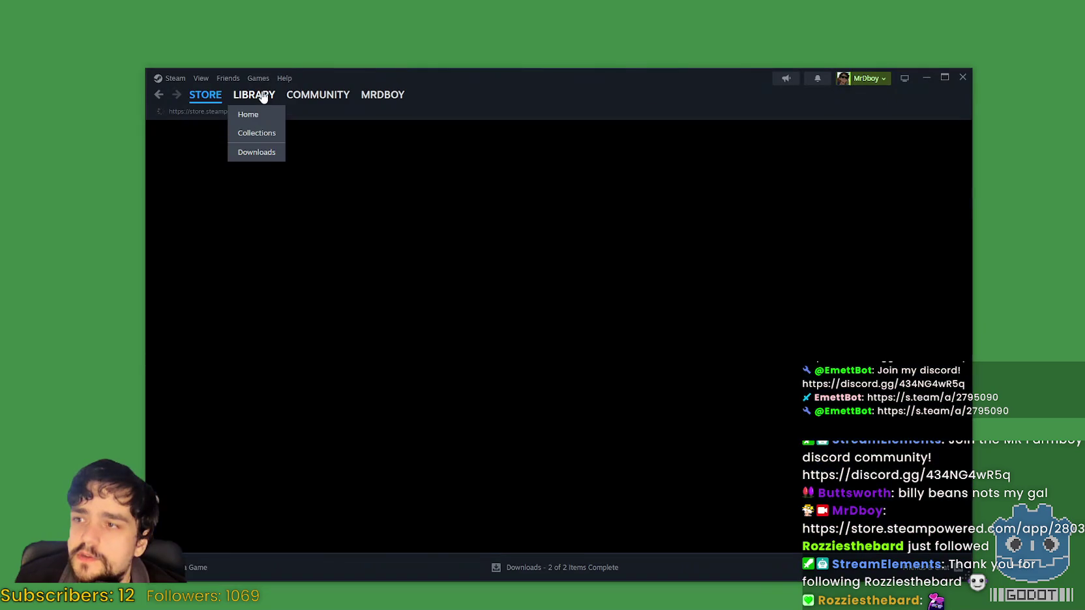
Launch MR FARMBOY from the Steam library, then switch back to the Godot editor
left_click(264, 98)
left_click(254, 197)
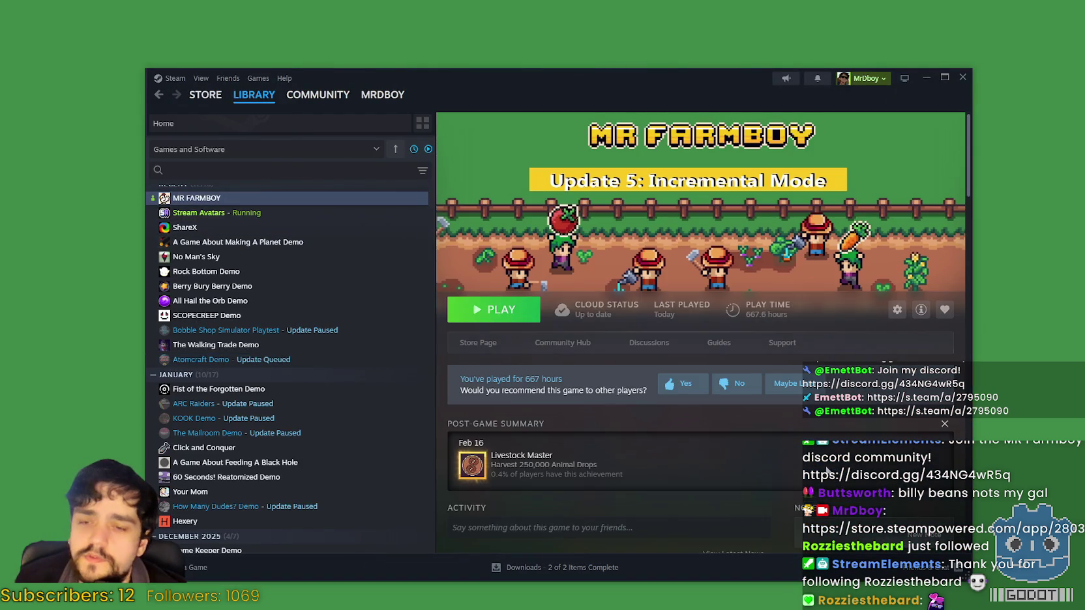
scroll(855, 424, "down", 10)
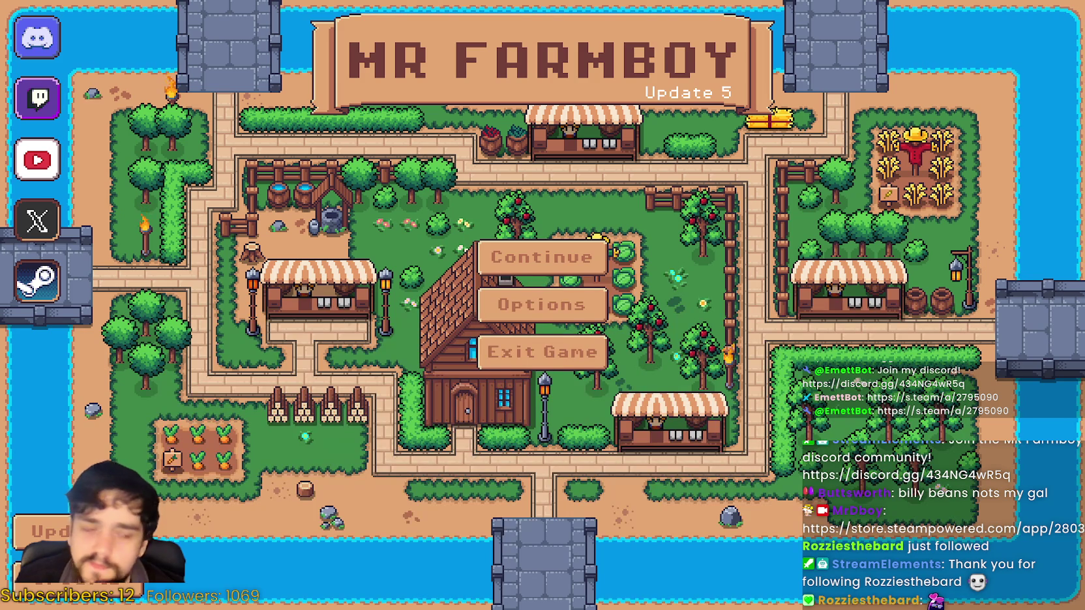
key("alt+Tab")
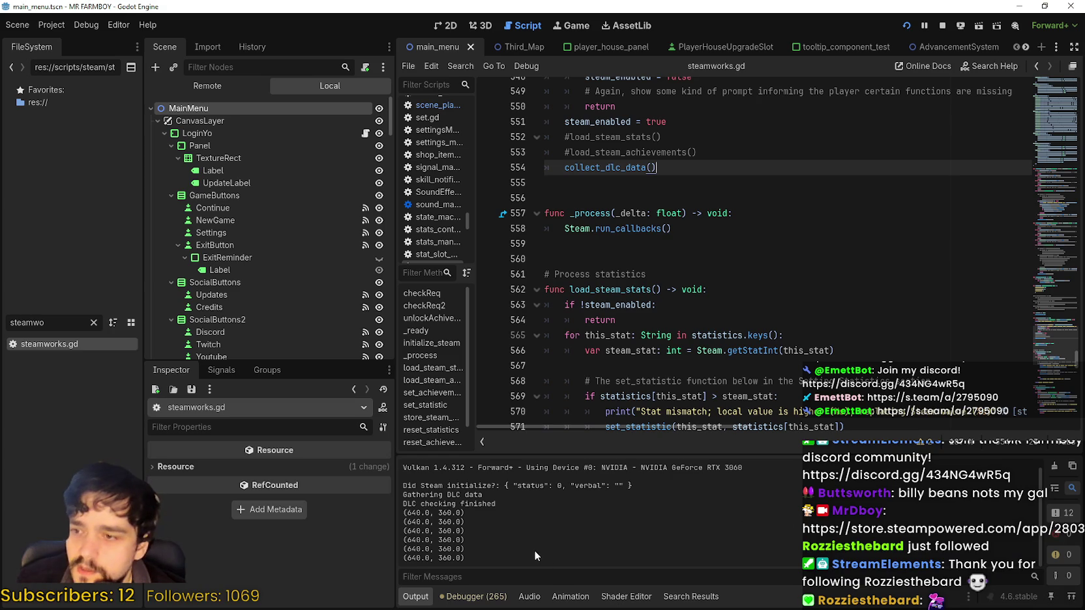
Highlight the DLC messages in the output log and jump to the DLC checking code
mouse_move(496, 503)
left_mouse_down()
mouse_move(390, 489)
mouse_move(394, 504)
left_mouse_up()
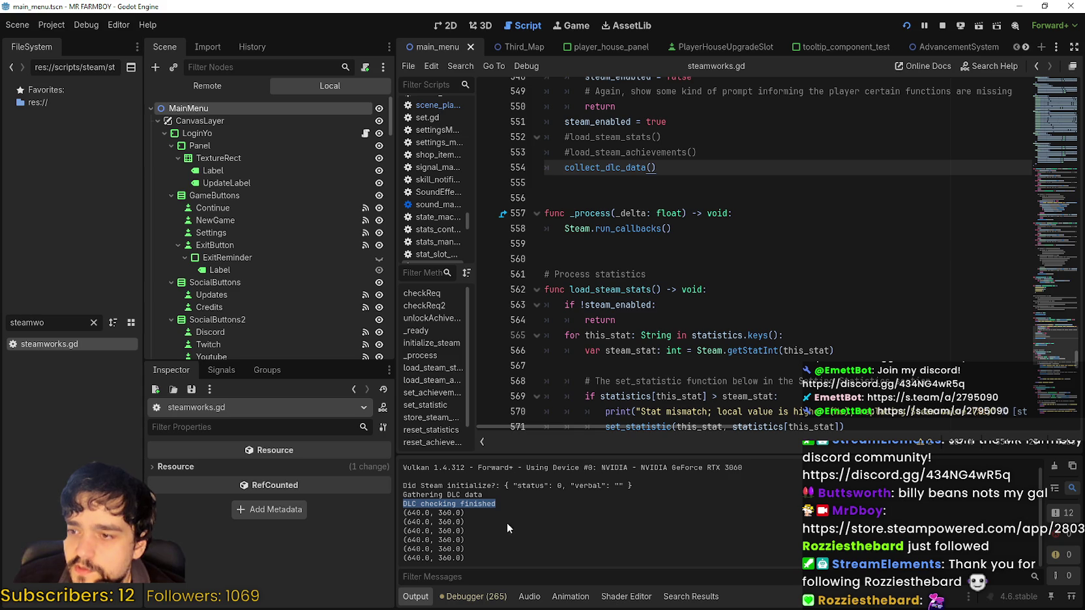
scroll(619, 324, "down", 5)
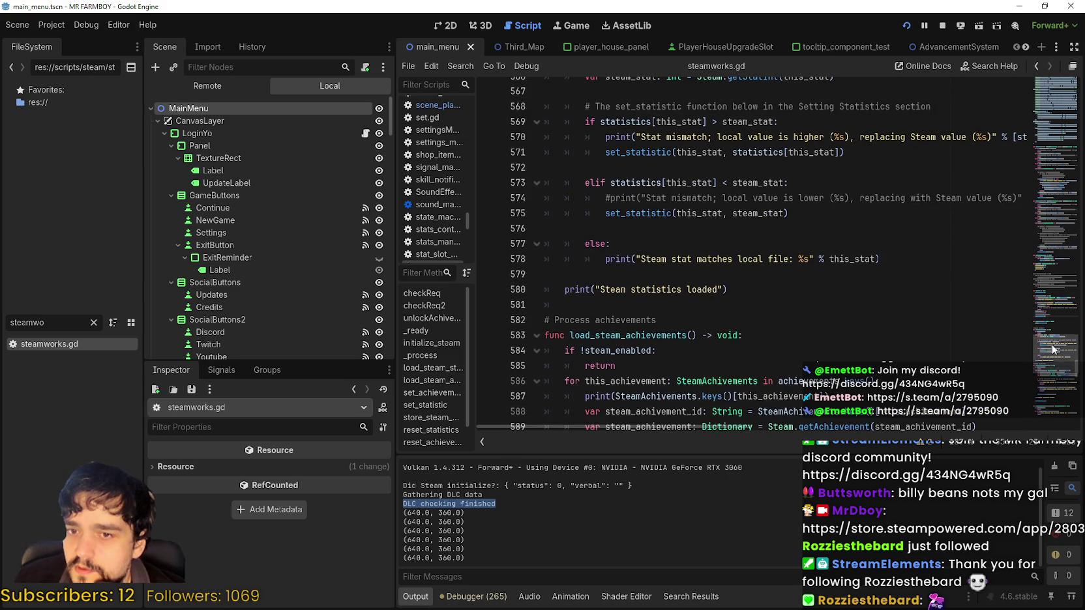
left_click(1061, 406)
left_click(523, 548)
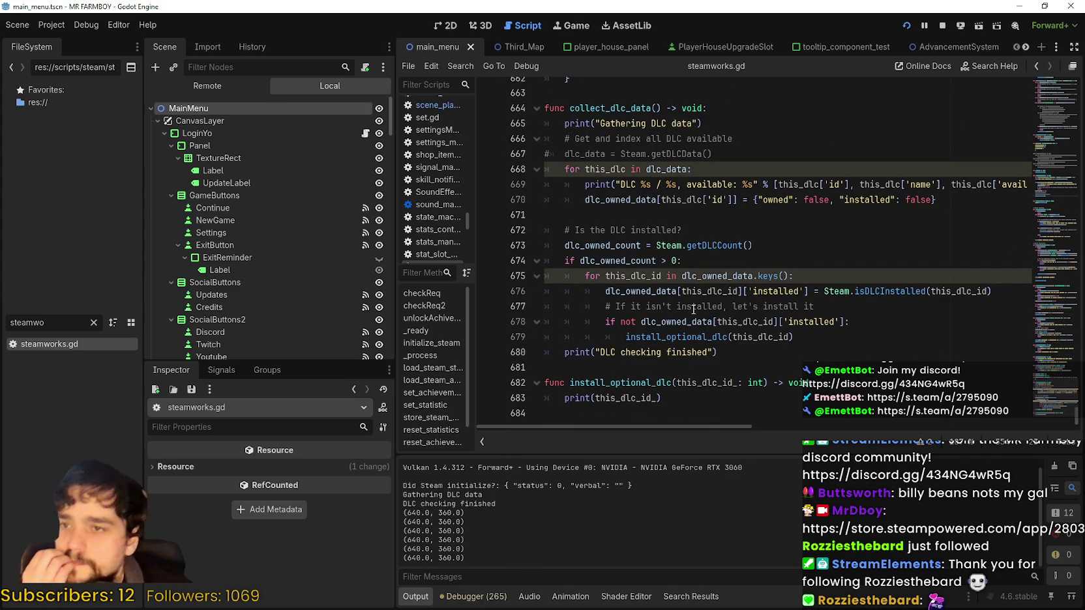
Inspect the remote Steamworks node, expanding dlc_data and dlc_owned_data to find both empty
left_click(239, 81)
left_click(197, 296)
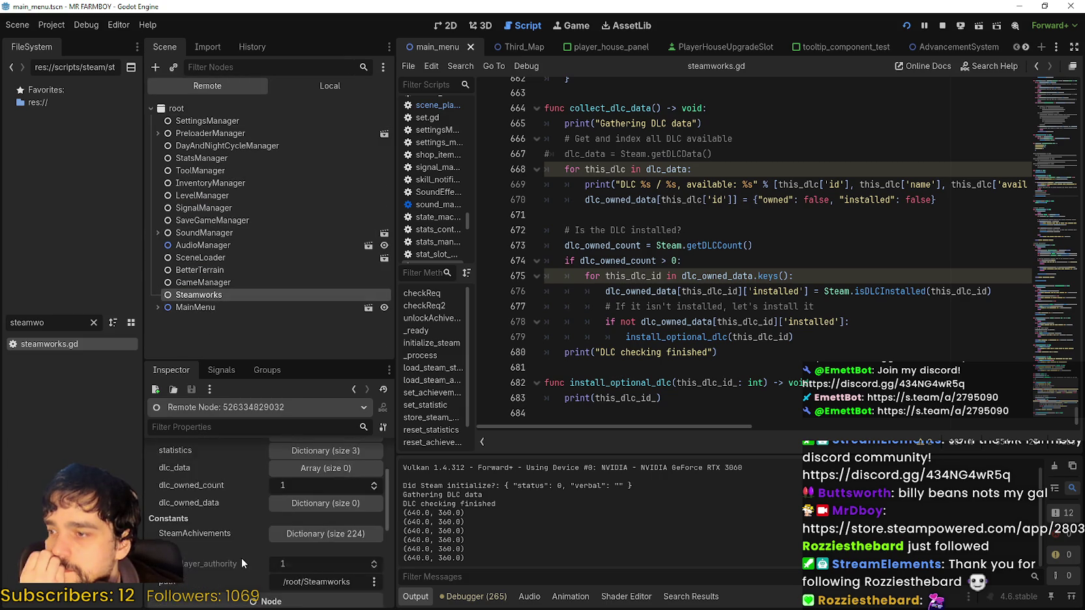
scroll(240, 551, "down", 1)
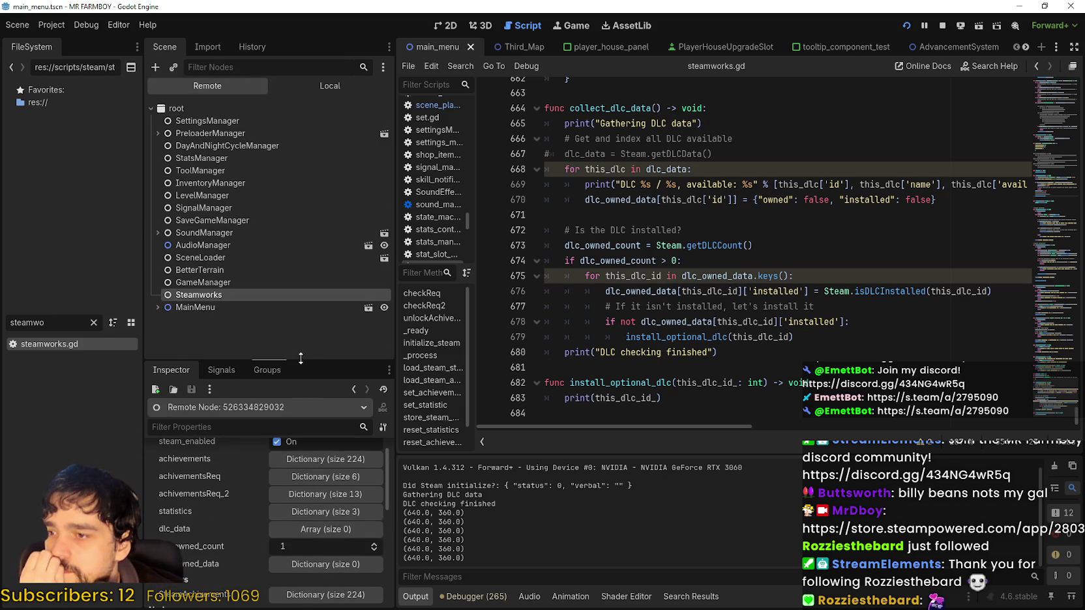
left_click_drag(302, 359, 313, 274)
left_click(293, 439)
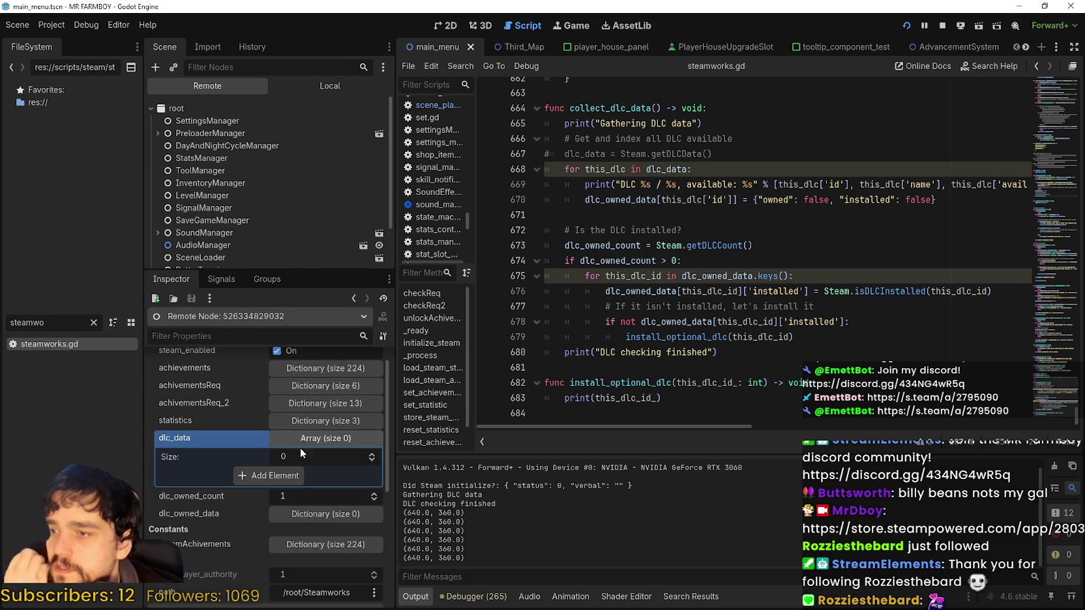
left_click(308, 434)
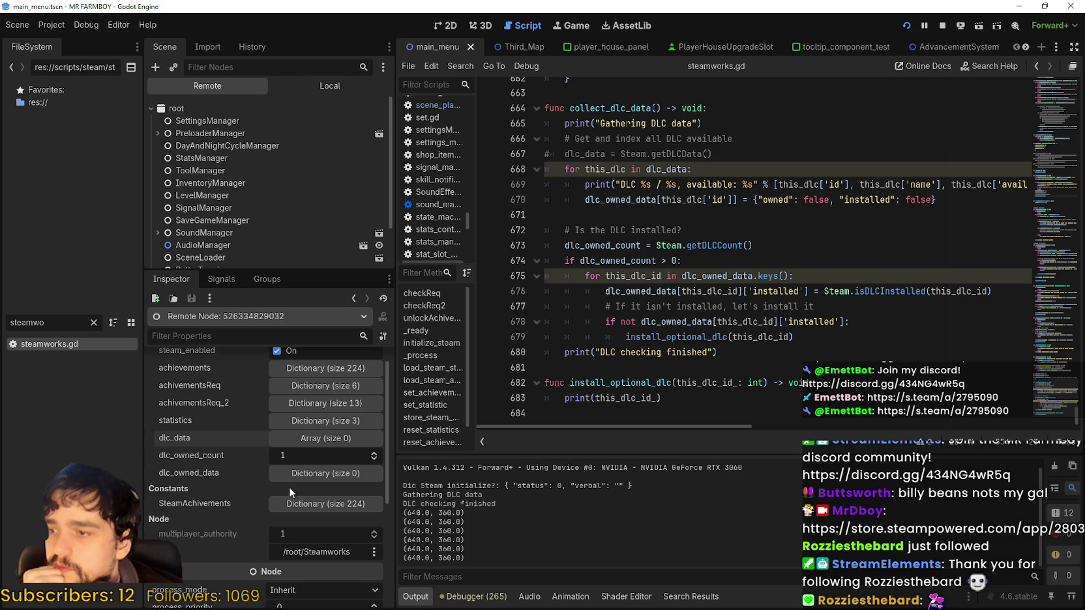
left_click(290, 474)
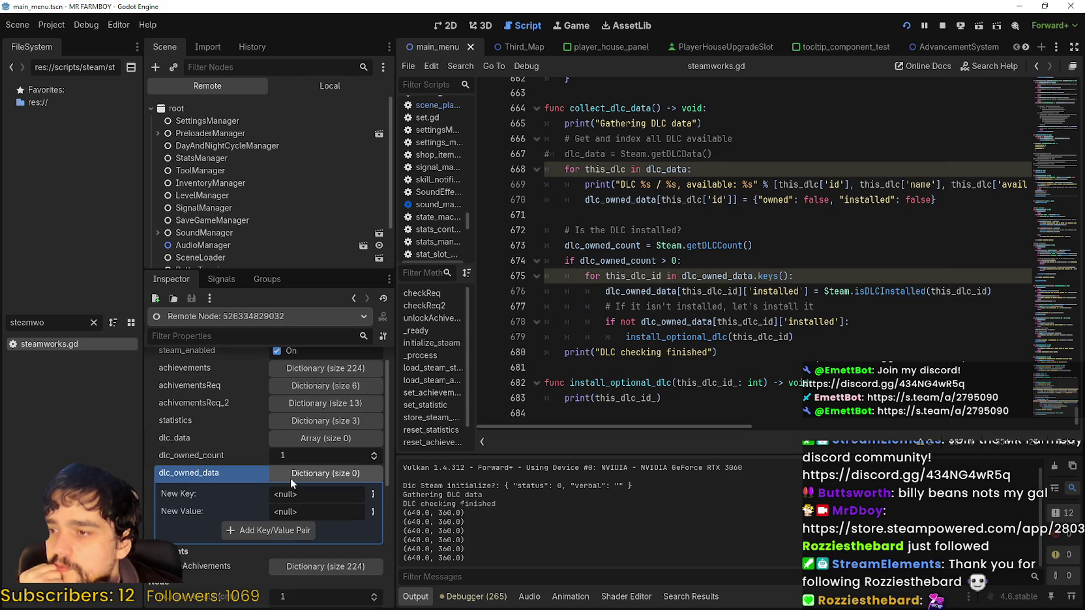
left_click(290, 475)
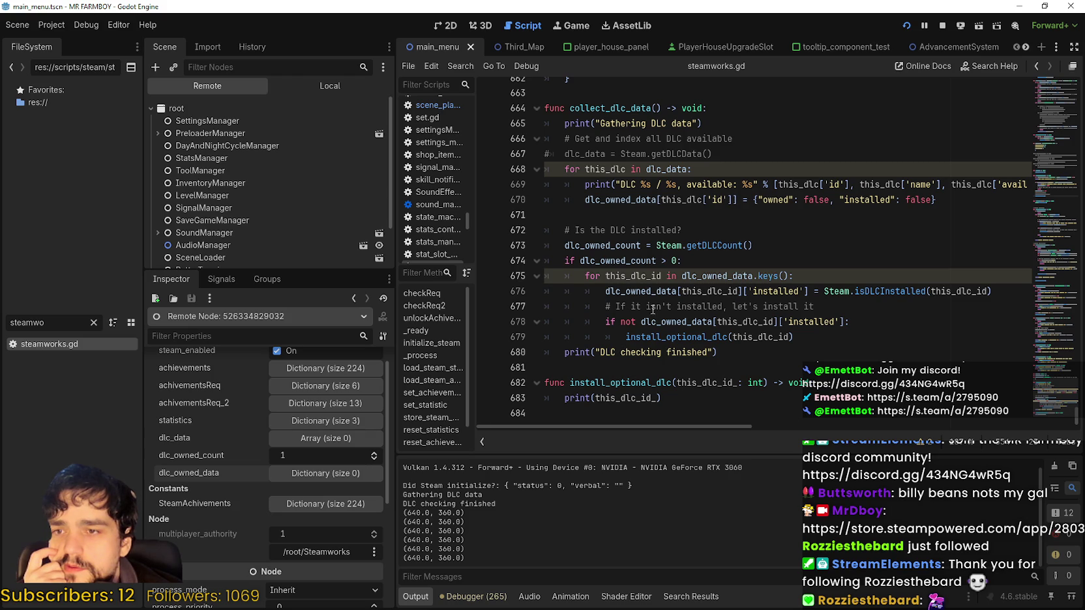
Review the DLC checking code: getDLCCount, isDLCInstalled with this_dlc_id, dlc_owned_data and dlc_data
double_click(763, 291)
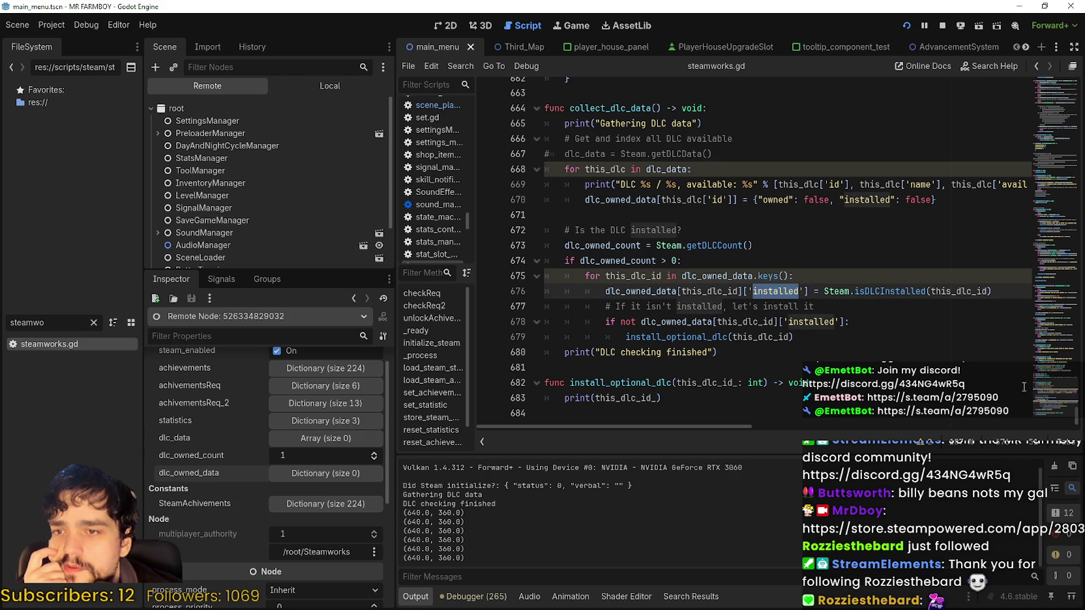
left_click(678, 247)
double_click(714, 245)
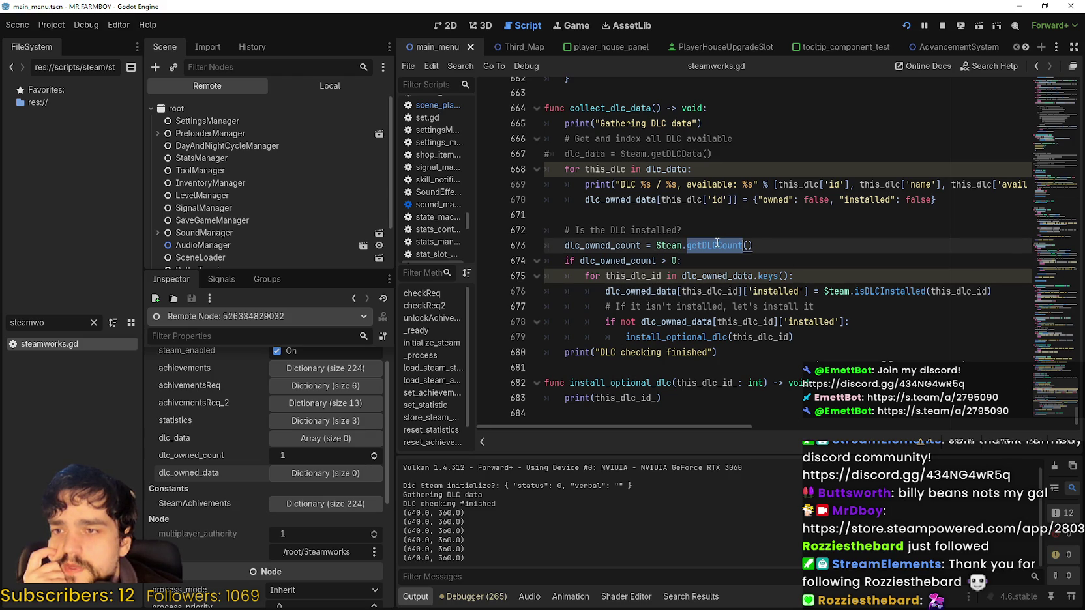
left_click(691, 265)
left_click(873, 328)
double_click(880, 302)
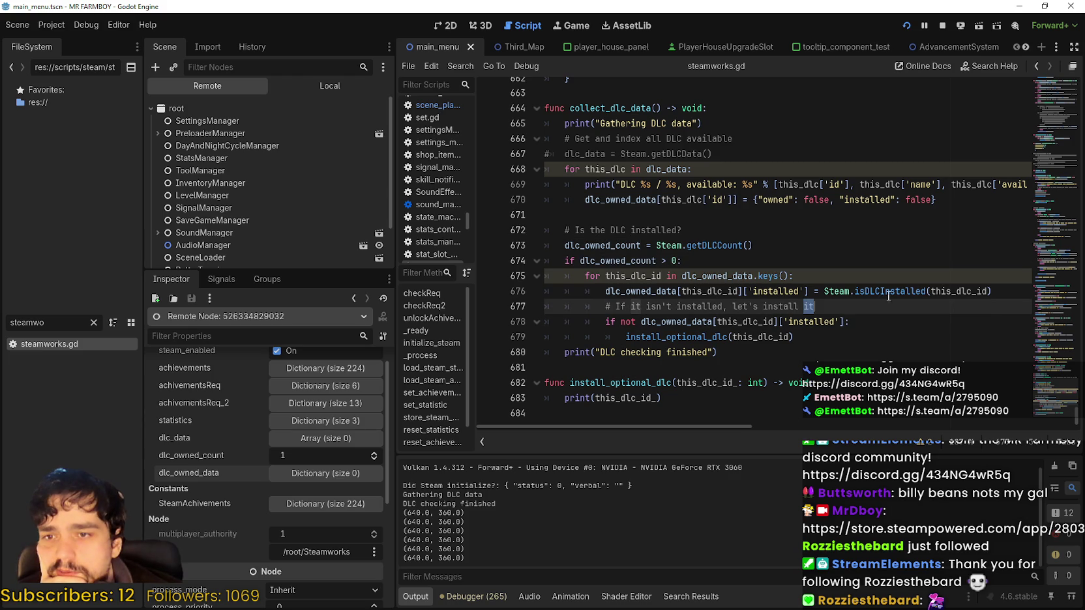
double_click(888, 291)
double_click(942, 292)
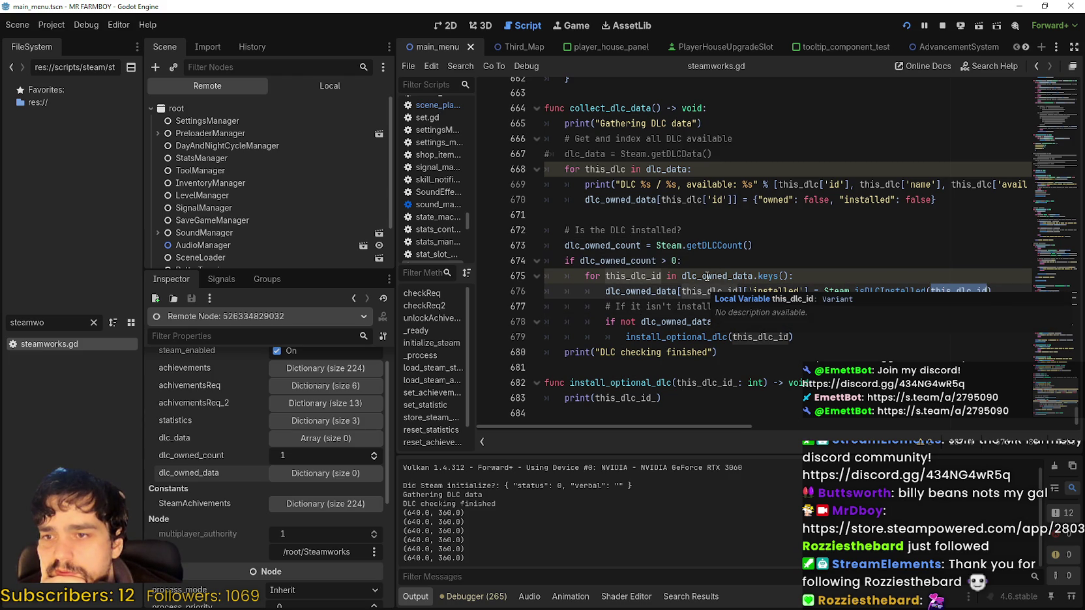
double_click(707, 276)
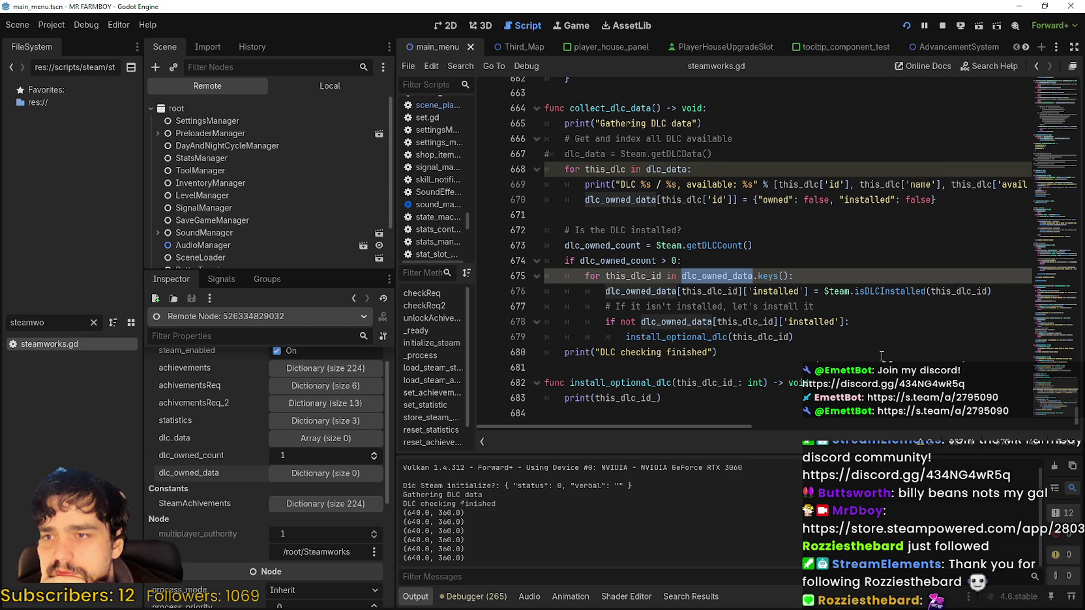
double_click(655, 171)
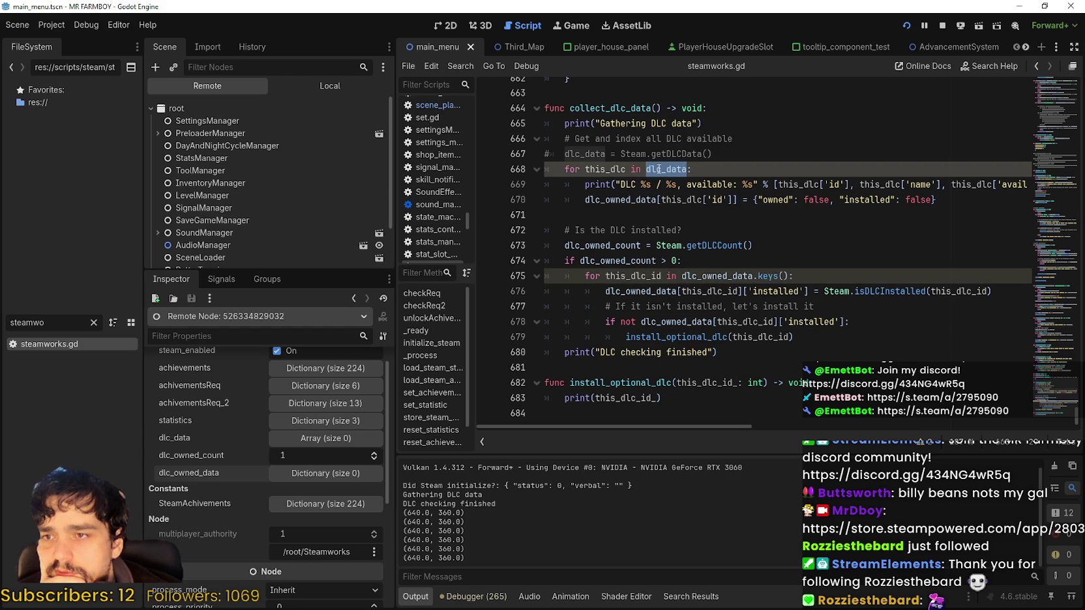
Uncomment dlc_data = Steam.getDLCData() on line 667, delete blank line 671, and save
mouse_move(658, 168)
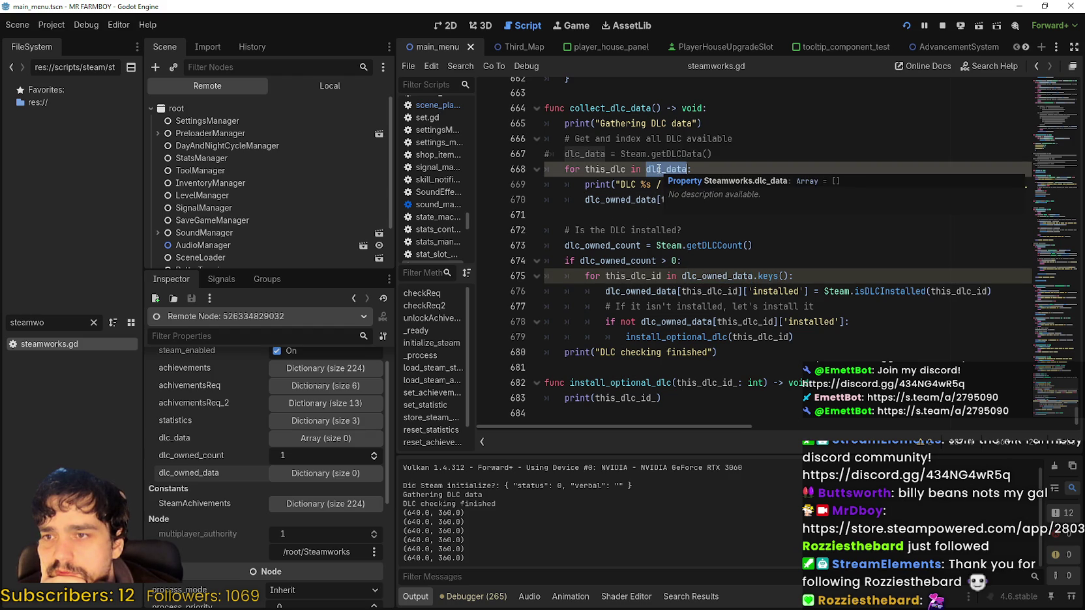
left_click(681, 154)
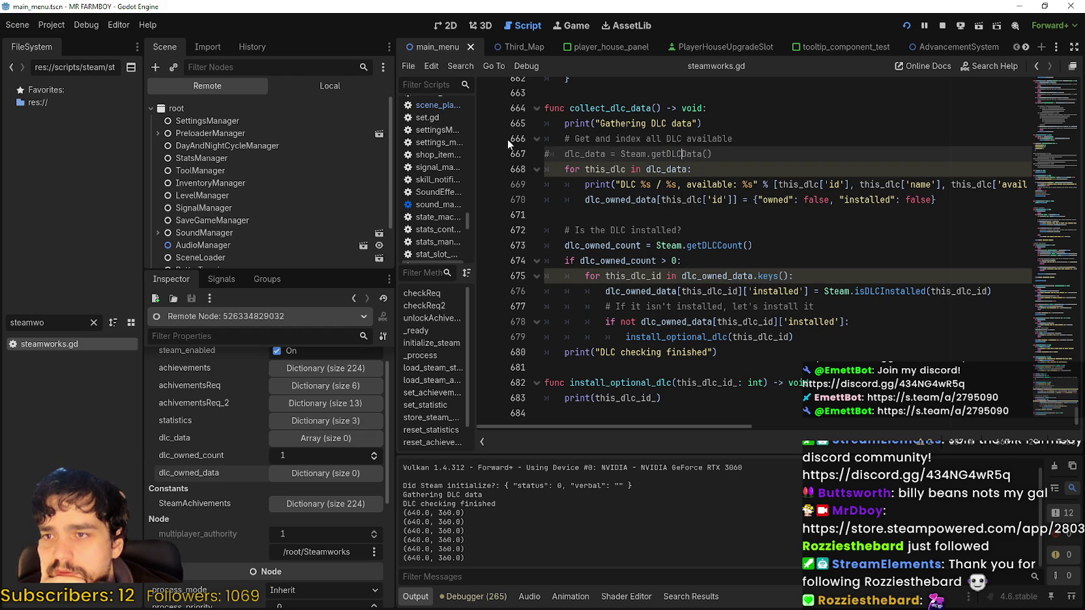
key("ctrl+k")
key("Up")
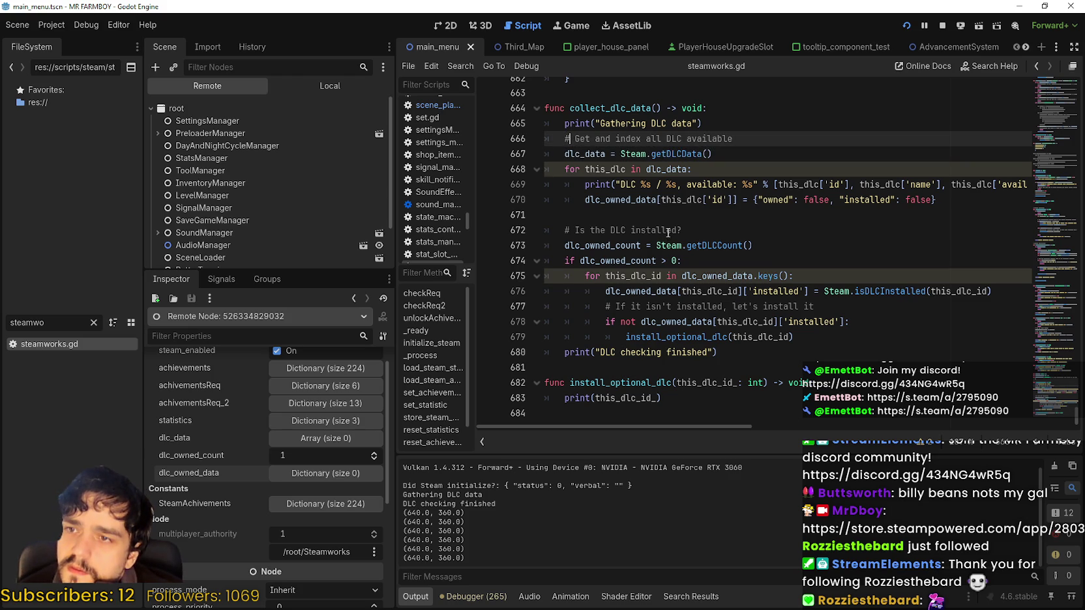
left_click(666, 218)
key("ctrl+shift+k")
key("Down")
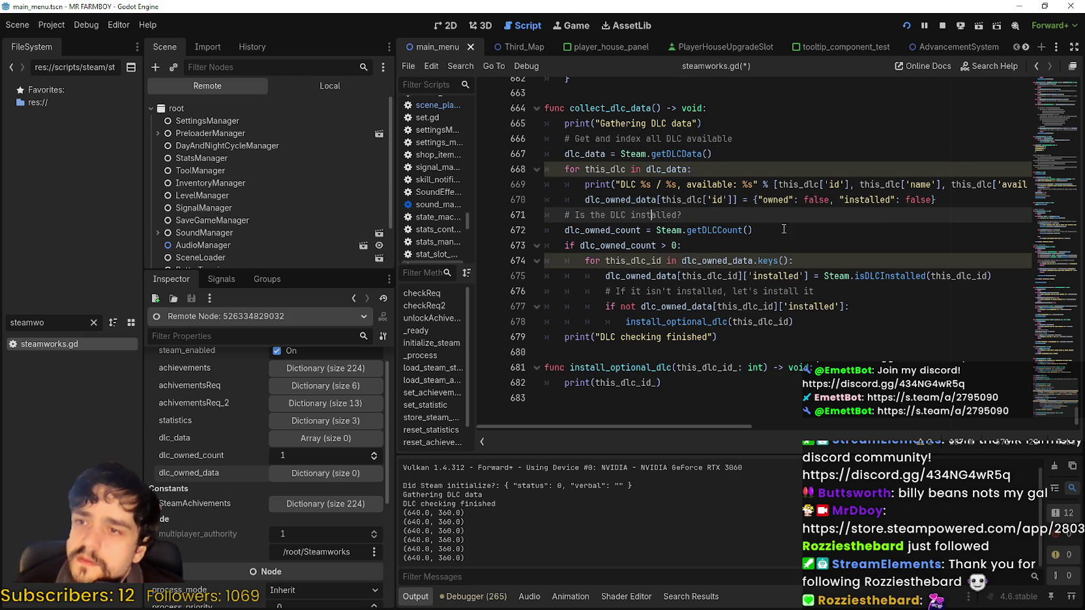
left_click(797, 215)
key("ctrl+s")
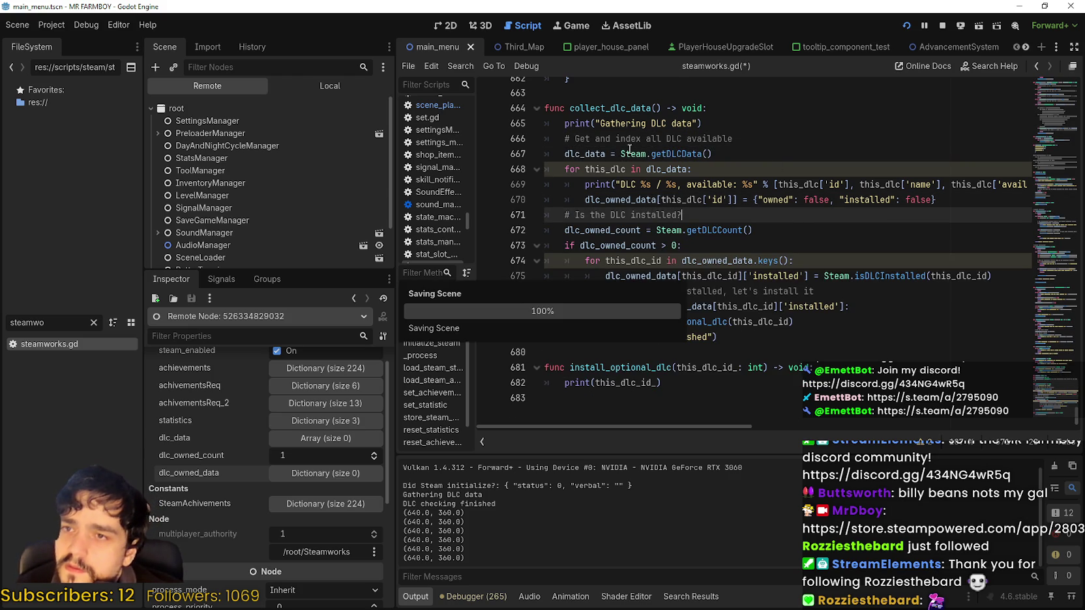
Check the getDLCData documentation, then stop the running game and relaunch it with F5
left_click(681, 154)
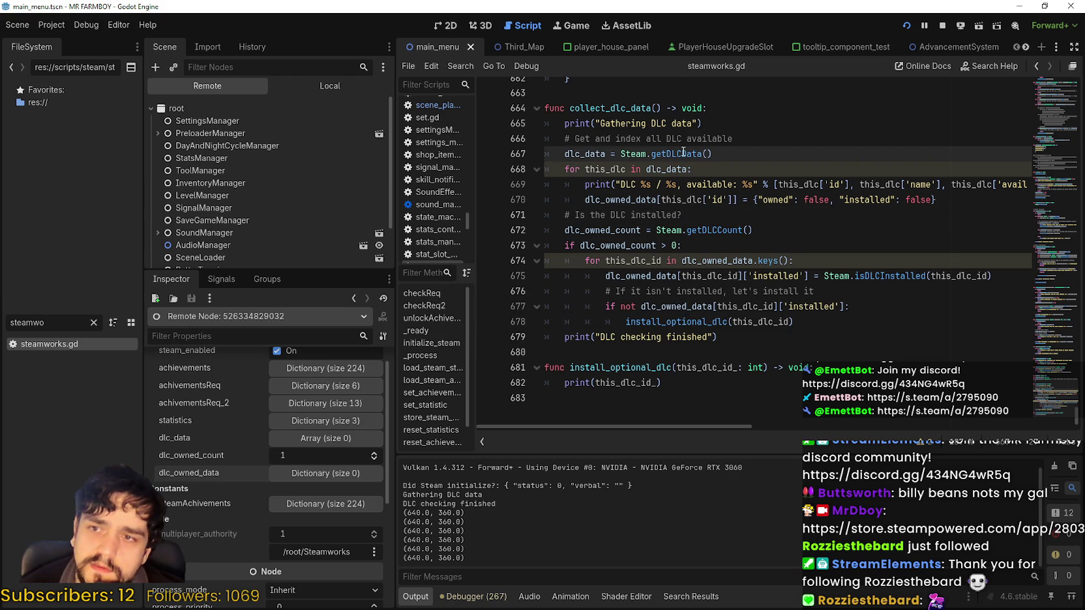
mouse_move(683, 152)
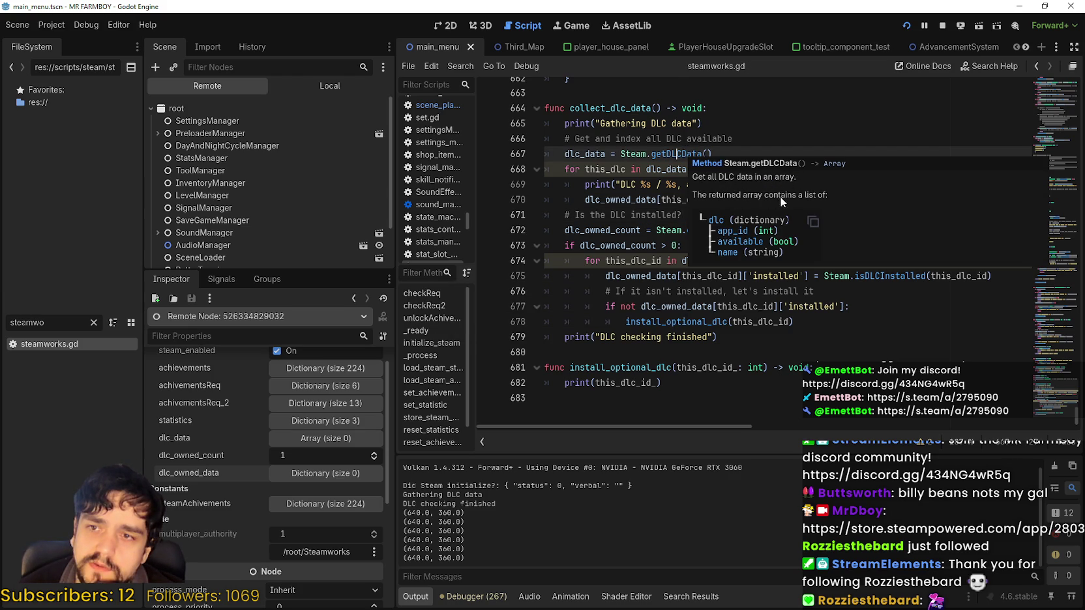
left_click(811, 138)
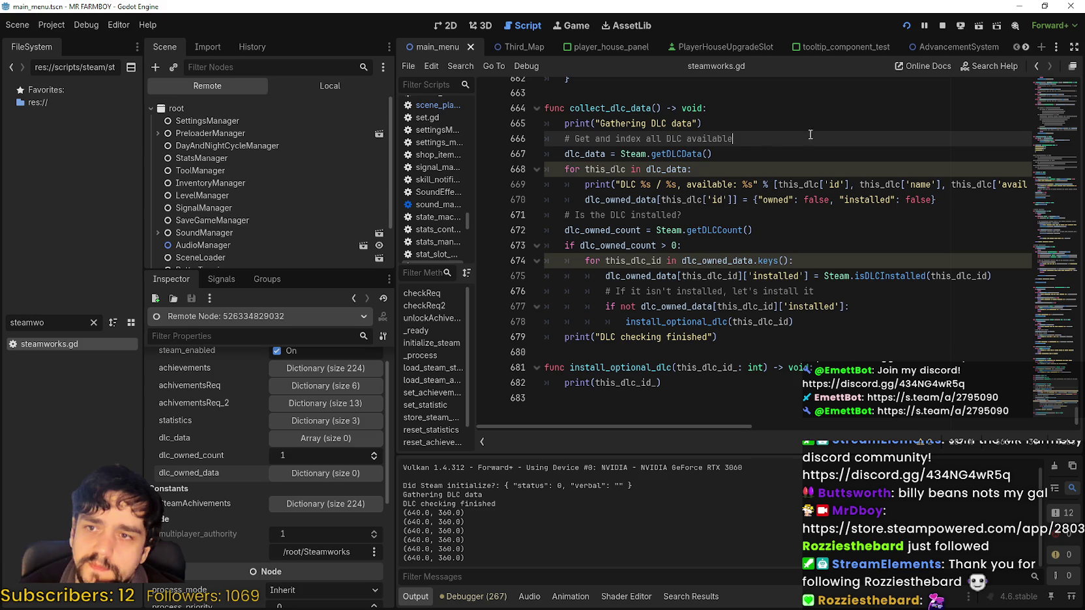
left_click(941, 25)
key("F5")
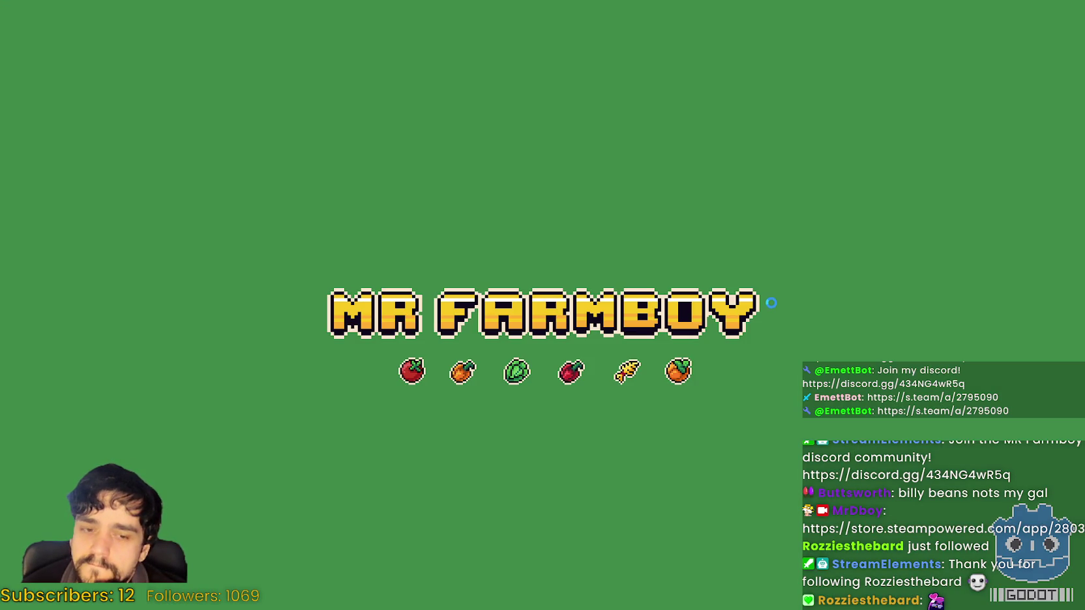
Compare the getDLCData lines in the skillet reference script on Codeberg, then return to Godot
key("alt+Tab")
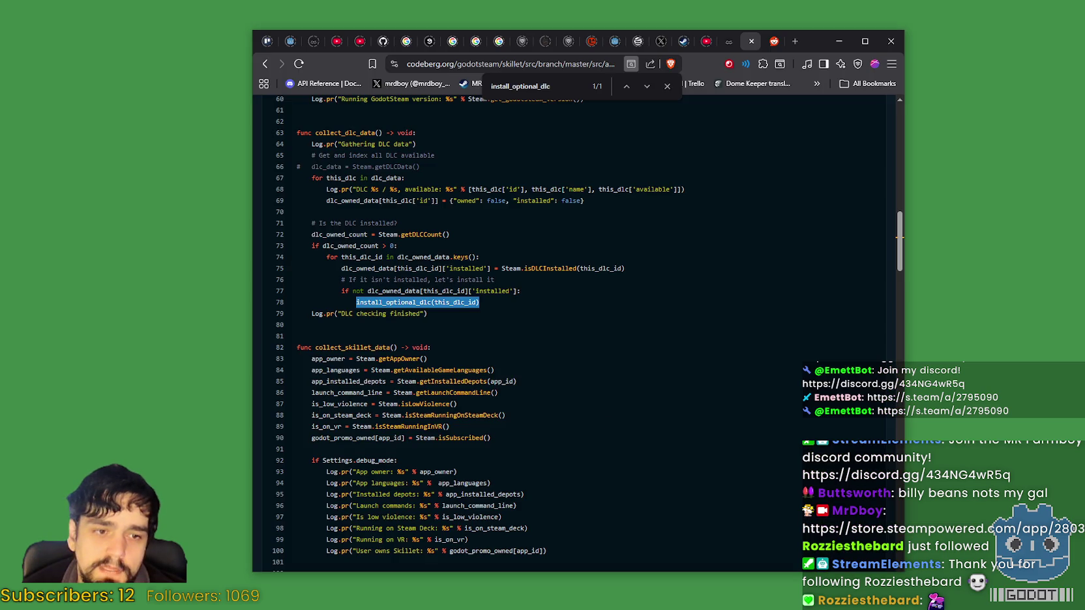
scroll(553, 344, "up", 1)
mouse_move(311, 223)
left_mouse_down()
mouse_move(405, 234)
mouse_move(403, 217)
mouse_move(301, 212)
left_mouse_up()
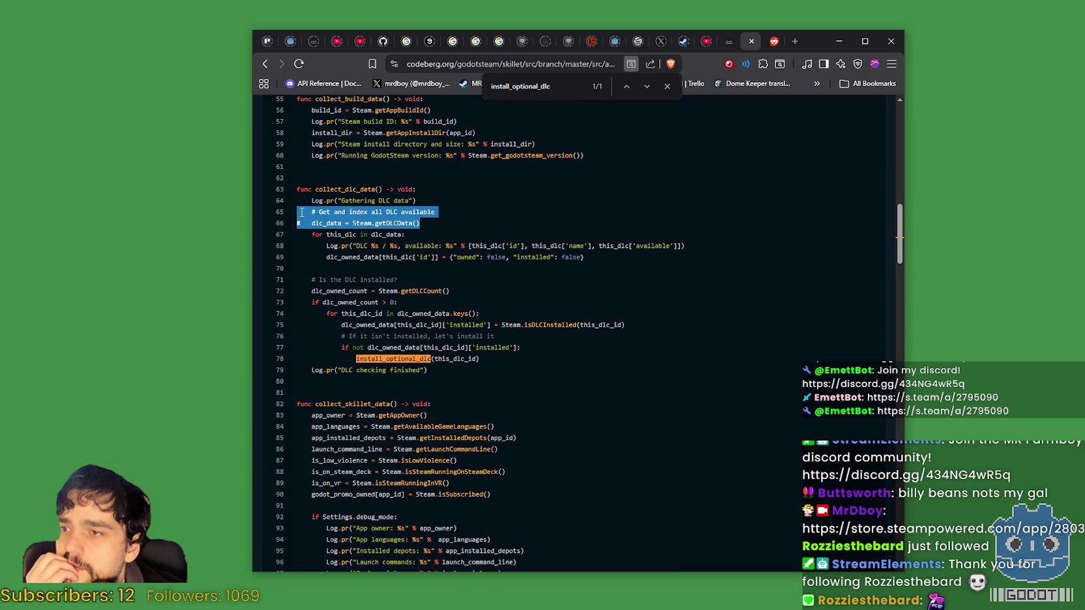
left_click(479, 370)
scroll(479, 376, "down", 2)
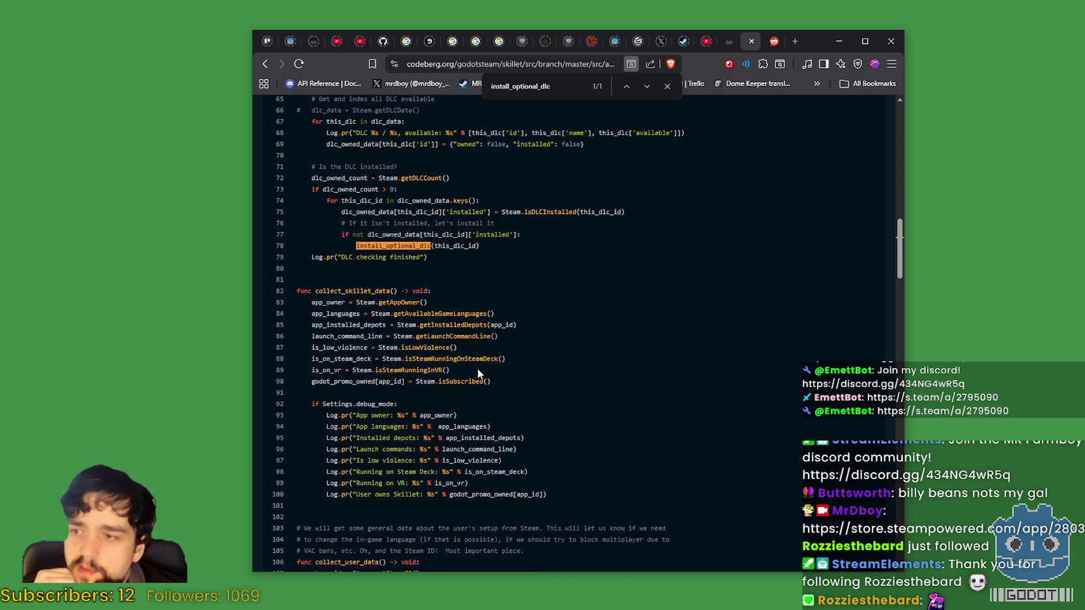
scroll(640, 441, "down", 3)
scroll(633, 429, "up", 5)
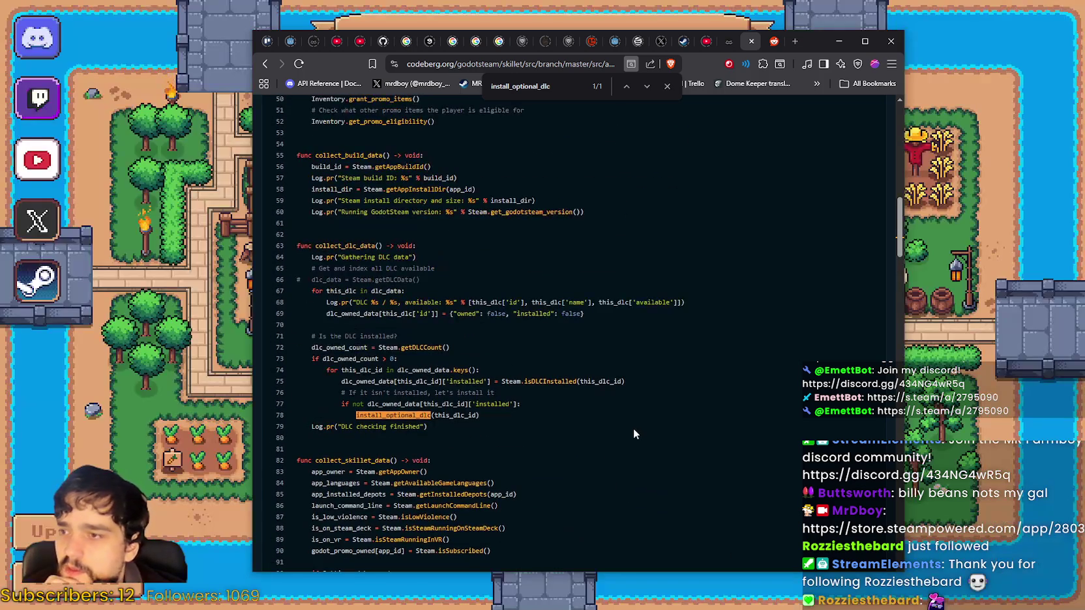
key("alt+Tab")
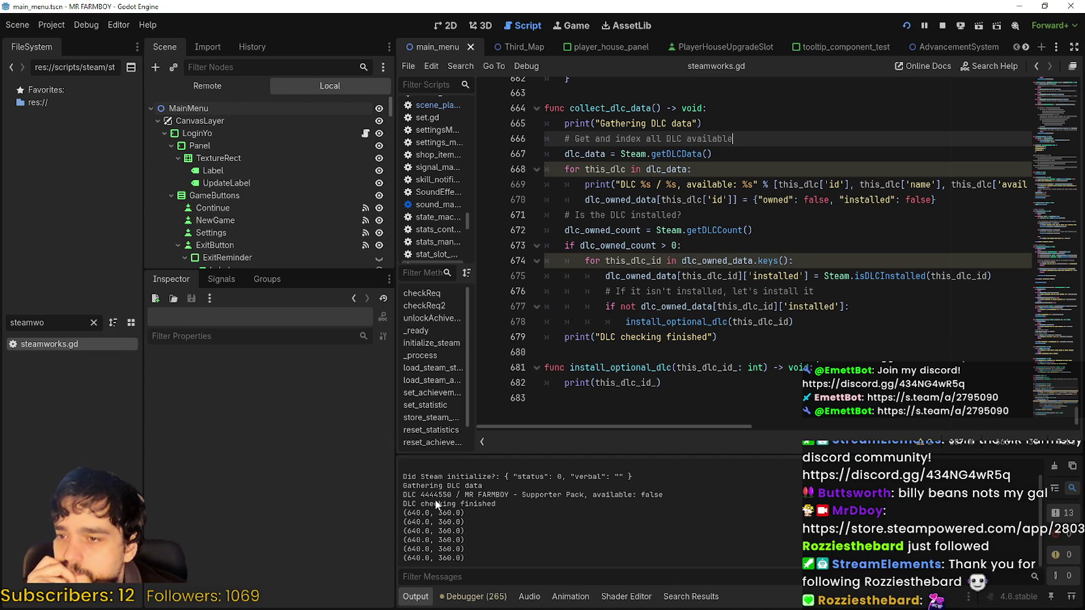
Inspect the remote Steamworks node and expand dlc_data to see the DLC 4444550 entry
mouse_move(408, 495)
left_mouse_down()
mouse_move(666, 504)
mouse_move(688, 493)
mouse_move(339, 496)
mouse_move(352, 486)
left_mouse_up()
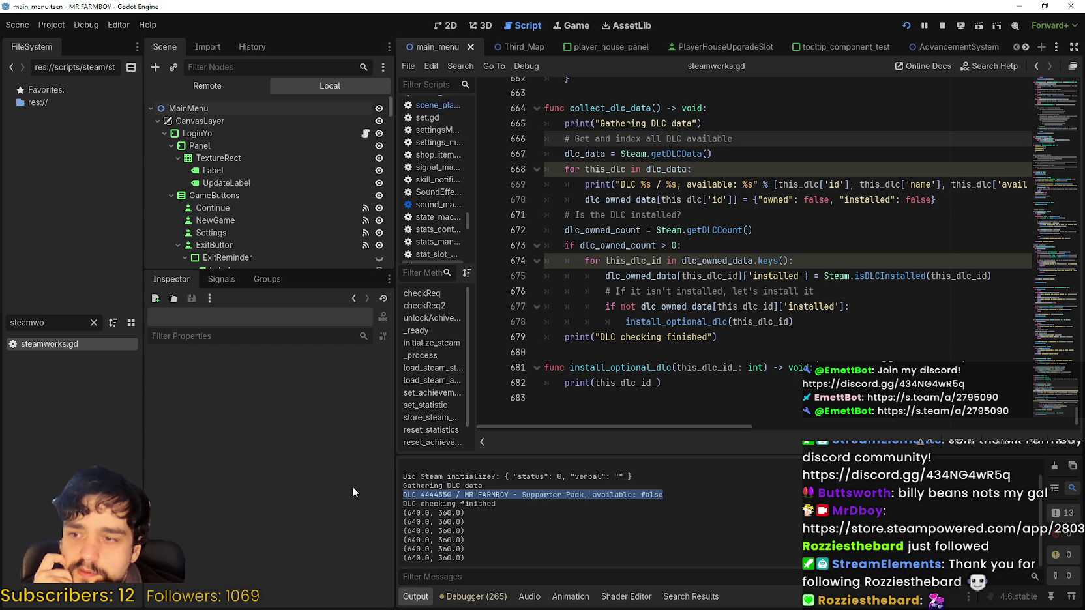
left_click(204, 87)
left_click(264, 243)
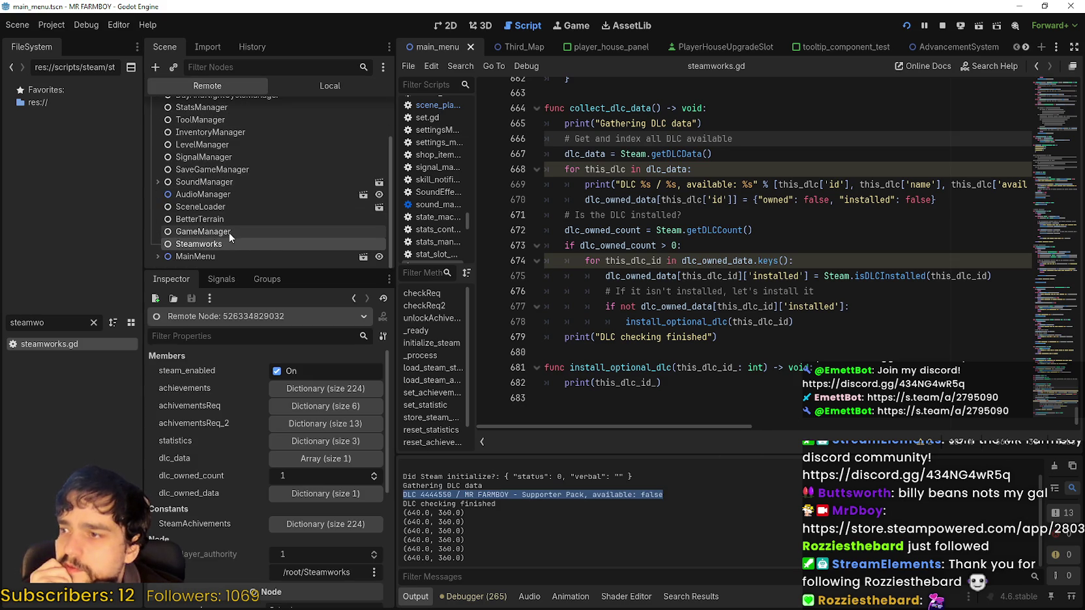
left_click(334, 443)
left_click(335, 441)
left_click(324, 456)
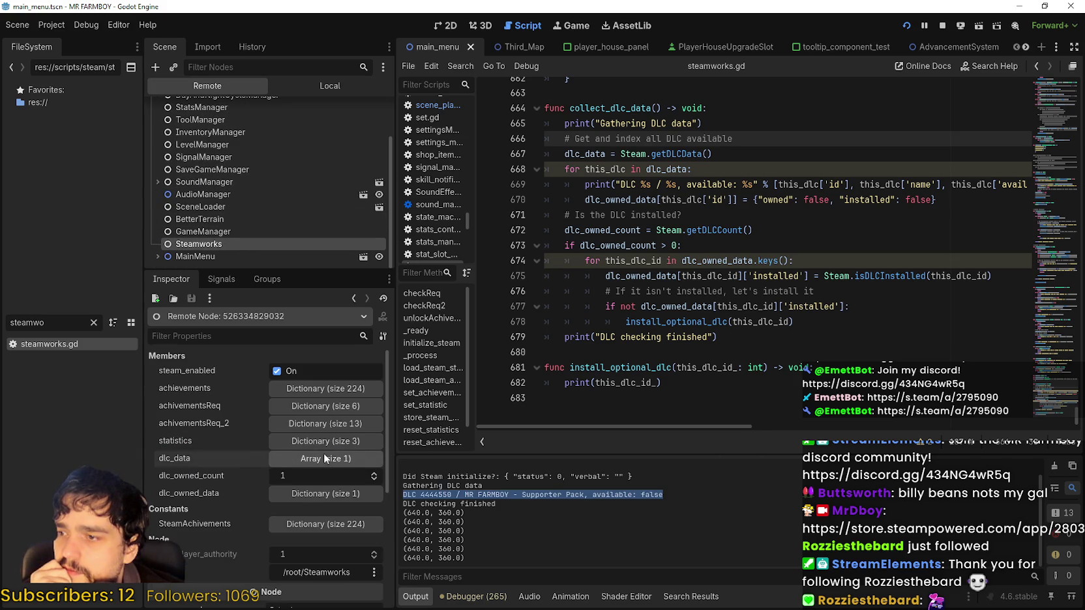
scroll(193, 478, "down", 1)
left_click(322, 465)
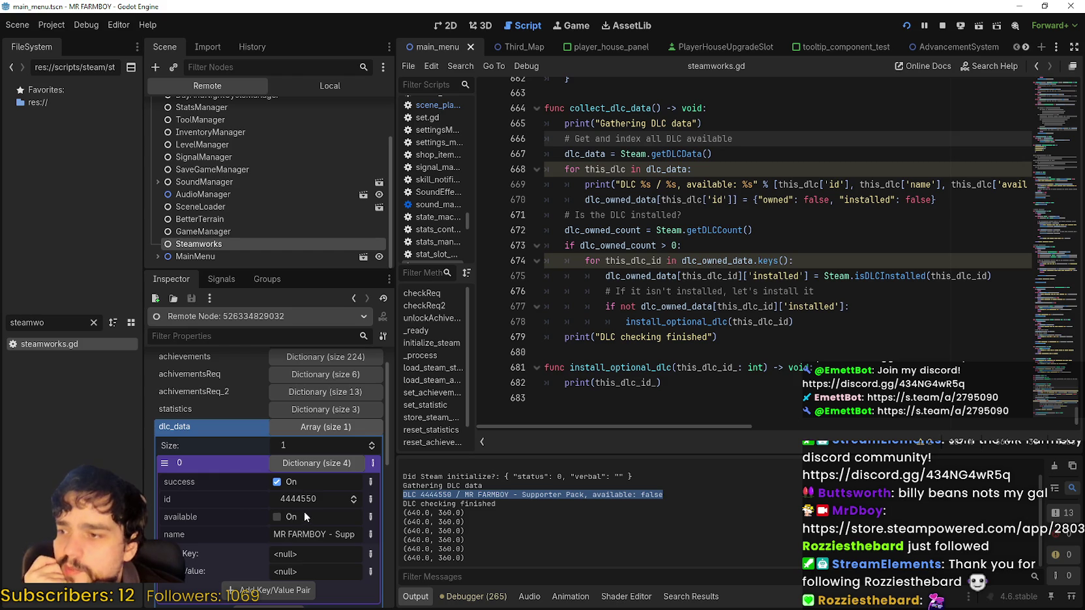
scroll(318, 405, "down", 1)
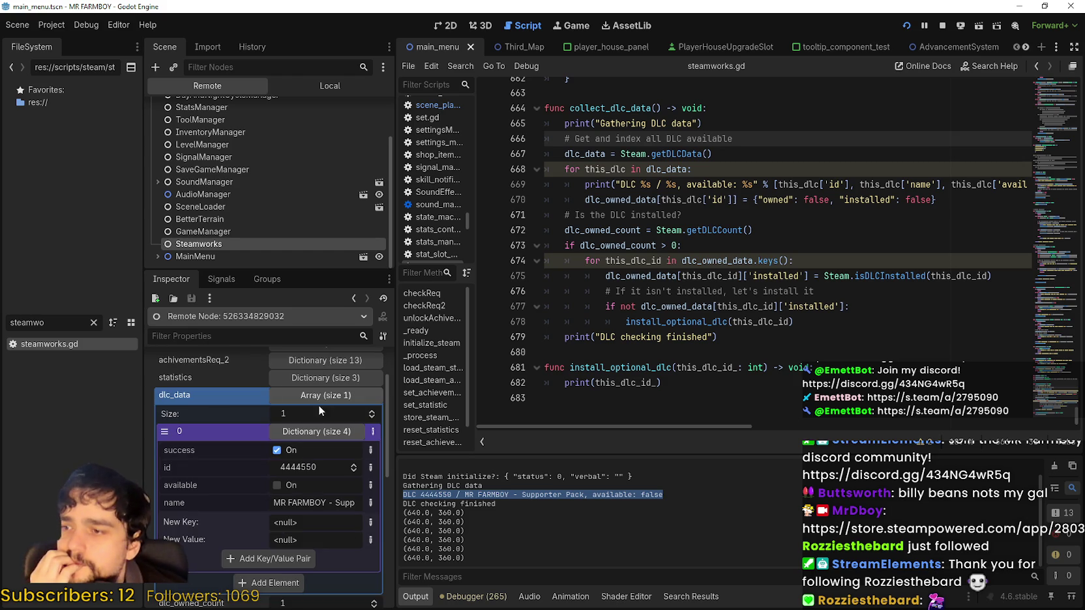
left_click(324, 392)
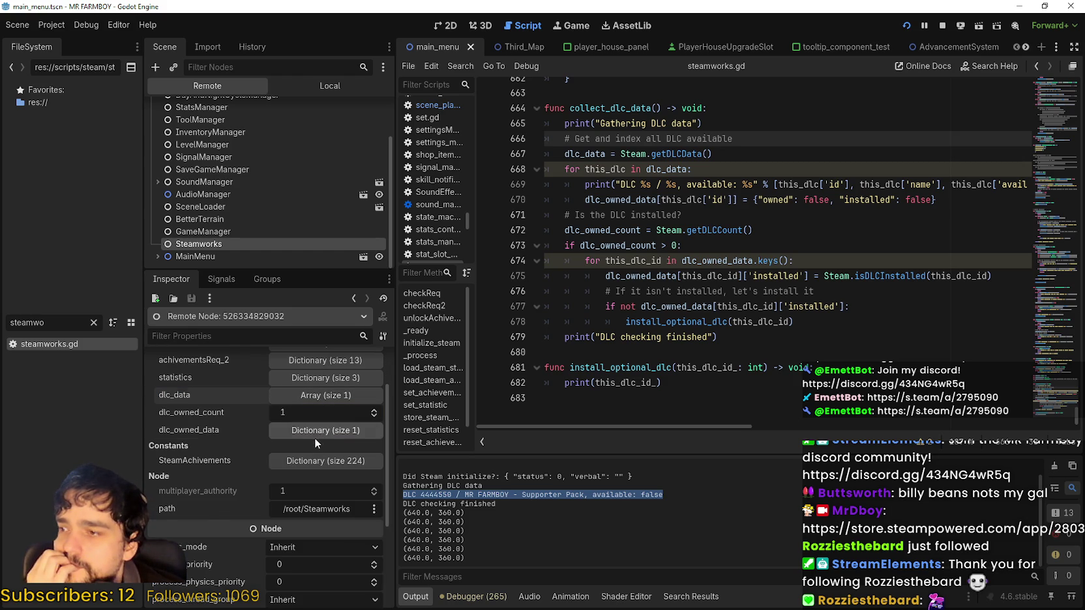
Check dlc_owned_data's owned and installed flags for 4444550, then select dlc_owned_data on line 677
left_click(315, 431)
left_click(307, 451)
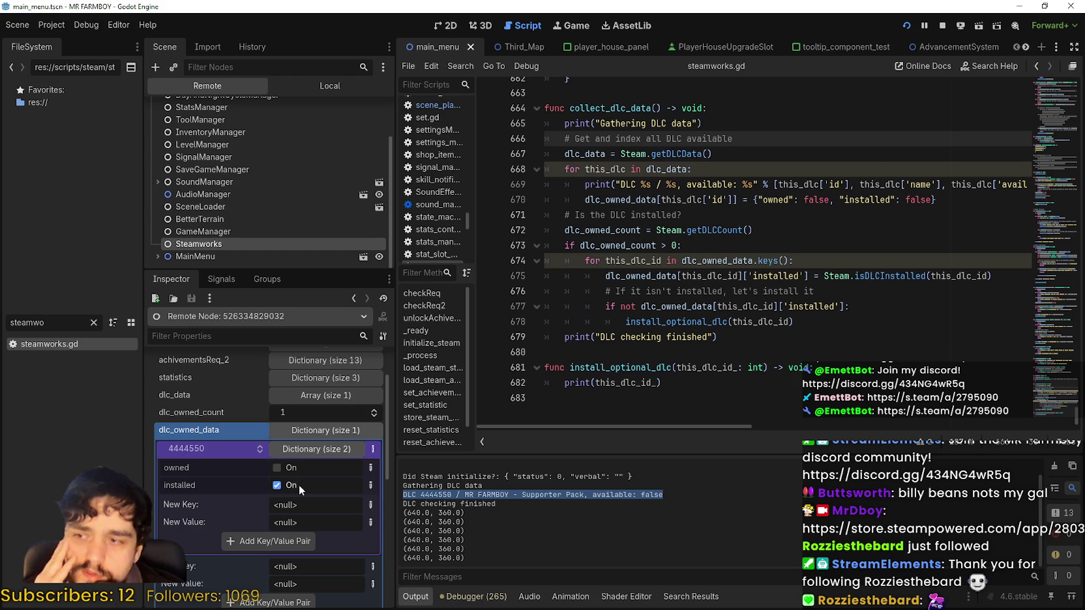
left_click(315, 449)
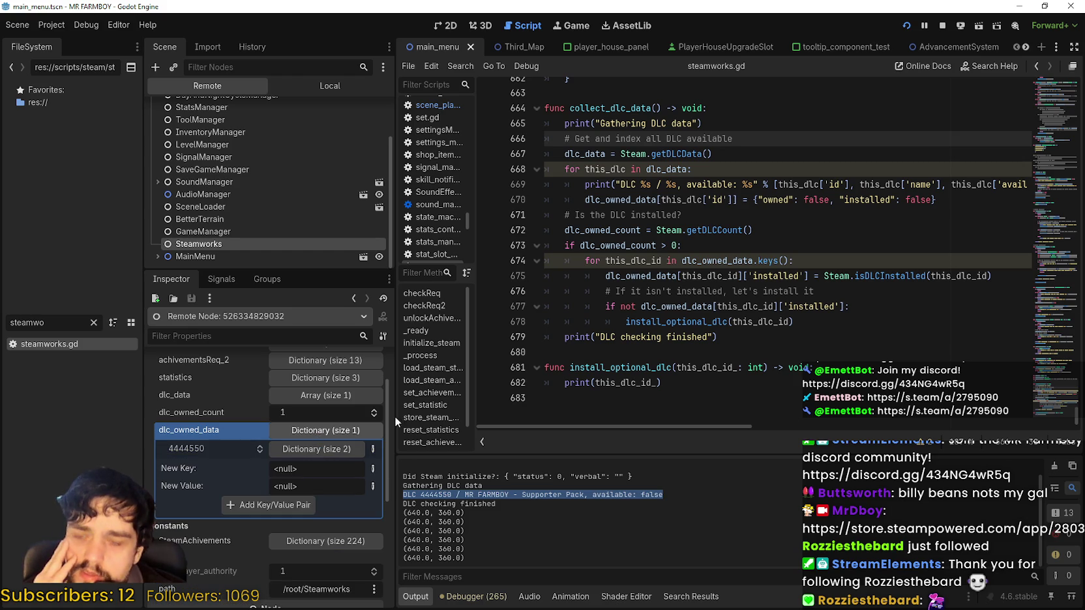
left_click(560, 352)
left_click_drag(508, 496, 413, 498)
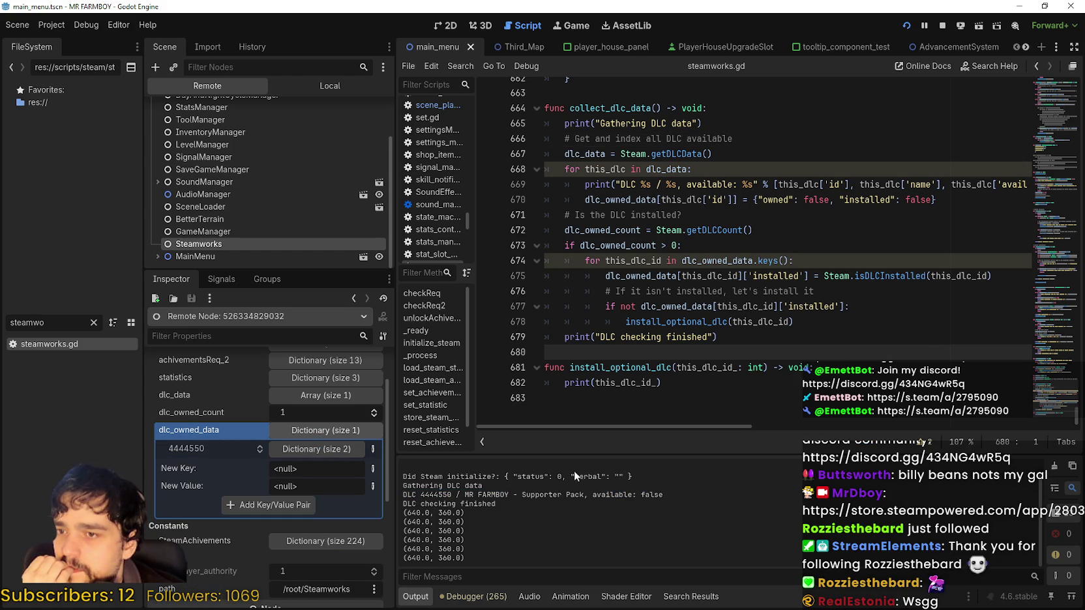
left_click(850, 322)
left_click(662, 307)
double_click(661, 307)
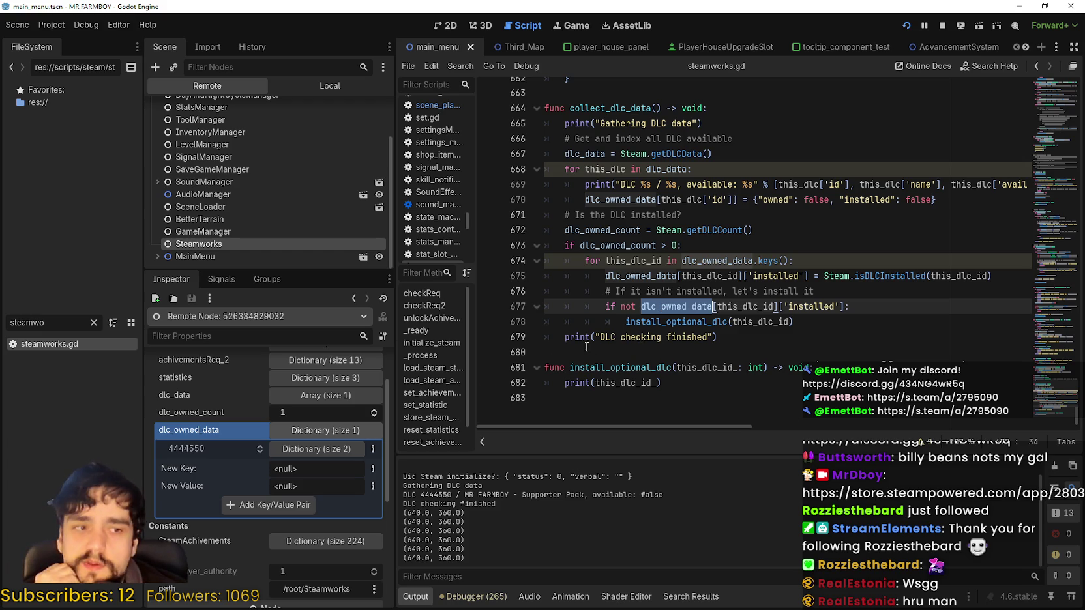
Review the 4444550 flags and the "If it isn't installed, let's install it" comment
left_click(316, 449)
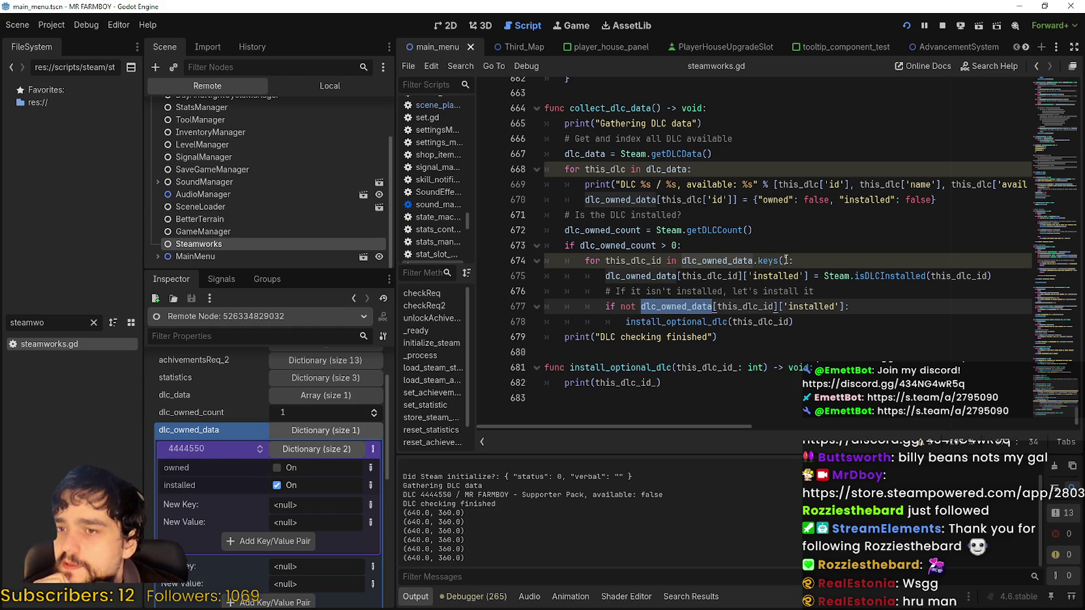
left_click(835, 291)
left_click_drag(618, 291, 728, 290)
left_click(836, 291)
left_click_drag(812, 292, 732, 292)
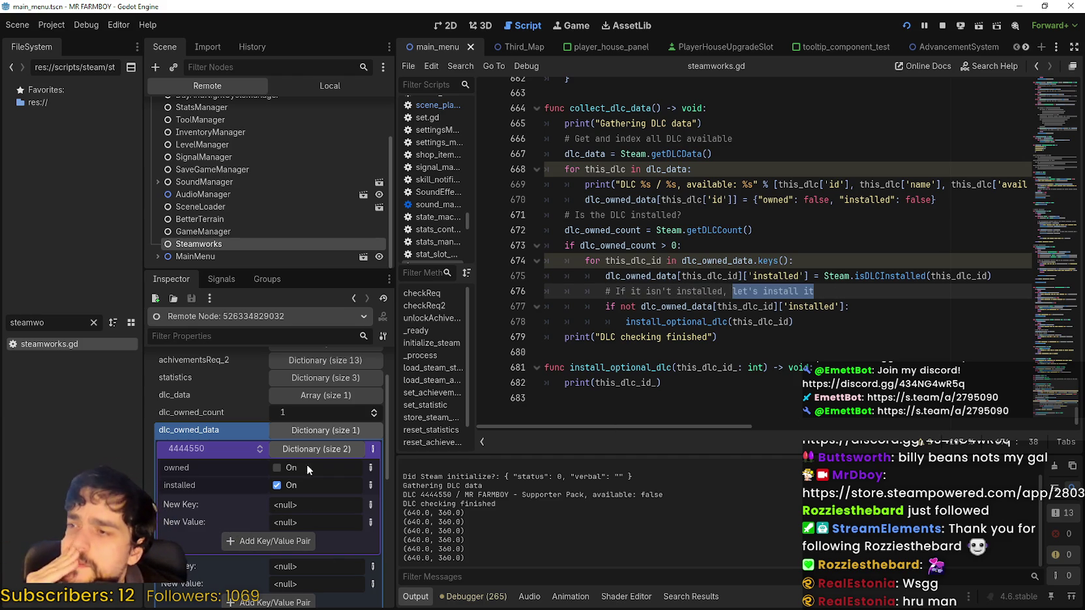
left_click(319, 433)
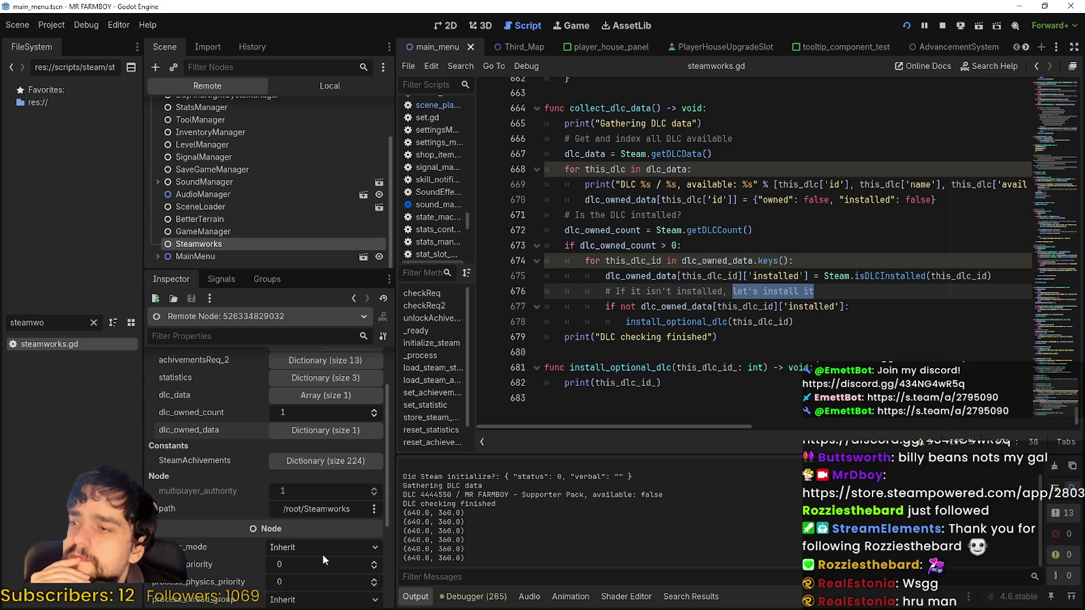
scroll(321, 548, "up", 1)
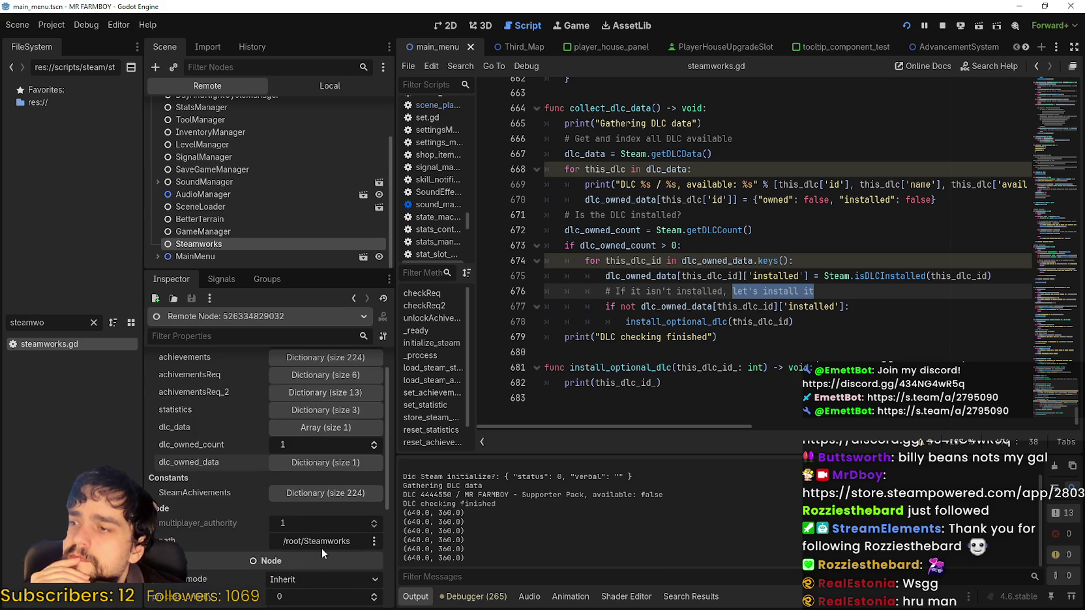
left_click(328, 428)
left_click(328, 426)
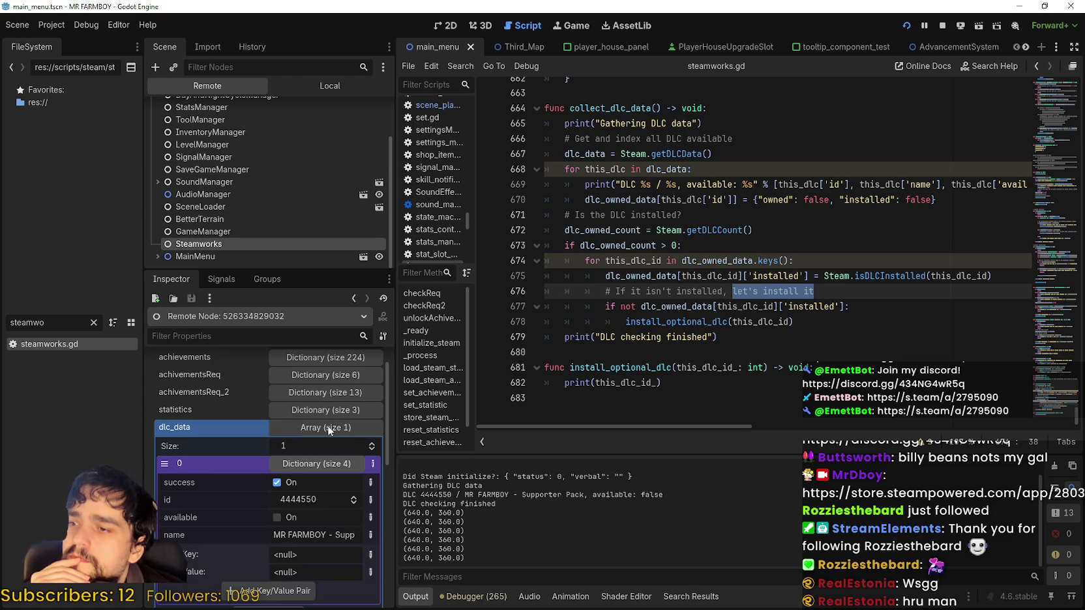
left_click(342, 462)
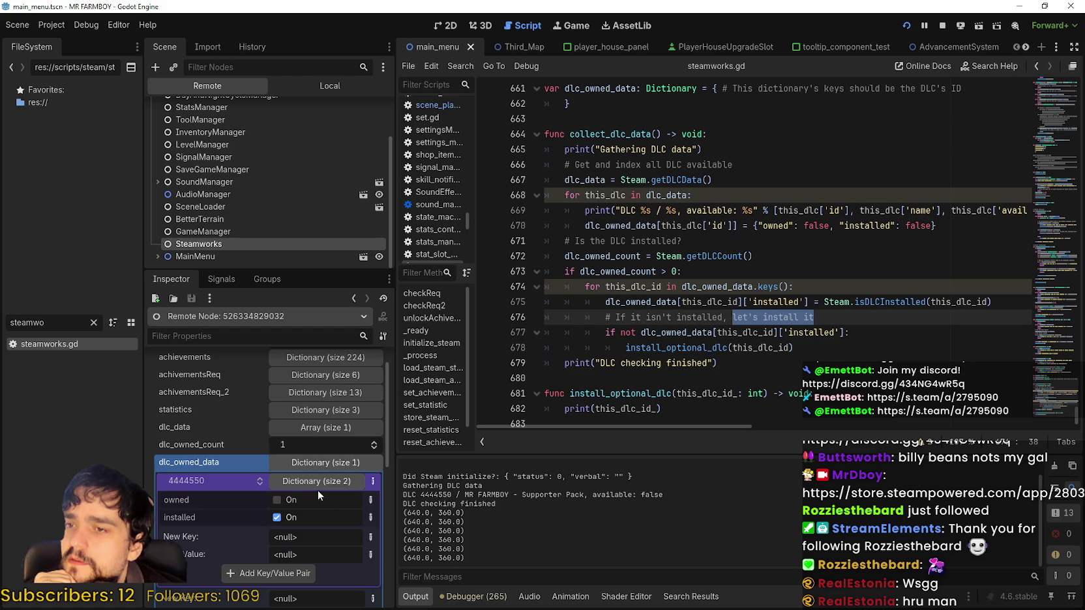
Review the install_optional_dlc(this_dlc_id) call under line 677's not-installed check
left_click(841, 334)
left_click_drag(831, 347, 631, 342)
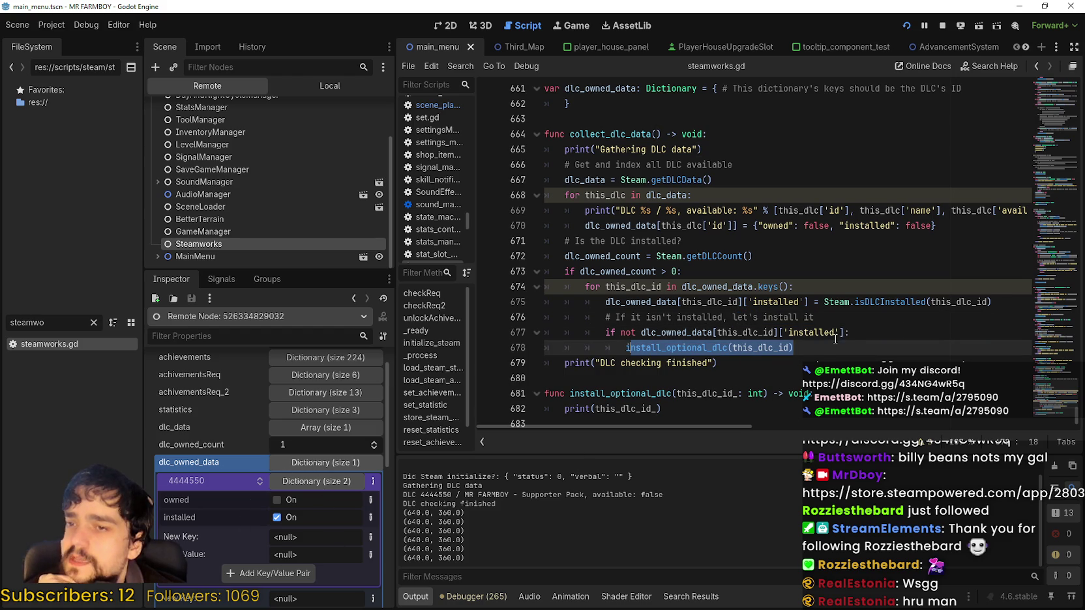
left_click(887, 335)
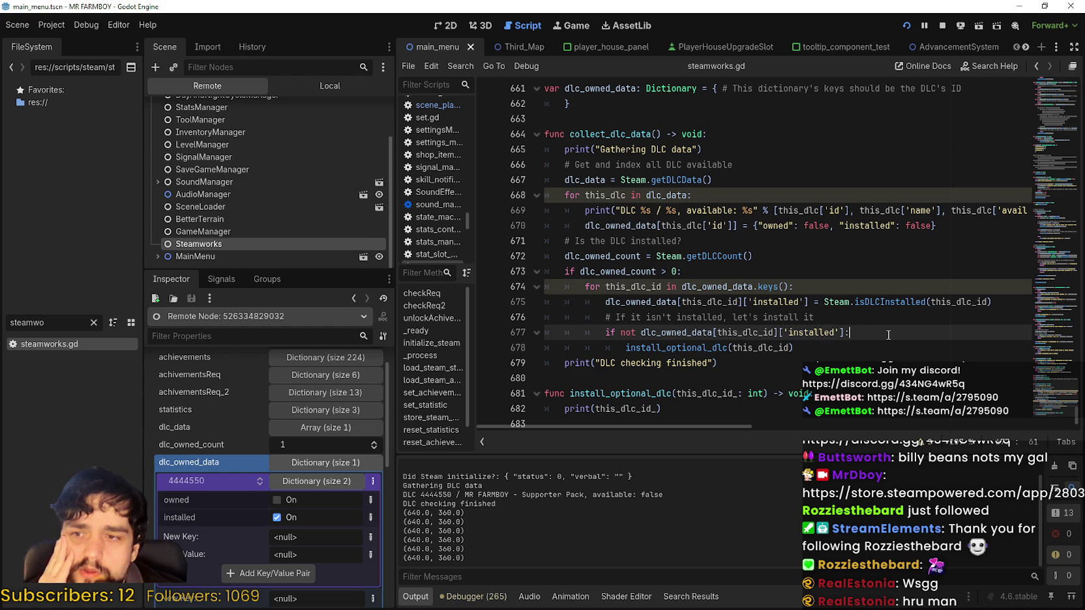
left_click(577, 330, "shift")
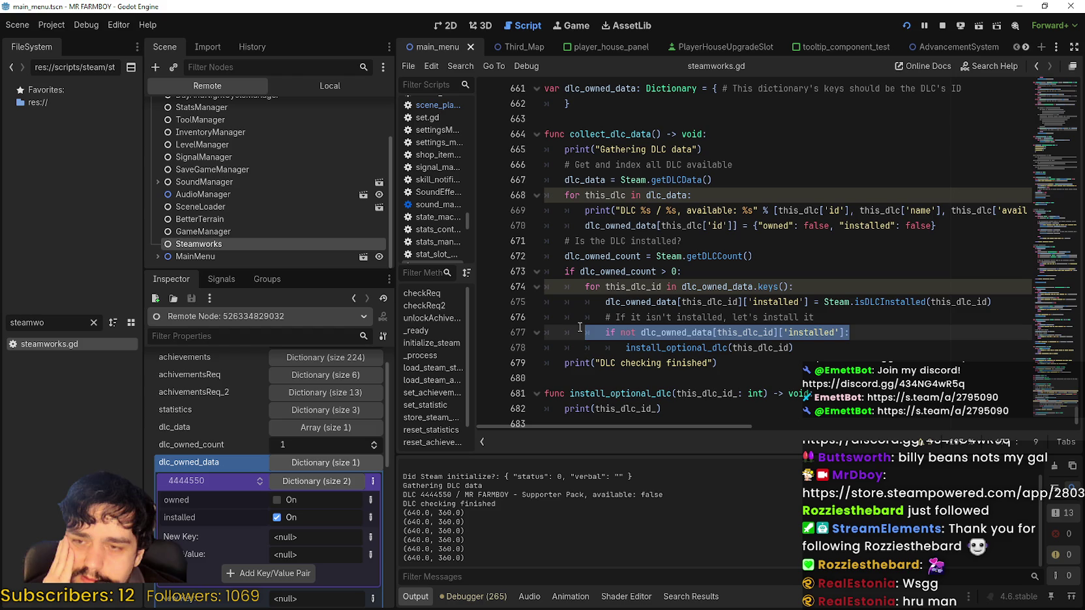
left_click(610, 394)
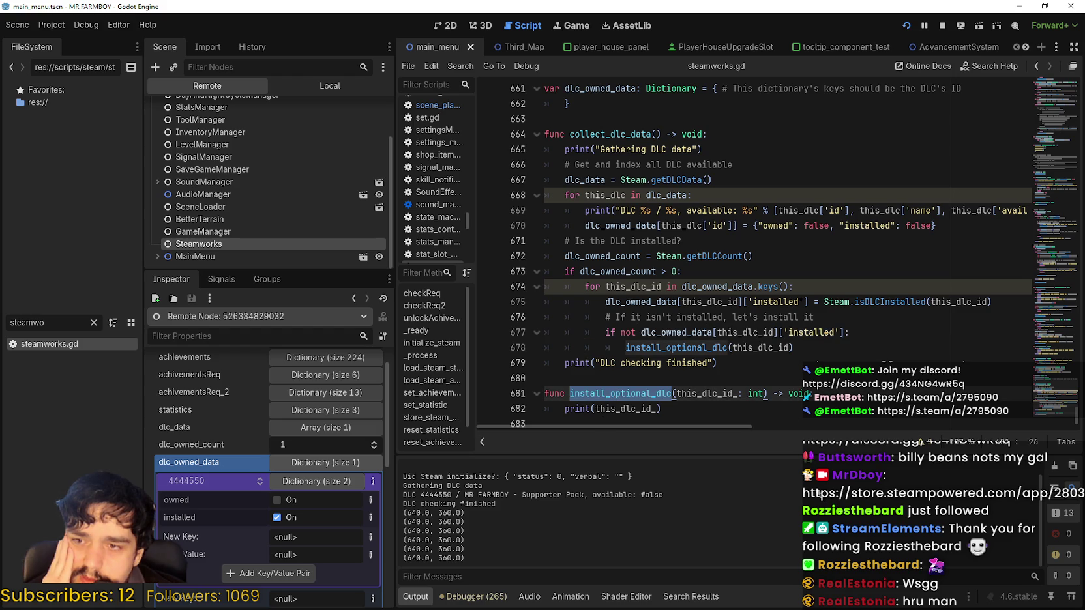
scroll(652, 397, "down", 1)
left_click(676, 399)
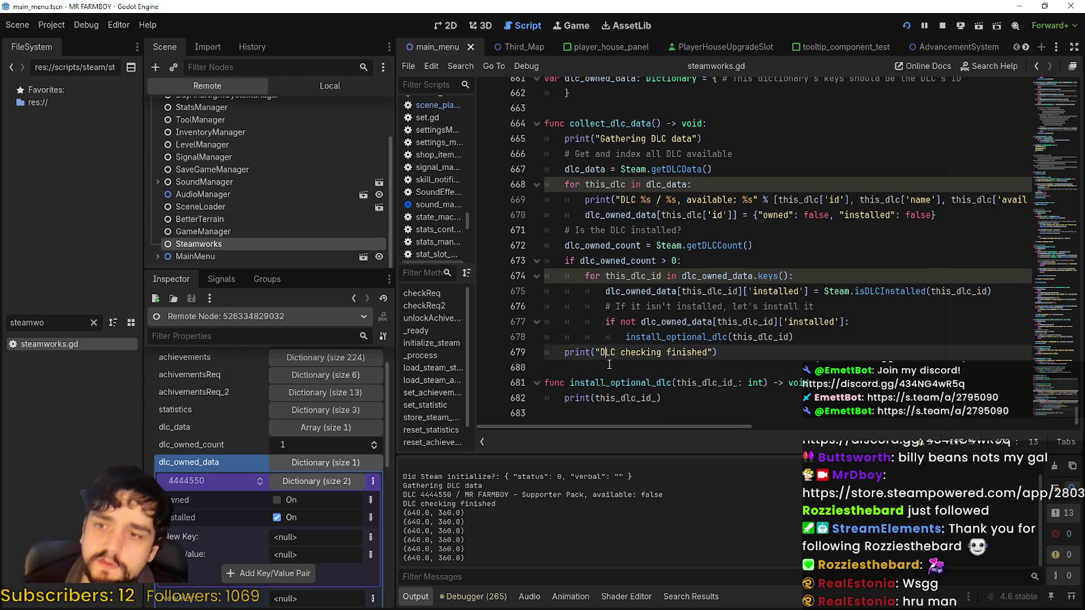
left_click(681, 410)
Add a new function header 'func install_all_optional_dlc() -> void:' below the existing code
key("Return")
type("func install")
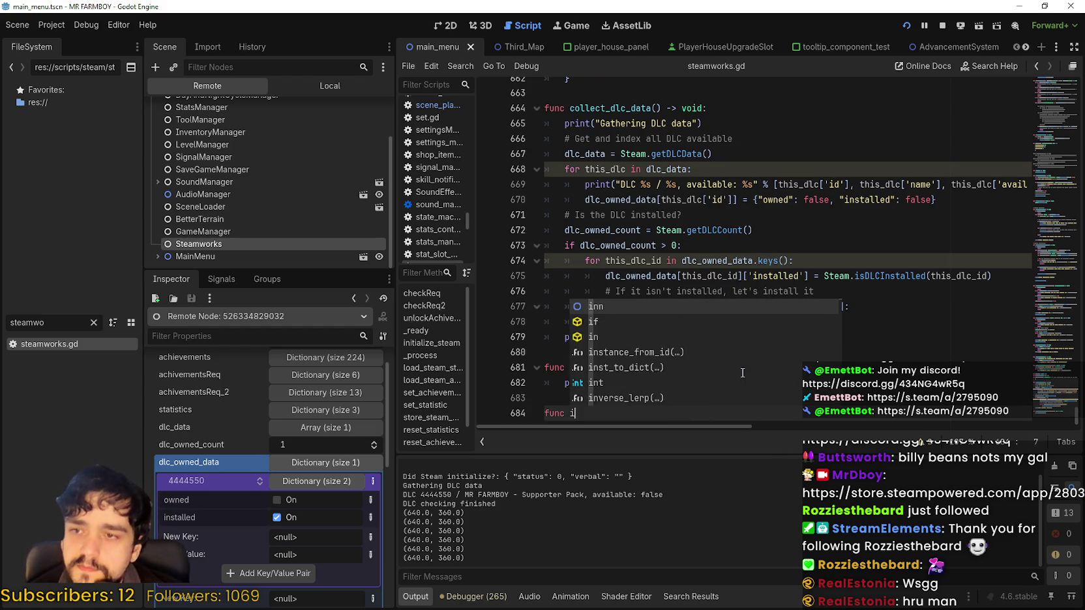
key("Escape")
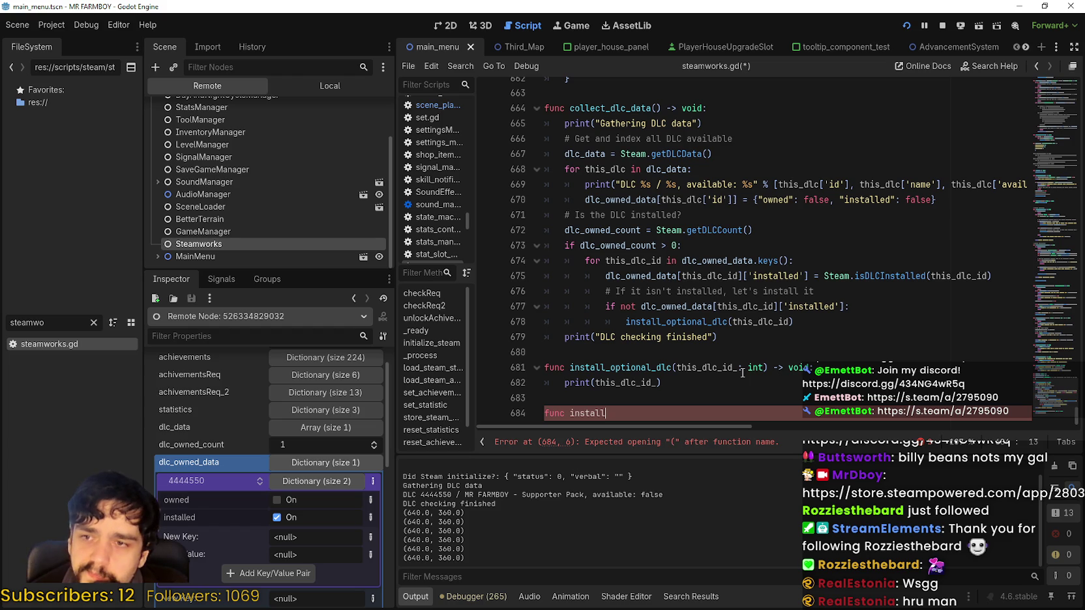
type("_")
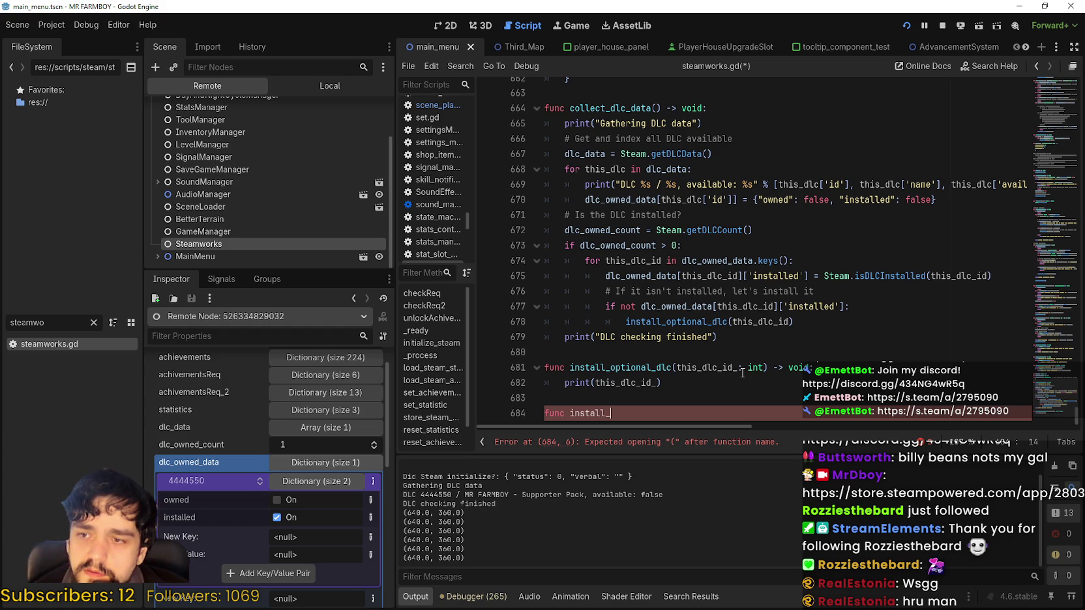
type("all_optional")
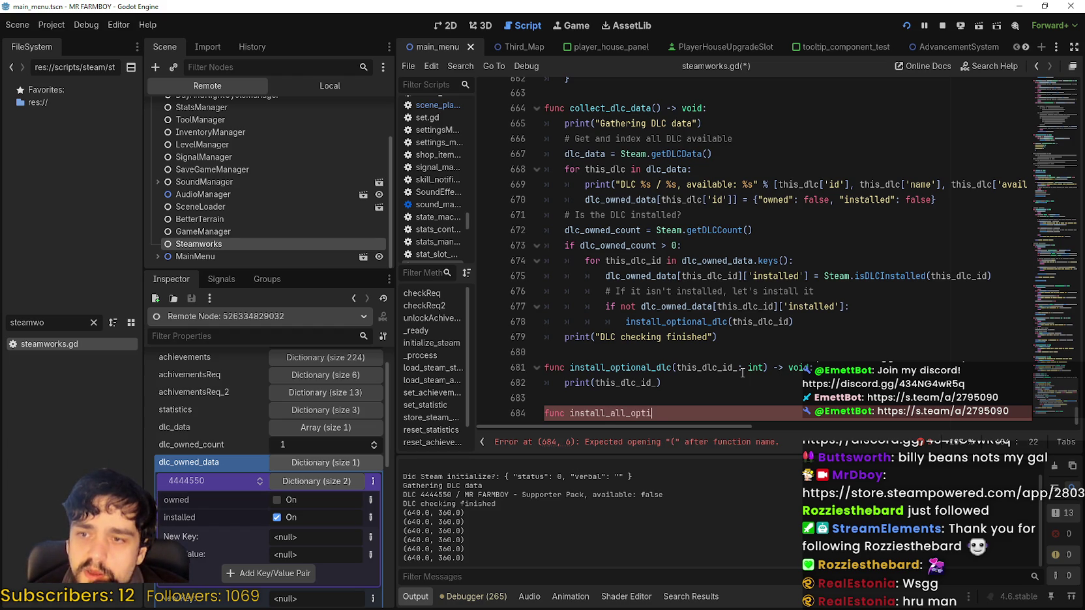
type("_dlc(")
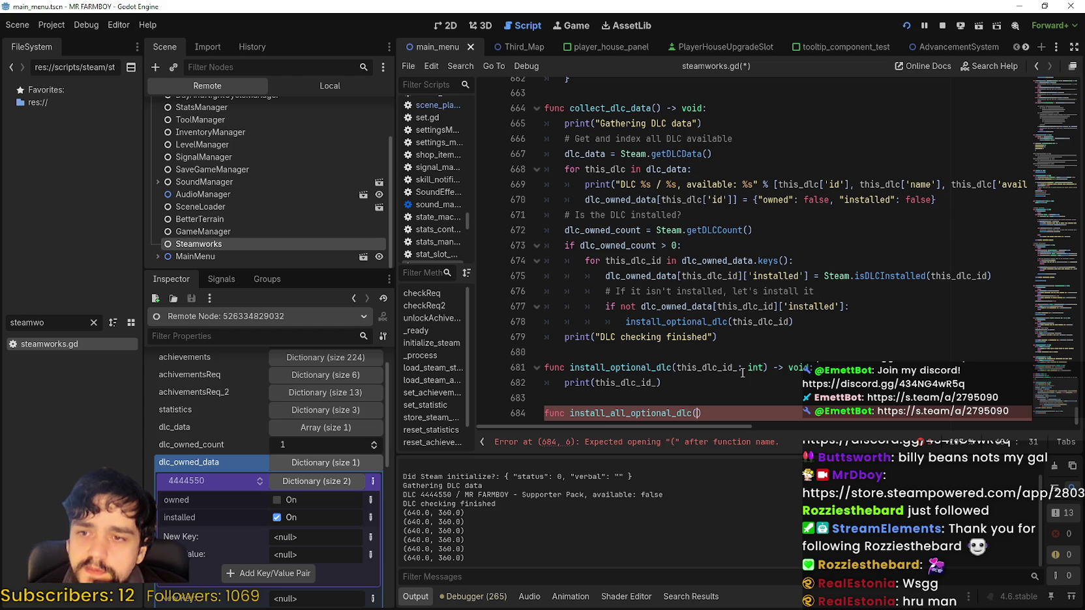
type(") ")
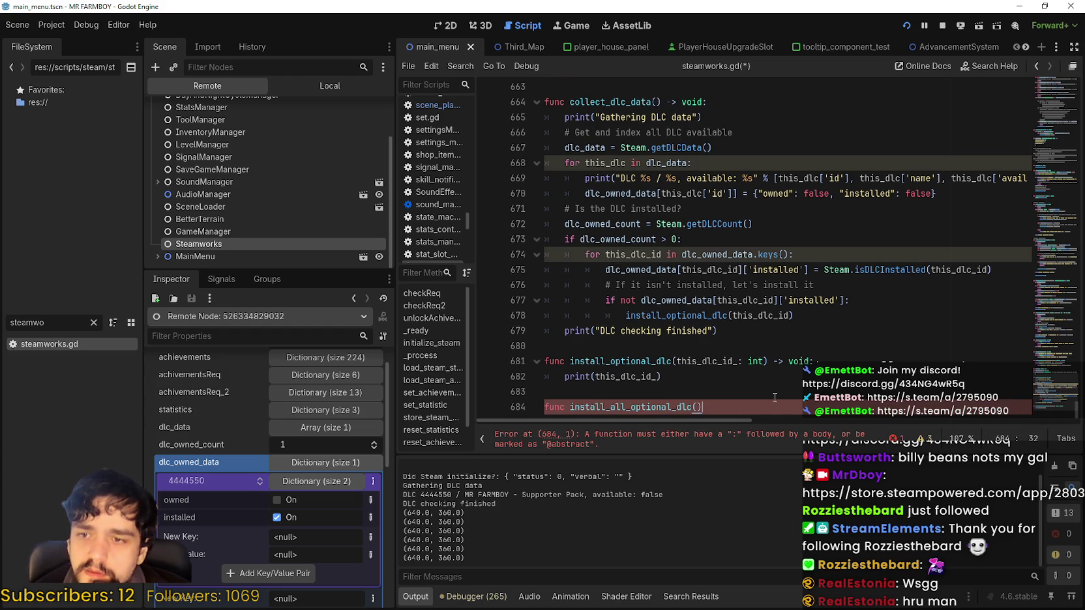
type("-> void:")
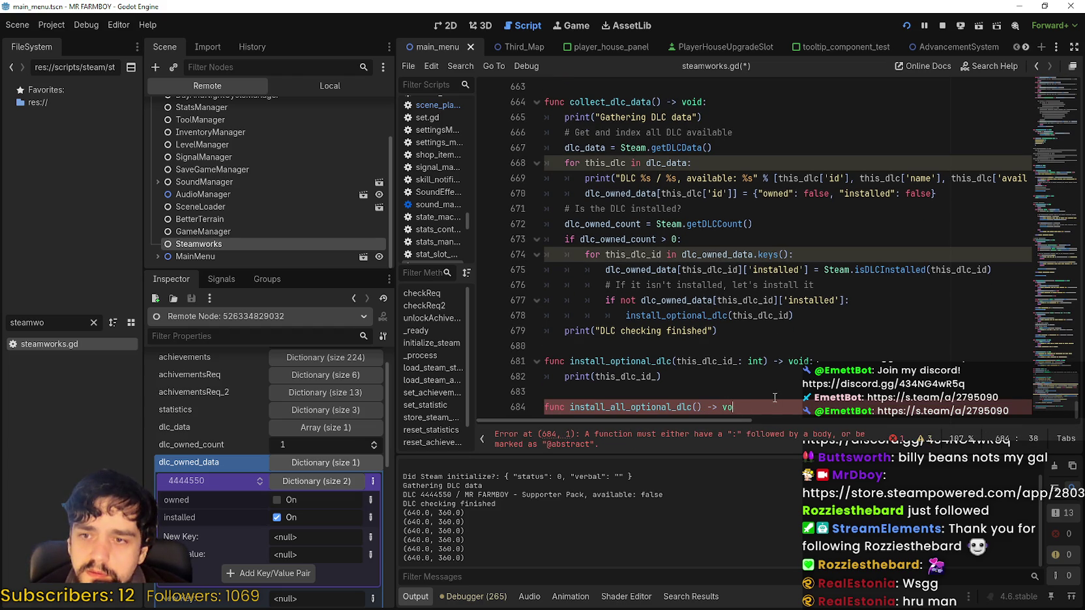
key("Return")
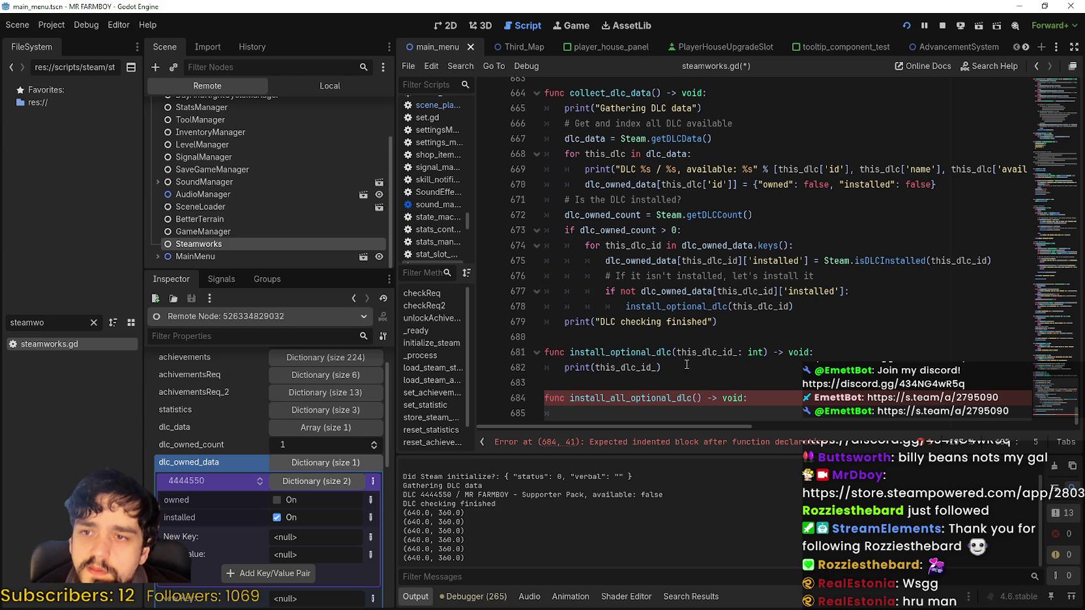
Copy the dlc_owned_data install-check loop into the body of install_all_optional_dlc
mouse_move(585, 245)
left_mouse_down()
mouse_move(587, 228)
mouse_move(896, 272)
left_mouse_up()
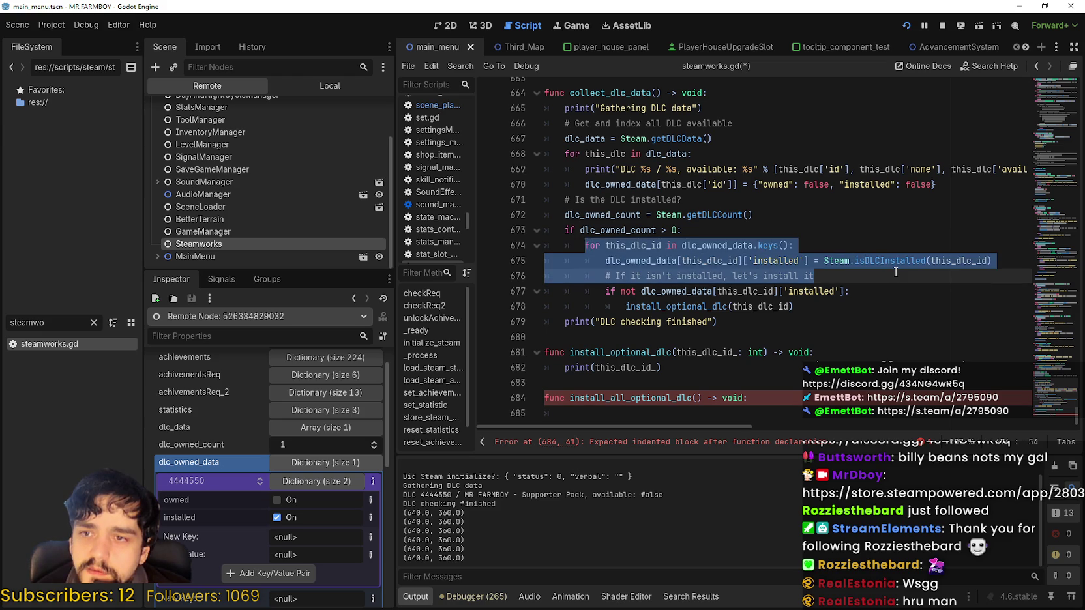
left_click(696, 246)
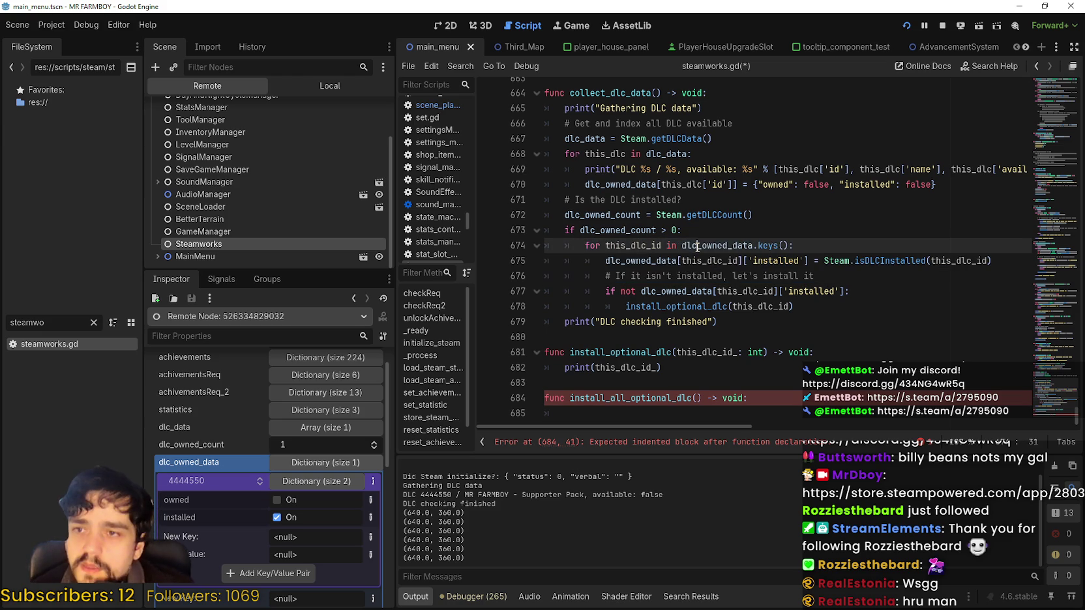
double_click(707, 255)
double_click(707, 251)
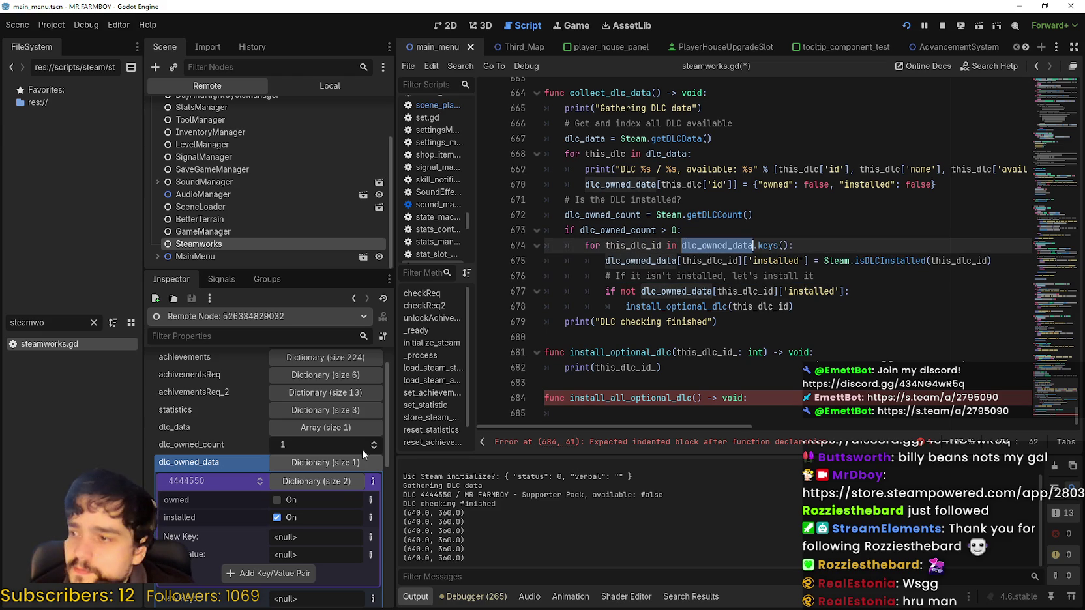
mouse_move(832, 307)
left_mouse_down()
mouse_move(626, 305)
mouse_move(567, 260)
mouse_move(496, 248)
left_mouse_up()
key("ctrl+c")
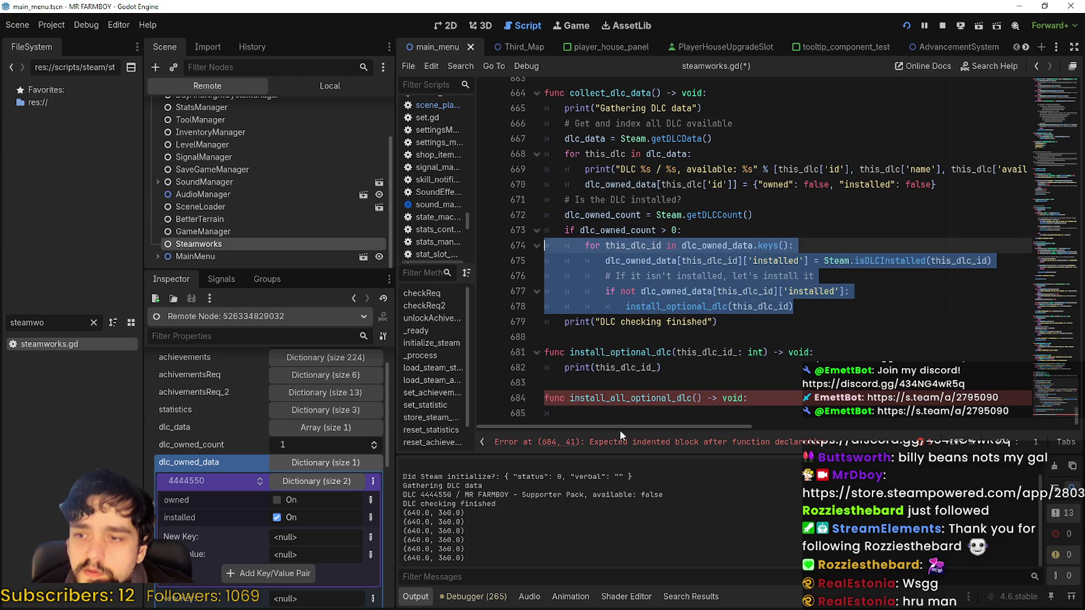
left_click(610, 416)
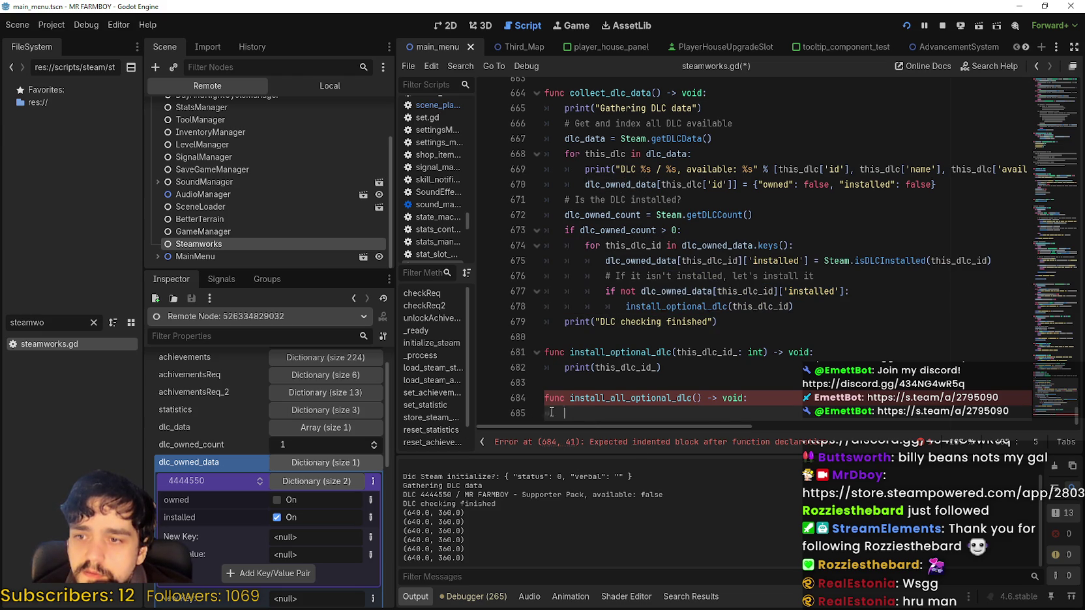
key("ctrl+v")
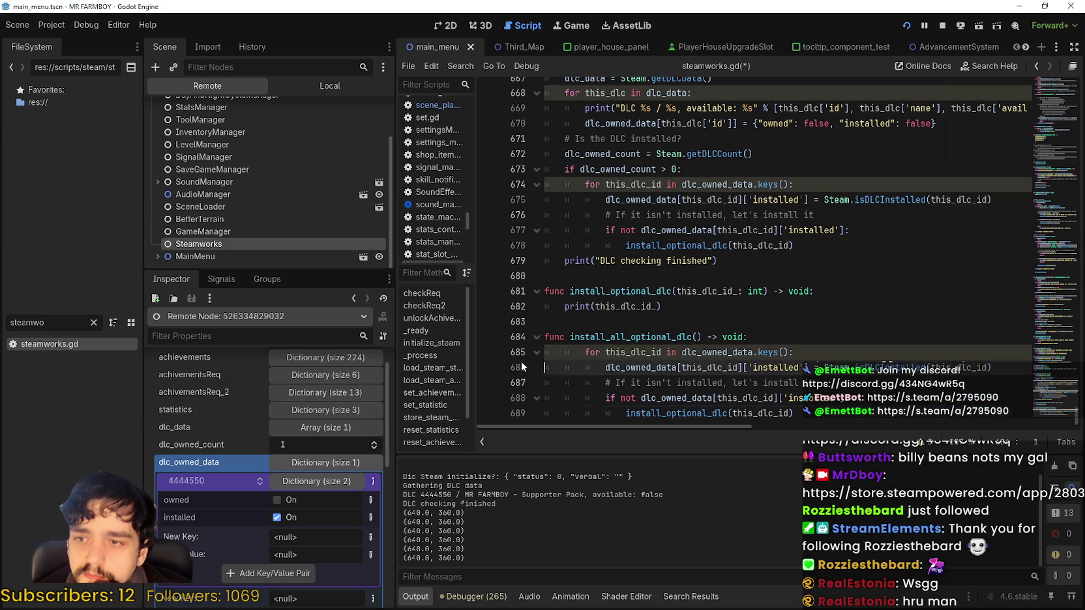
Unindent the pasted loop one level and remove 'not' from its installed check
mouse_move(605, 382)
left_mouse_down()
mouse_move(792, 414)
mouse_move(587, 394)
mouse_move(527, 355)
left_mouse_up()
left_click(826, 419)
key("shift+Tab")
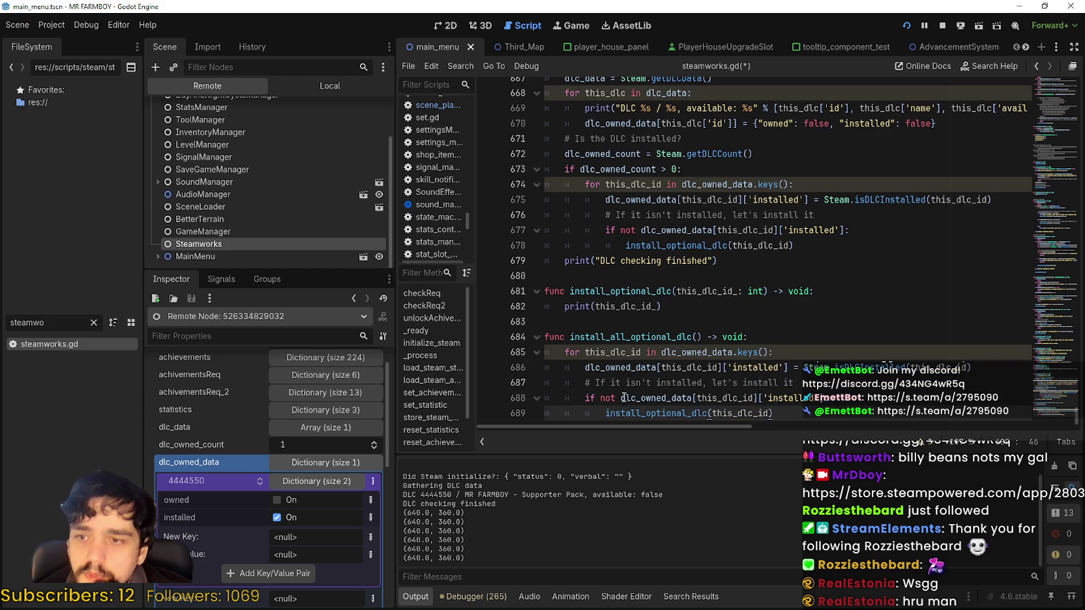
double_click(607, 397)
key("ctrl+shift+End")
key("Delete")
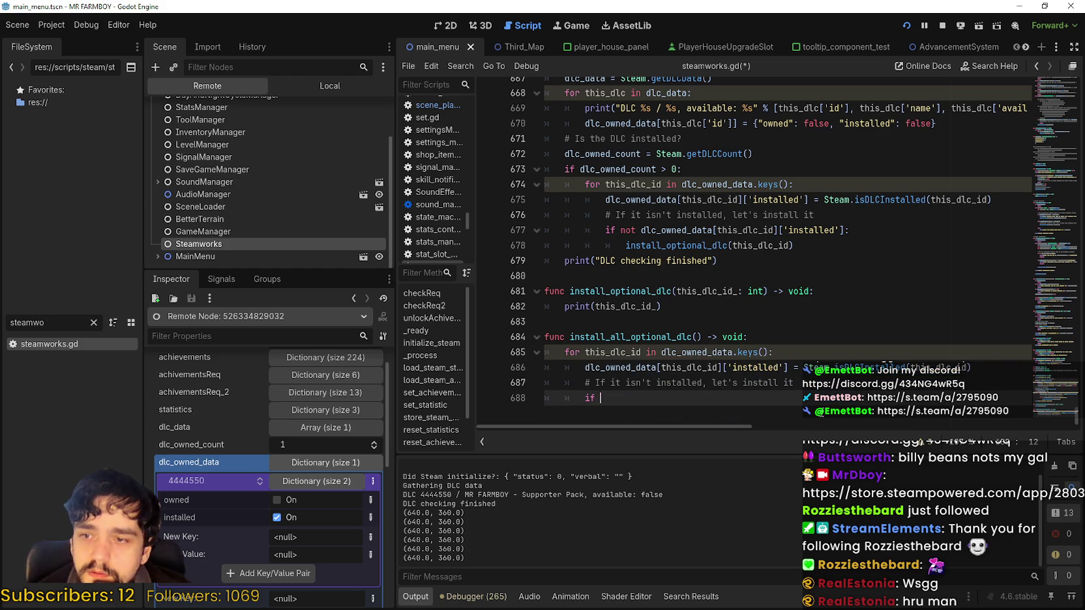
key("ctrl+z")
left_click(613, 398)
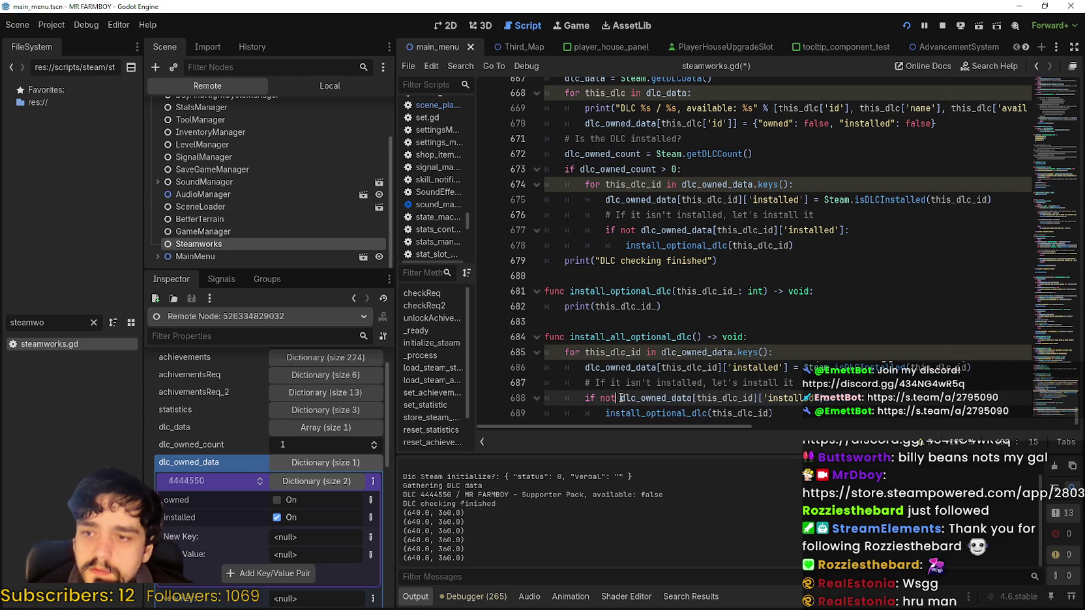
left_click_drag(609, 397, 599, 398)
key("Delete")
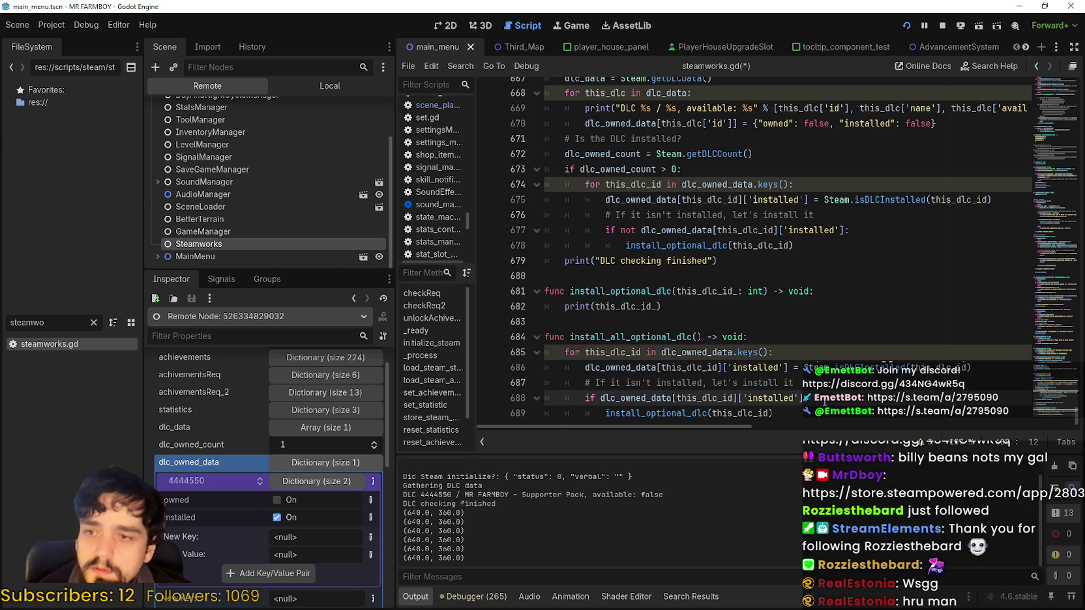
Delete the duplicated comment line and open a blank line under the function header
left_click(816, 384)
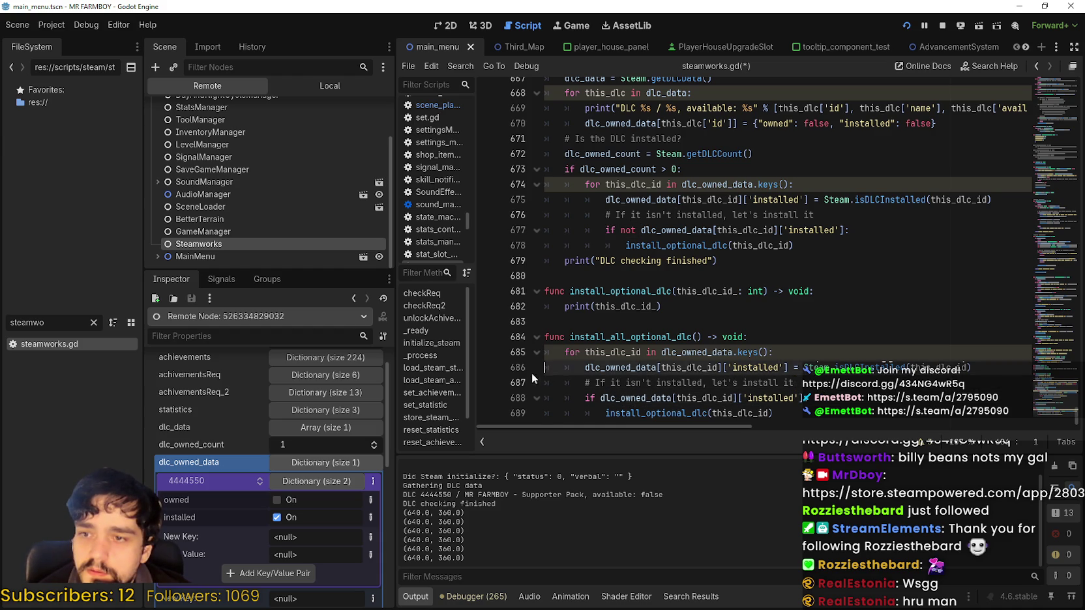
key("ctrl+shift+Left")
key("shift+Home")
key("BackSpace")
key("BackSpace")
key("BackSpace")
left_click(814, 402)
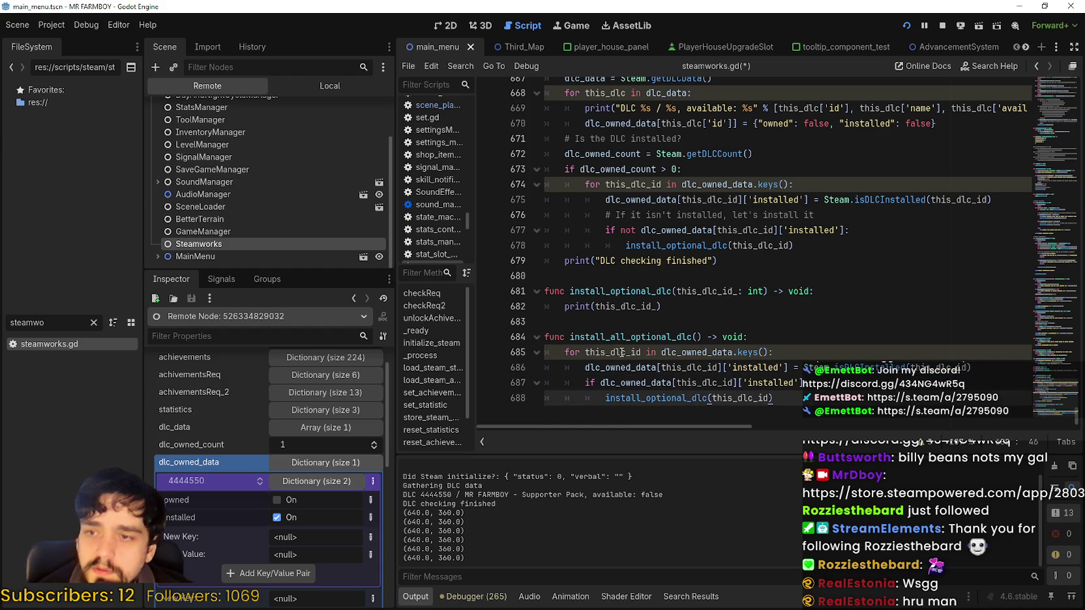
left_click(885, 328)
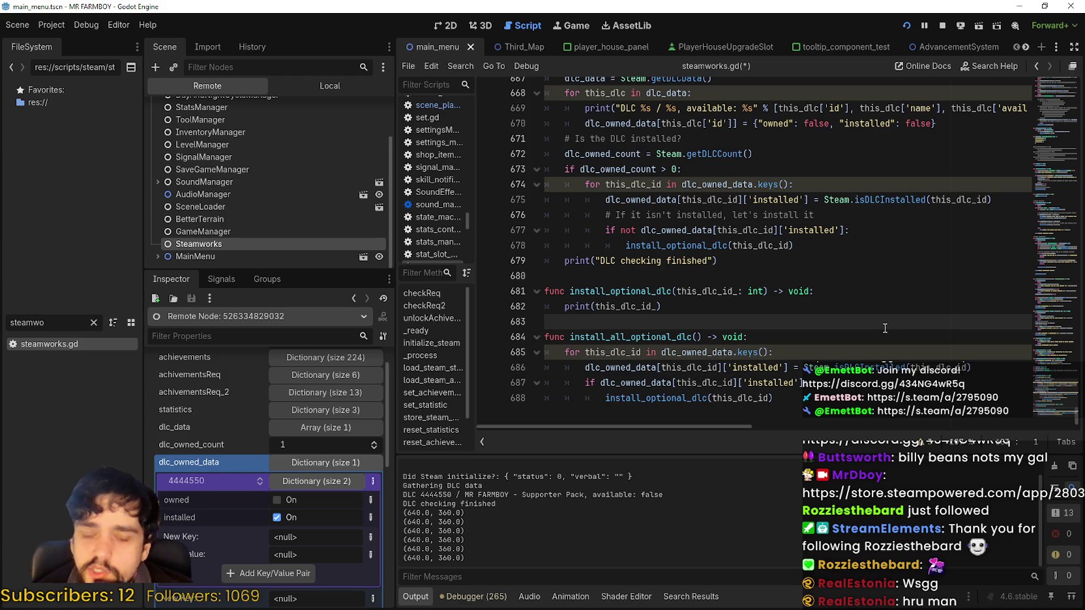
left_click(778, 332)
key("Return")
Return early from install_all_optional_dlc when dlc_owned_data.is_empty()
type("if dlc_owned_data")
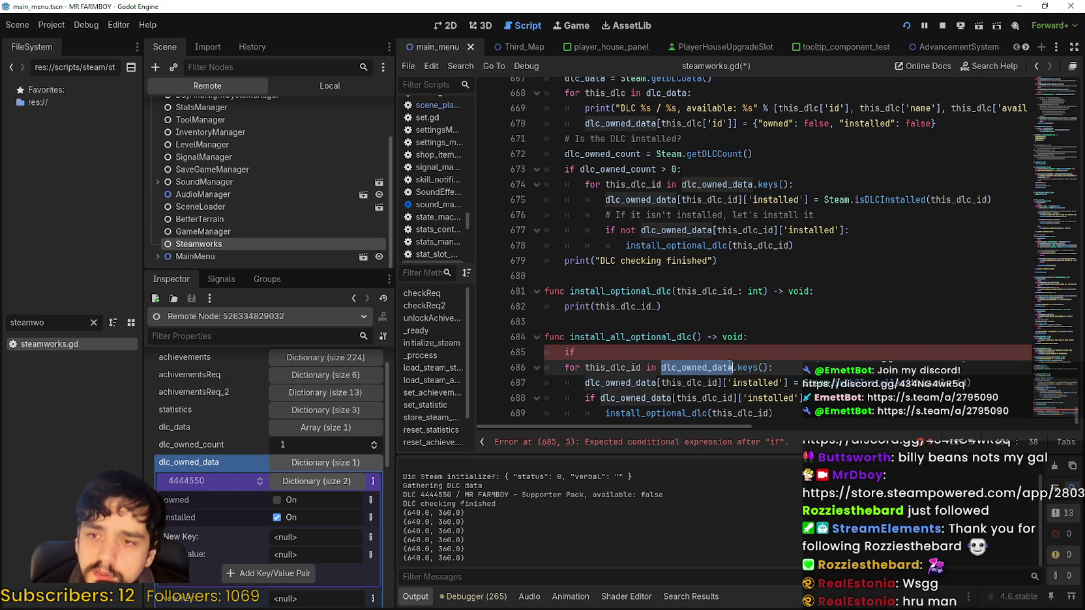
type(".is")
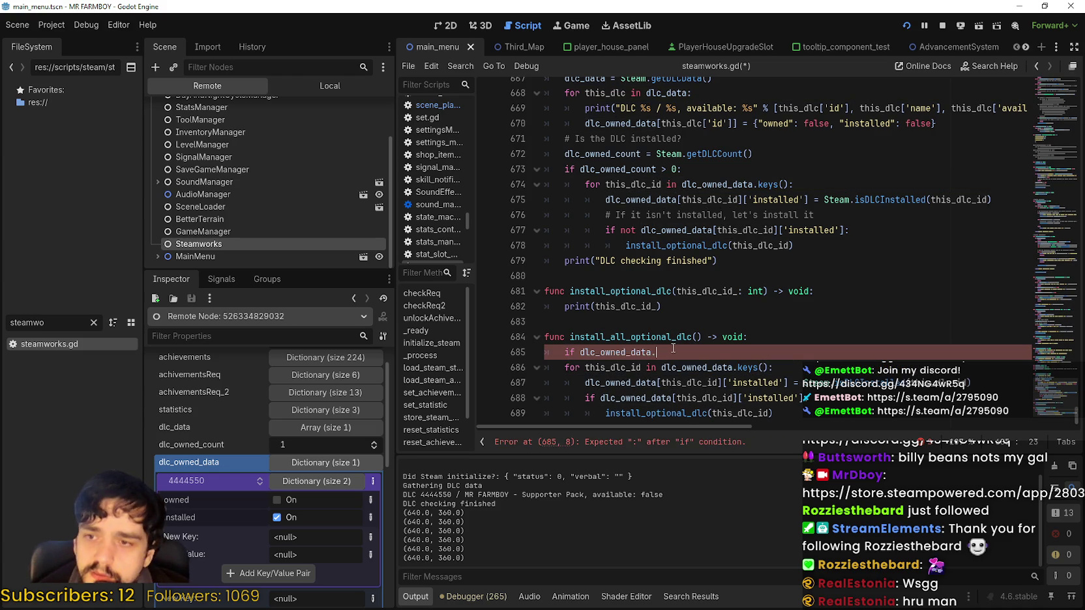
key("Return")
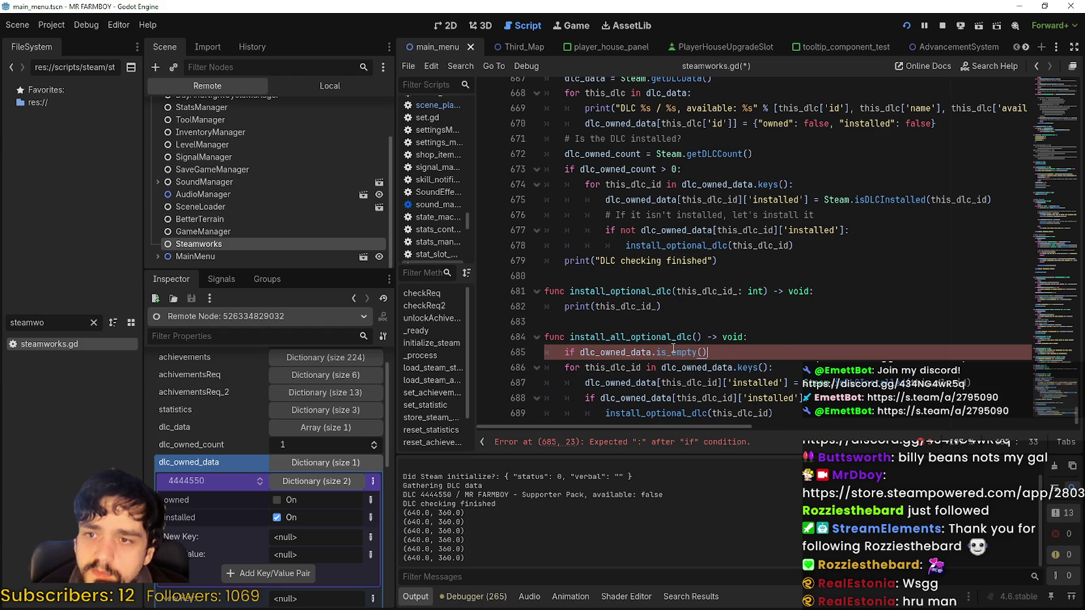
type(":")
key("Return")
type("return")
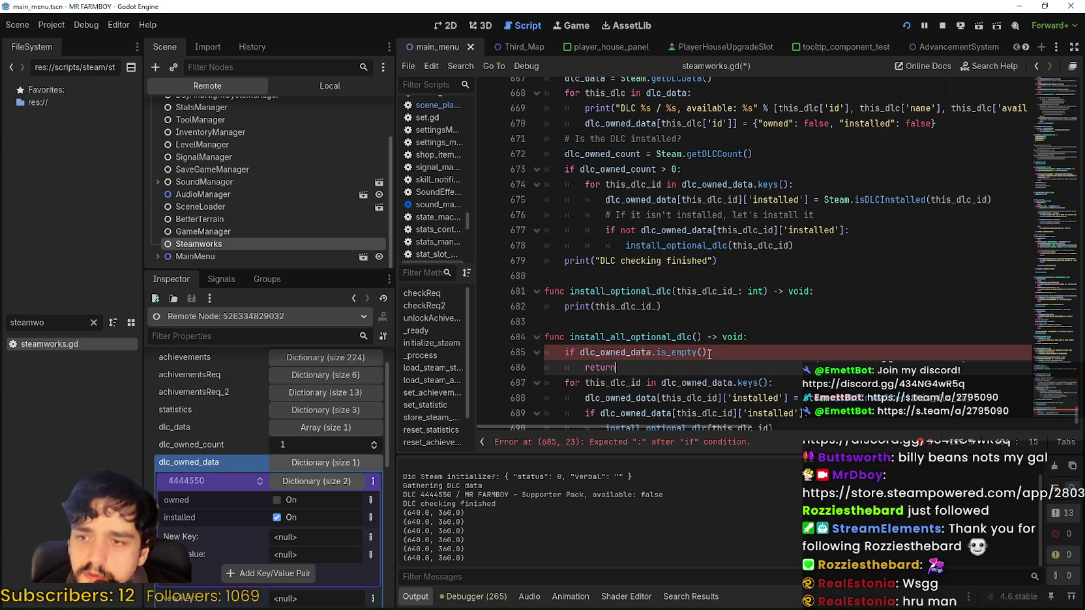
Type the this_dlc_id loop variable as ': int' in both DLC loops
left_click(709, 352)
type(":")
scroll(709, 353, "down", 1)
left_click(645, 367)
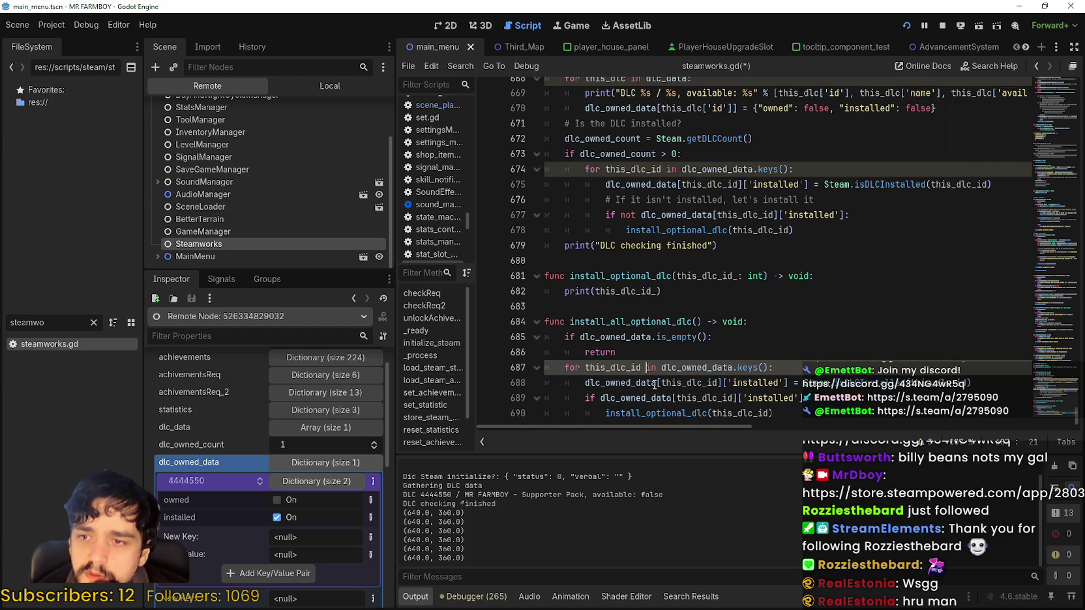
type(":")
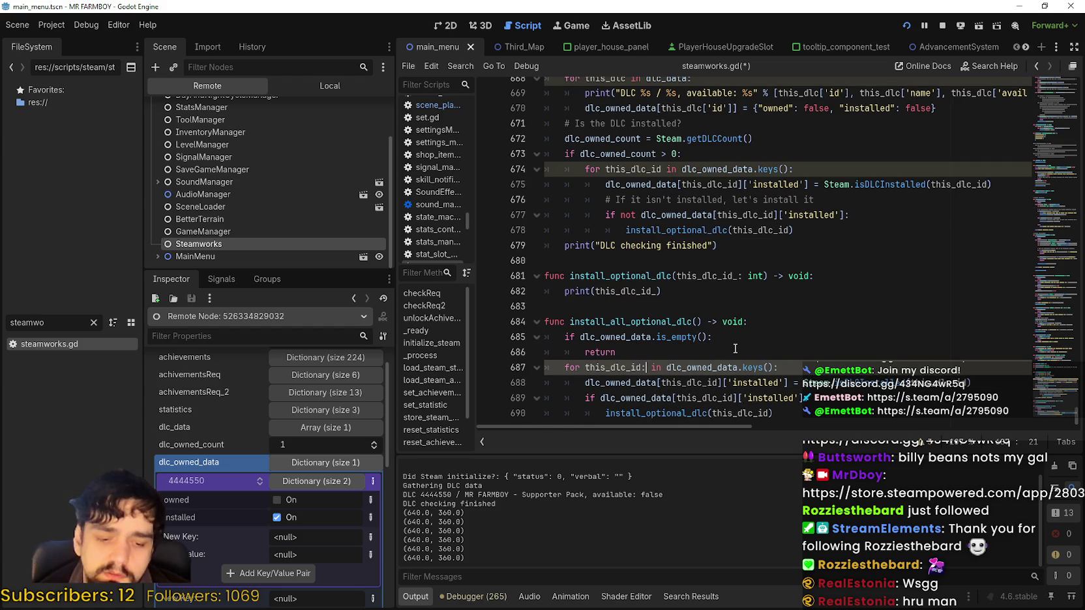
type(" int")
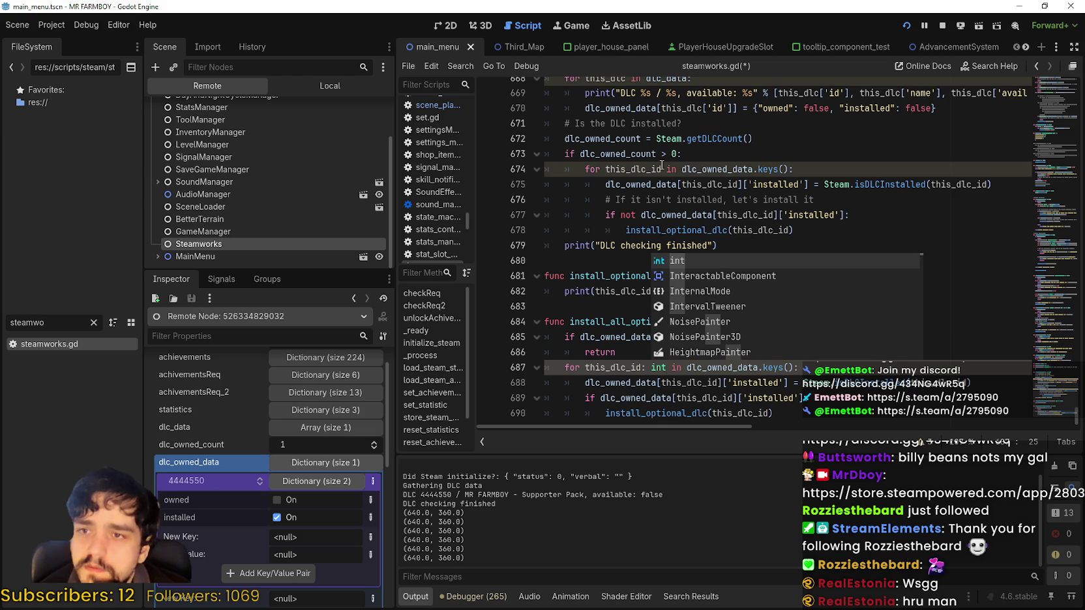
left_click(662, 171)
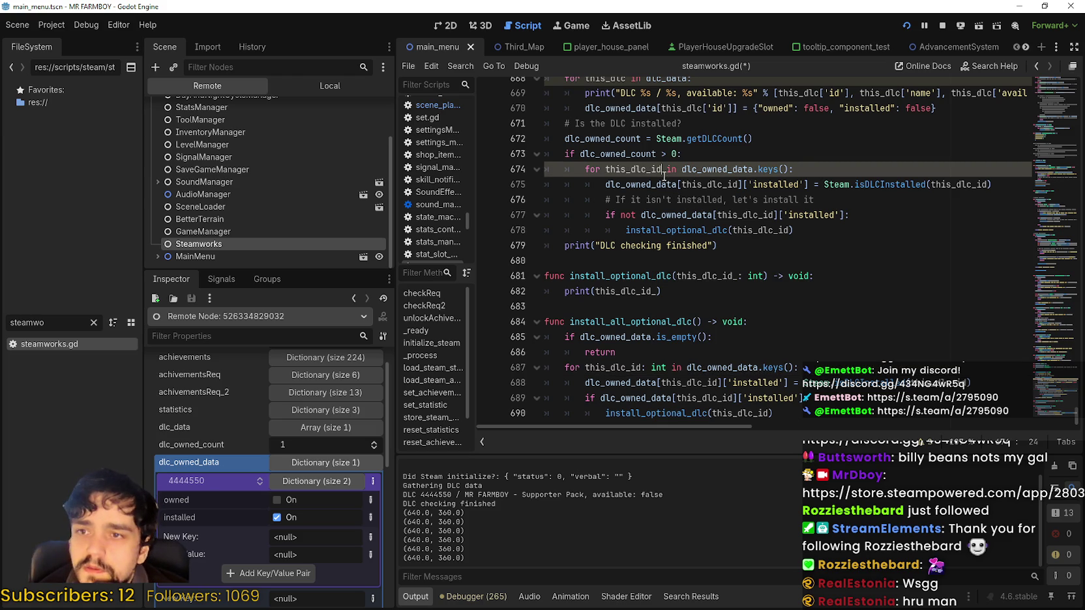
type(": int")
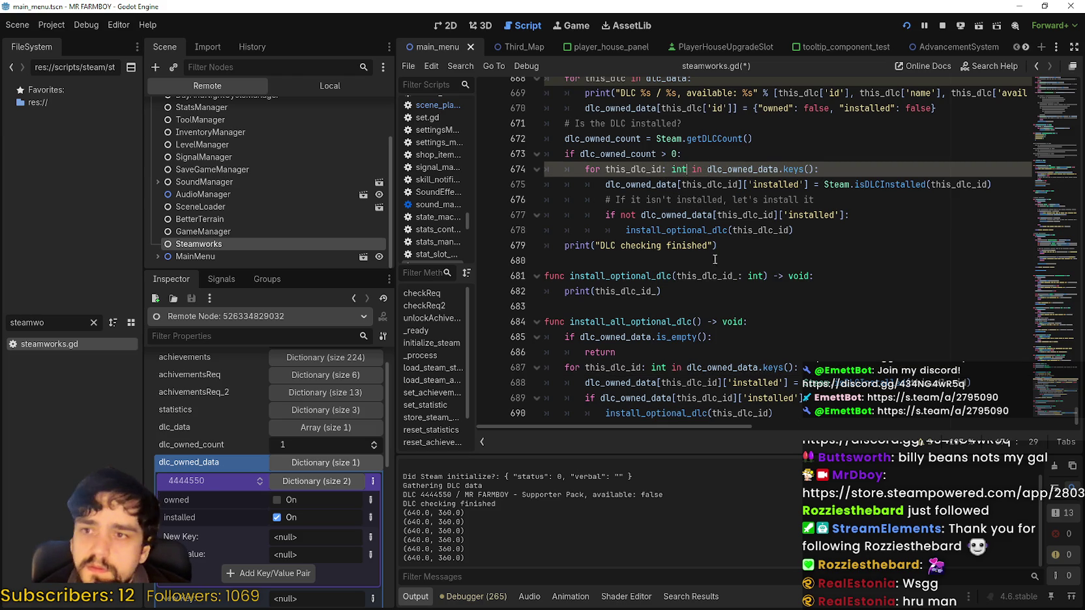
Save steamworks.gd with Ctrl+S
left_click(715, 290)
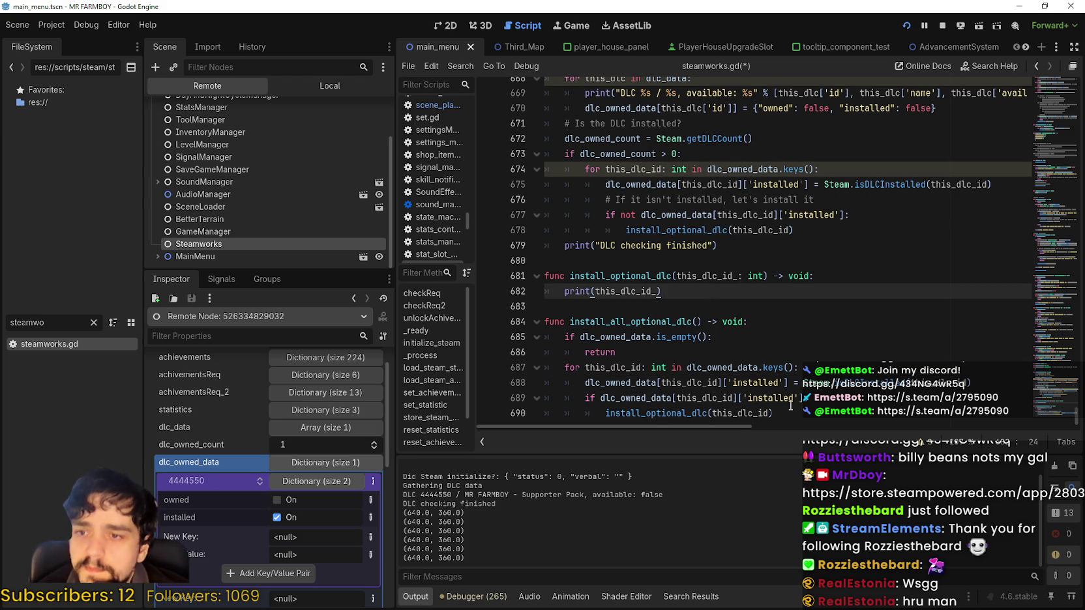
left_click_drag(570, 321, 697, 321)
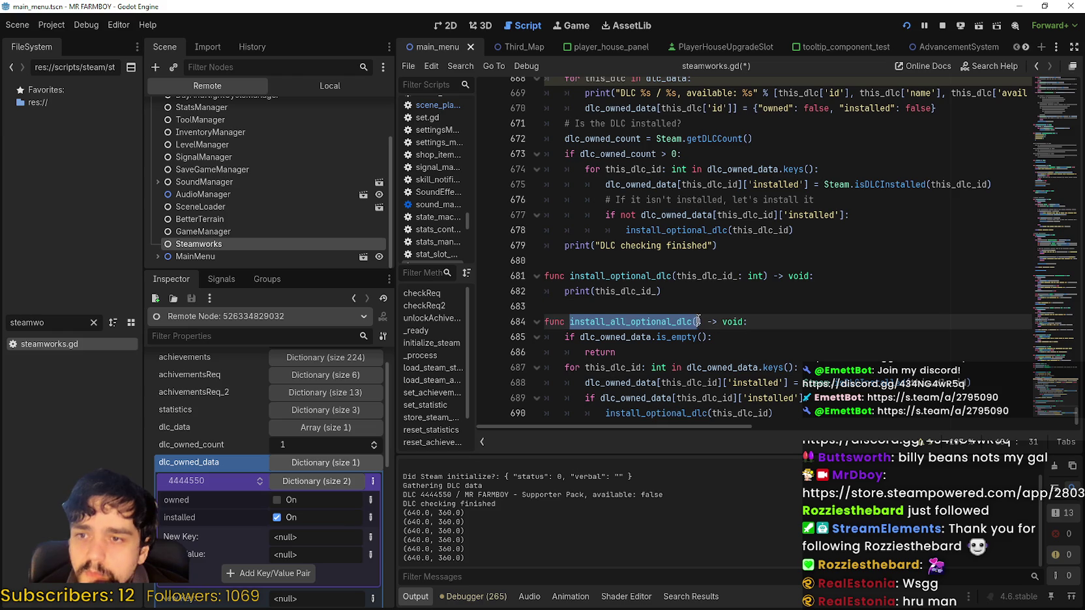
left_click(822, 333)
key("ctrl+s")
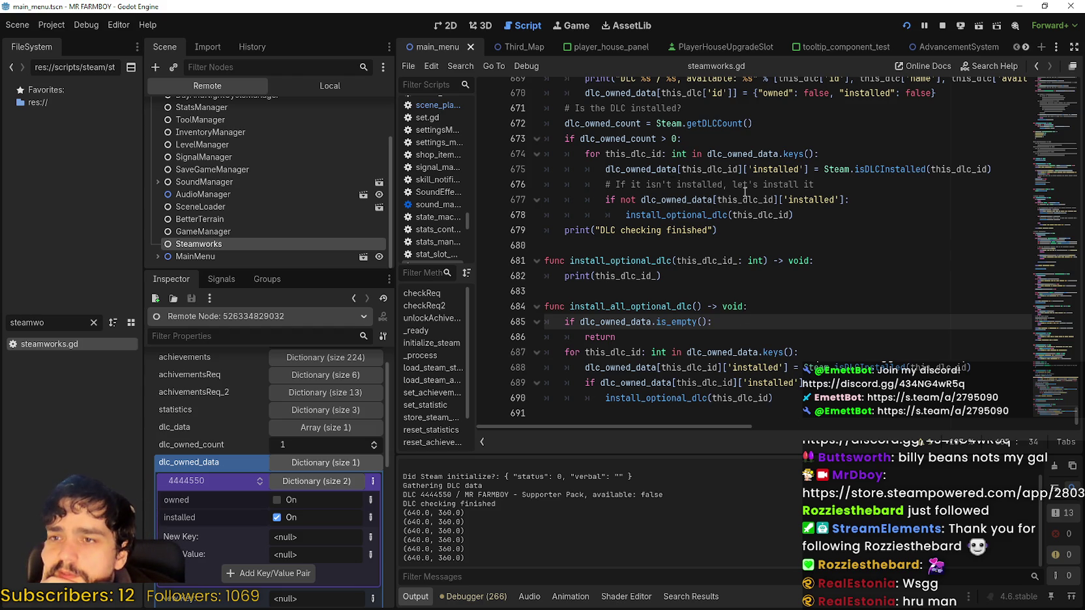
Review the missing-DLC comment and install_optional_dlc call, then bring up the Codeberg source
left_click_drag(827, 185, 615, 184)
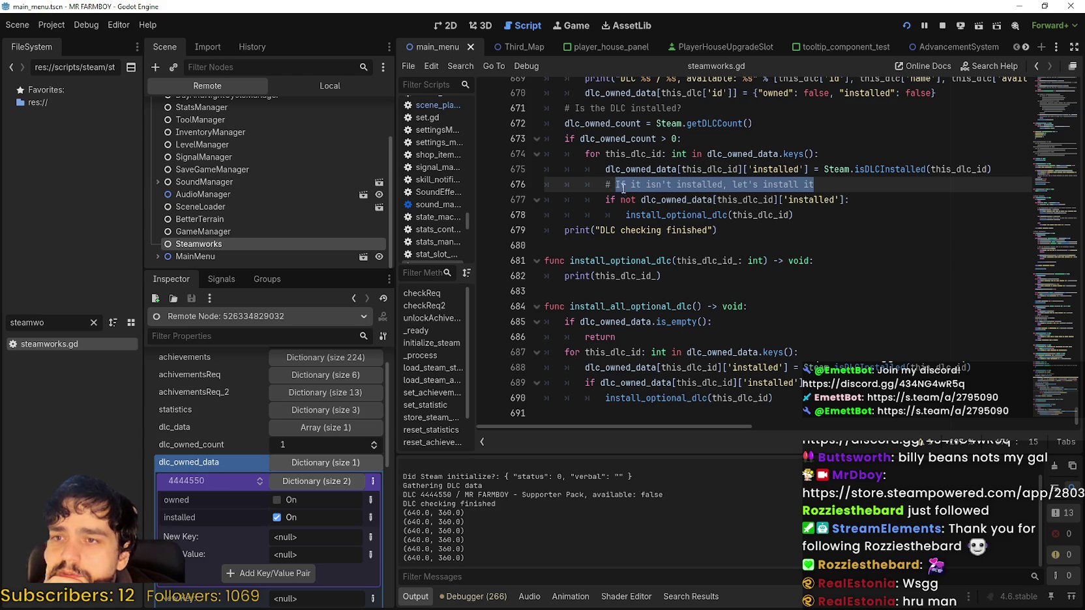
scroll(764, 404, "up", 2)
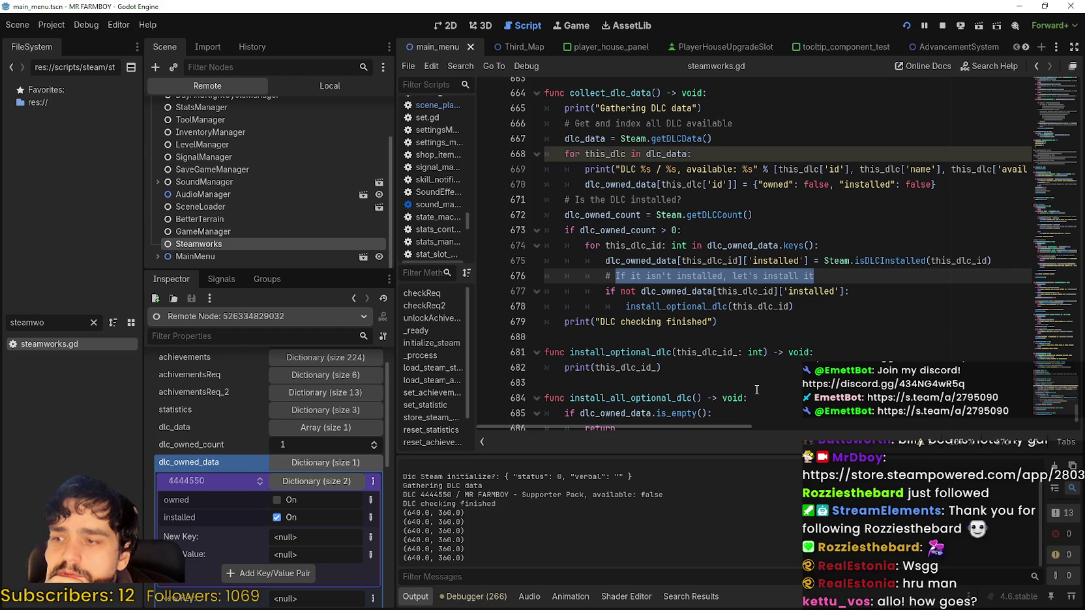
double_click(709, 307)
scroll(713, 313, "down", 1)
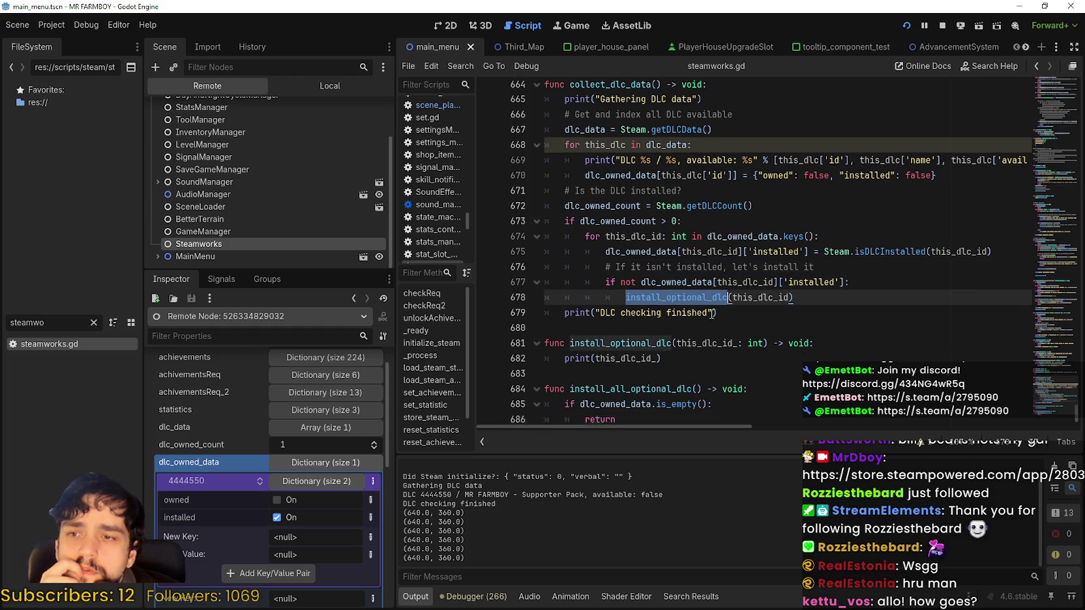
scroll(712, 314, "down", 2)
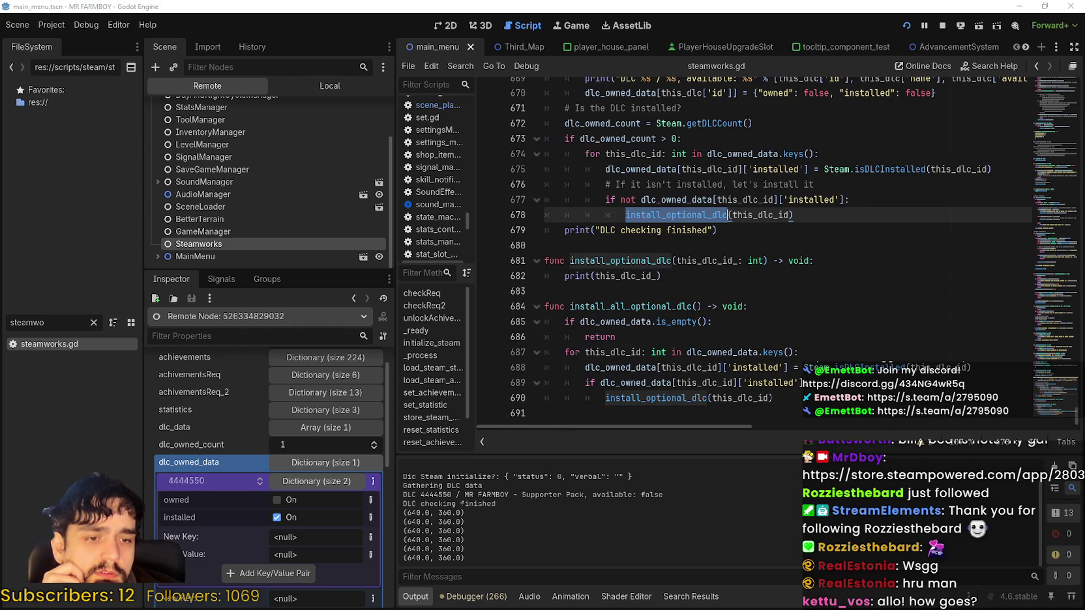
key("alt+Tab")
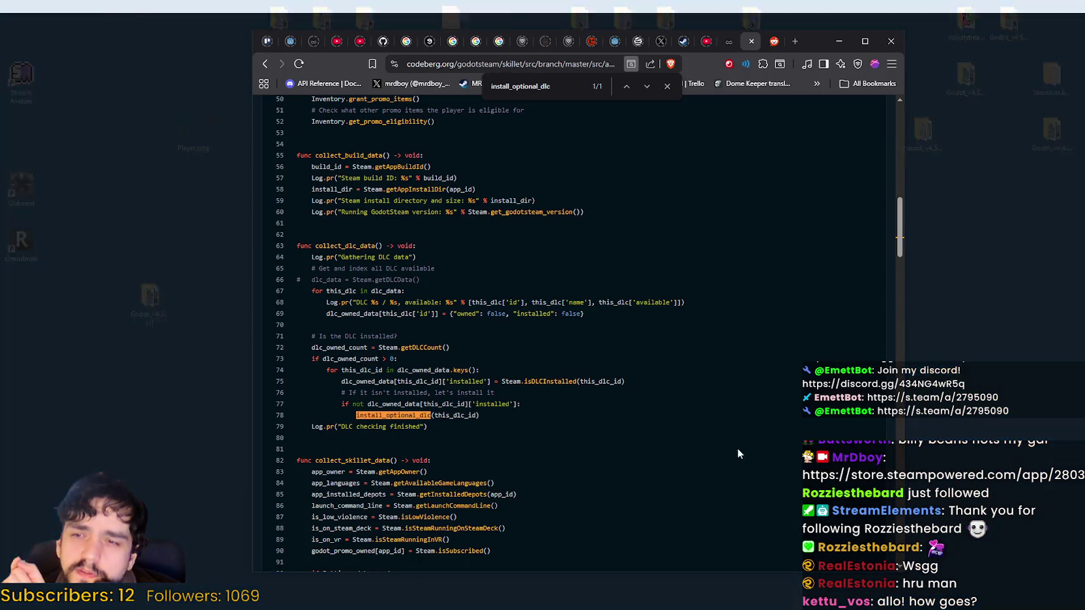
key("alt+Tab")
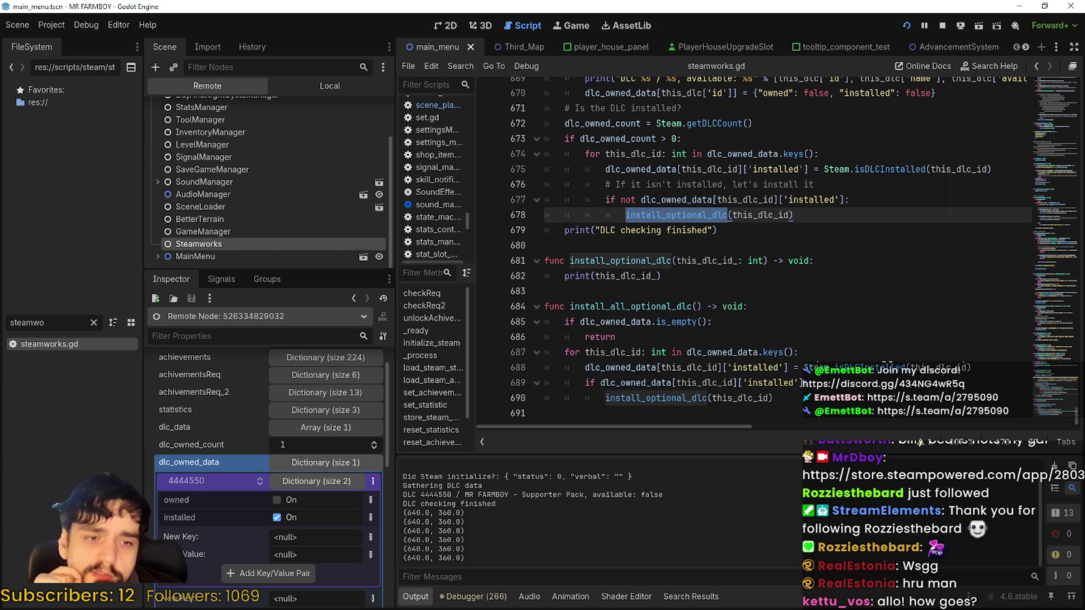
key("alt+Tab")
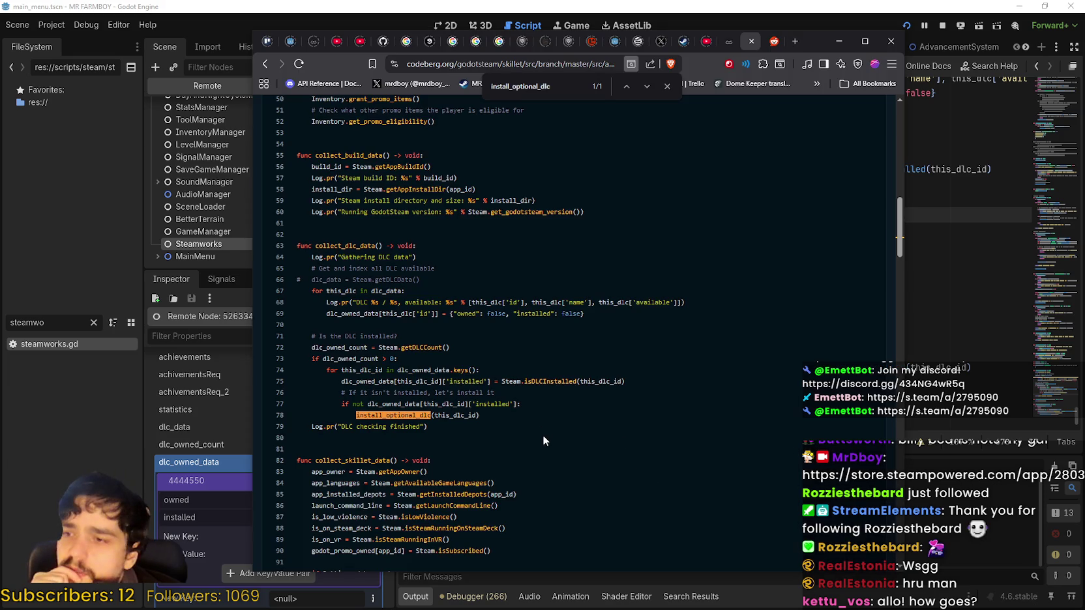
double_click(395, 415)
key("ctrl+c")
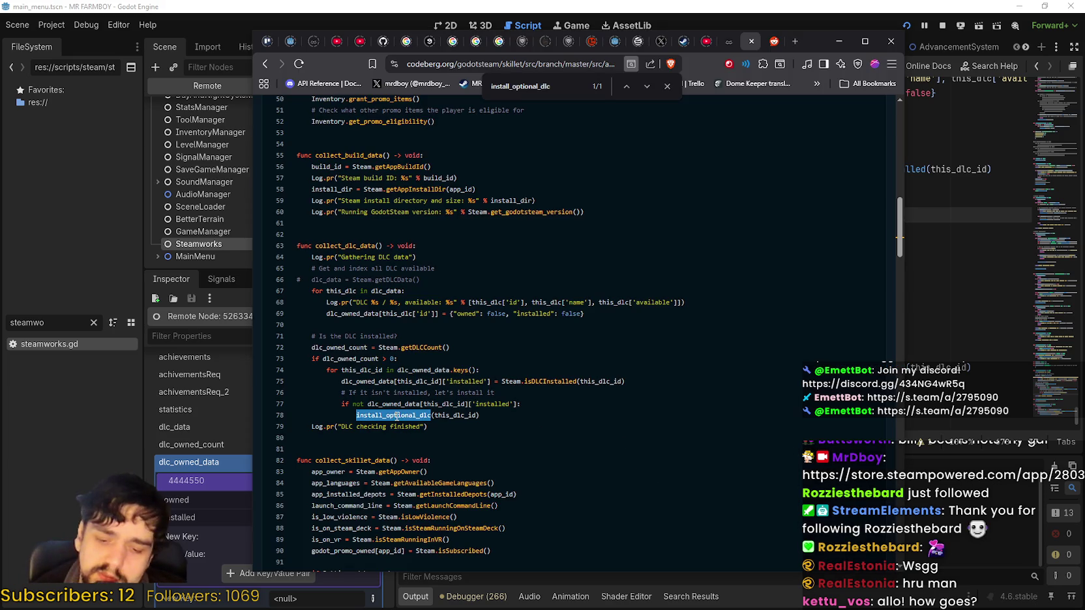
scroll(705, 345, "up", 8)
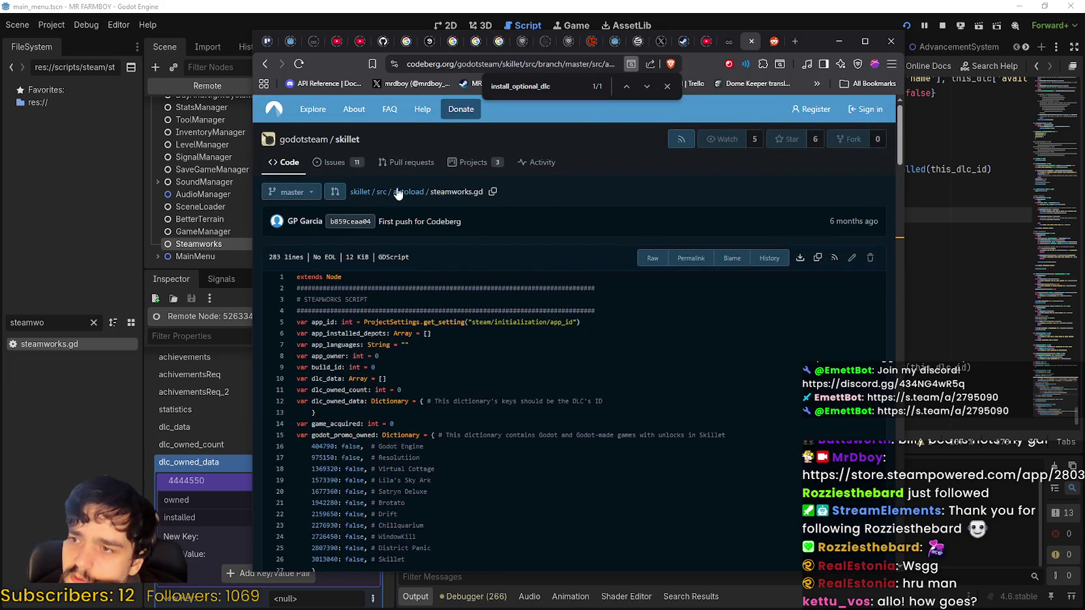
Open a script in skillet's autoload folder and search it for install_optional_dlc
left_click(398, 192)
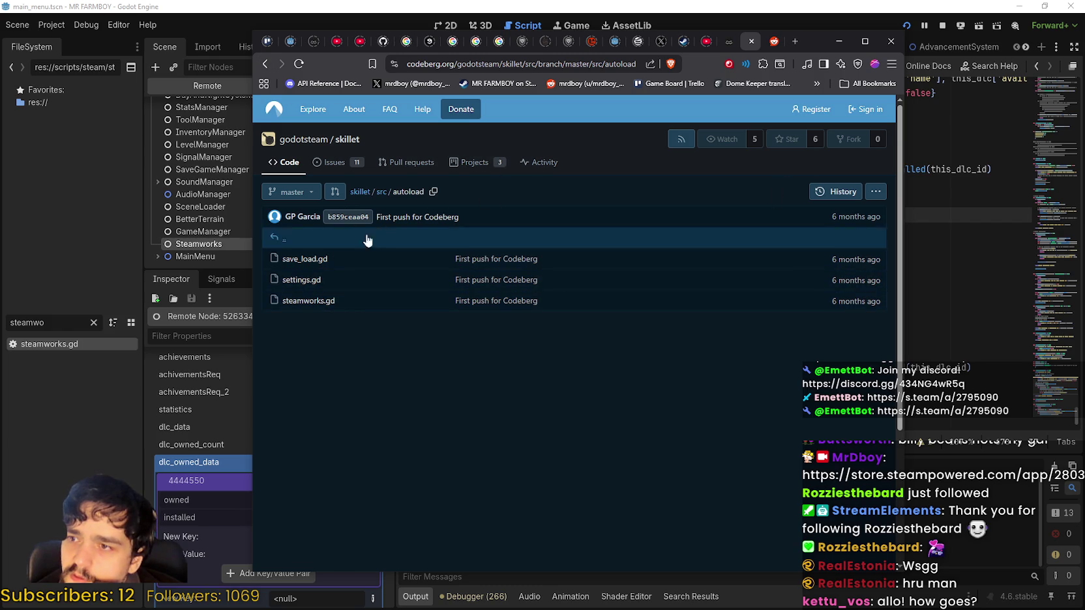
left_click(312, 301)
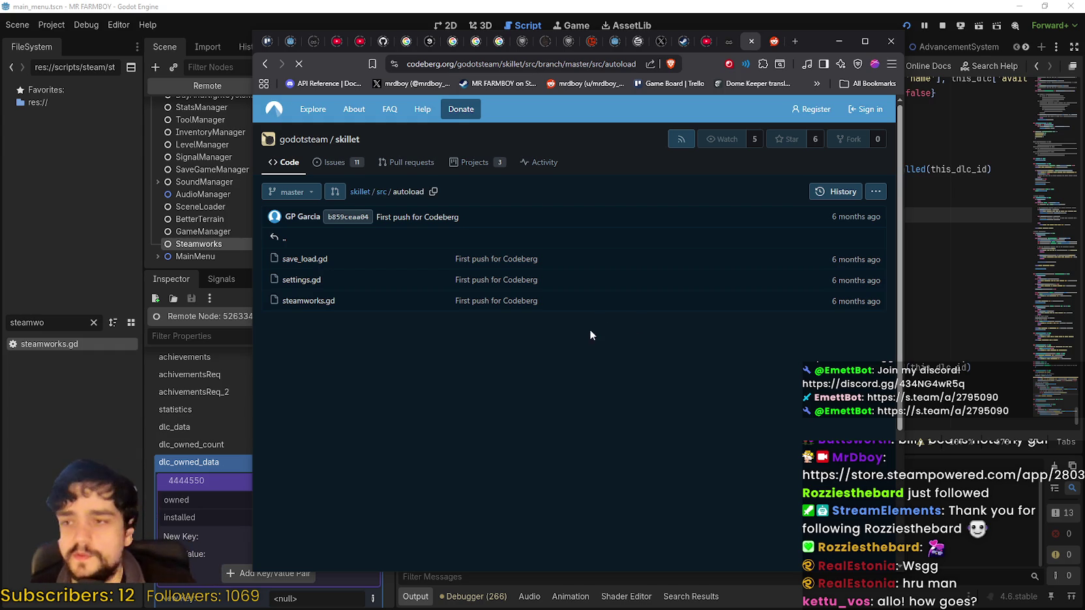
scroll(569, 312, "down", 2)
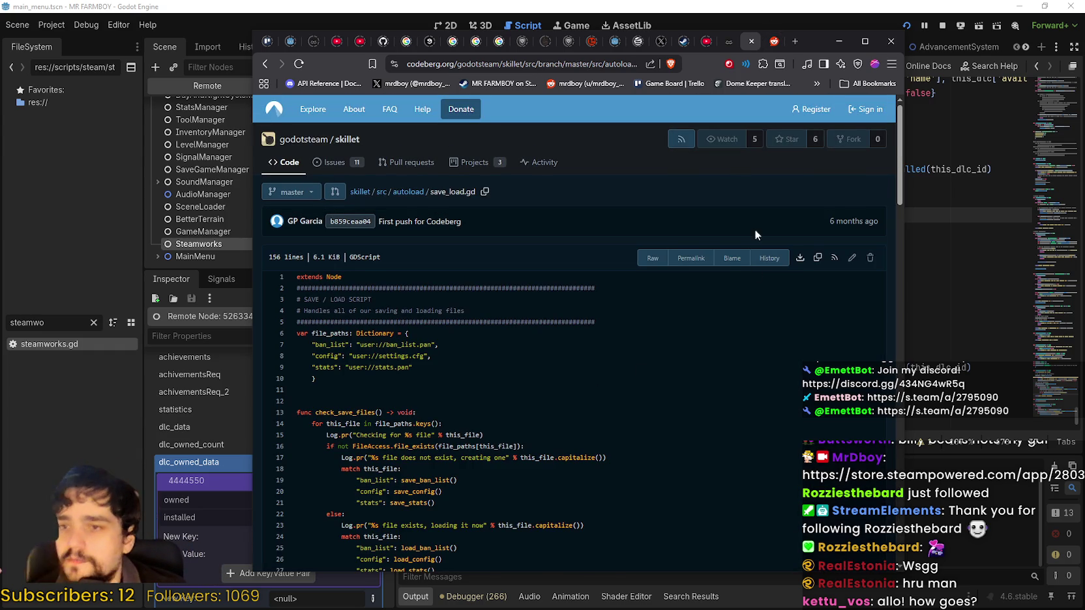
key("ctrl+f")
key("ctrl+v")
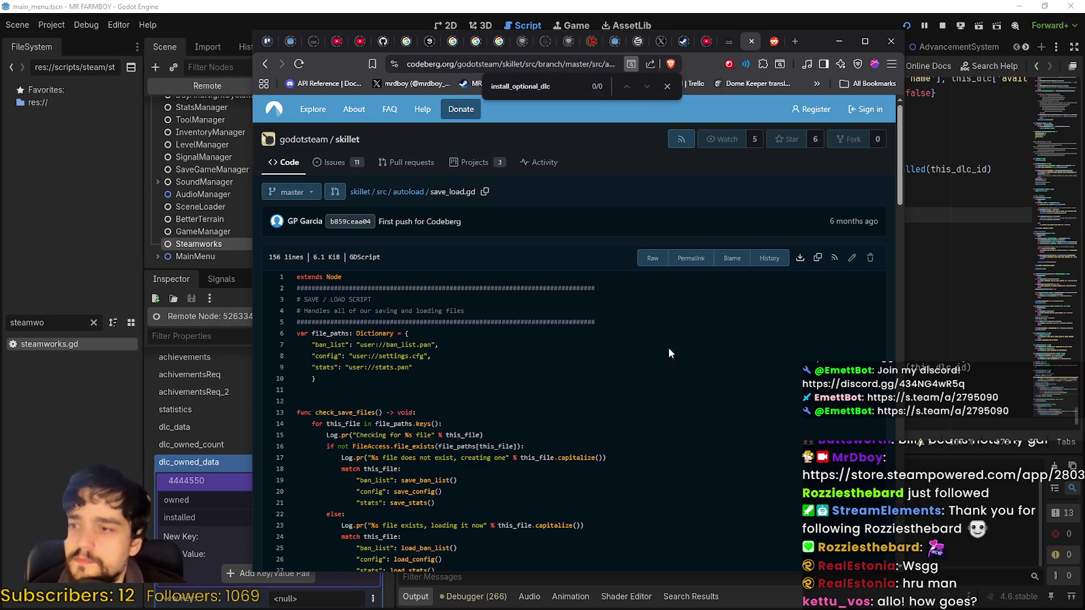
Browse the repository's issues list and return to the autoload folder
left_click(401, 192)
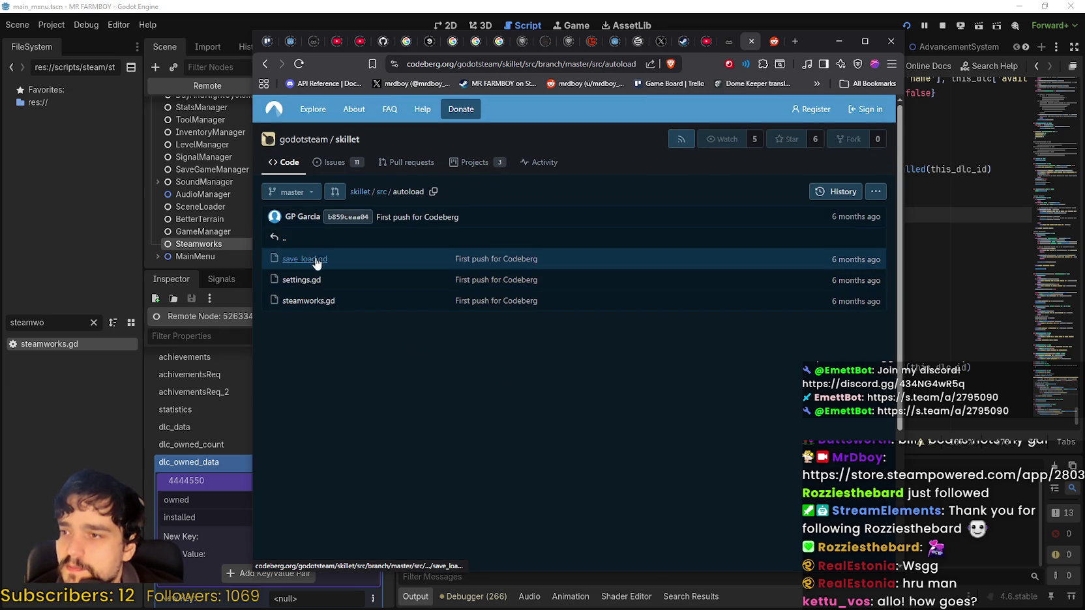
left_click(334, 162)
scroll(552, 429, "down", 1)
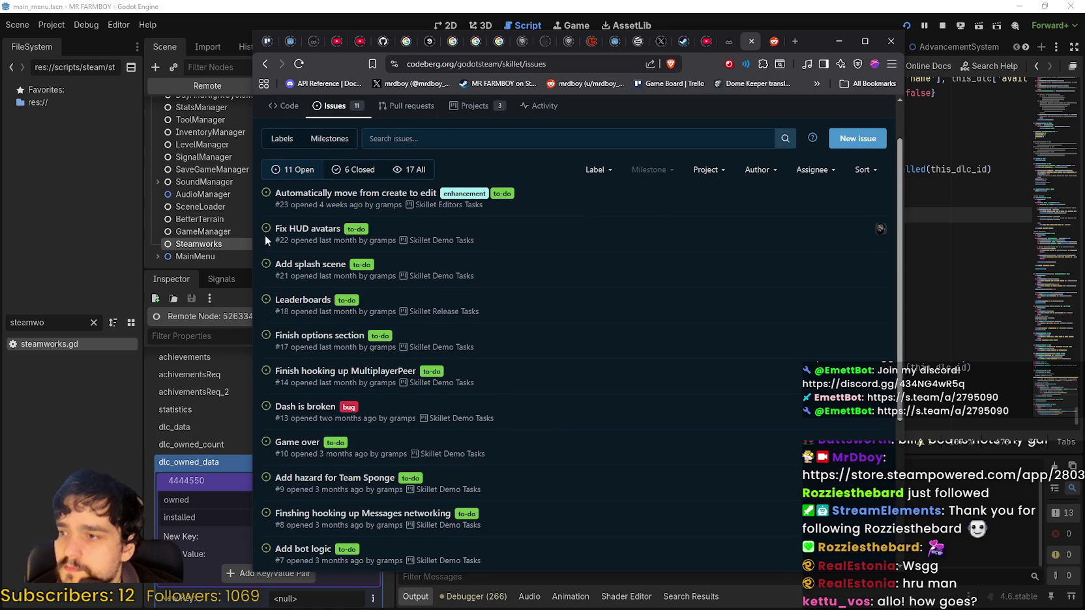
scroll(312, 354, "down", 3)
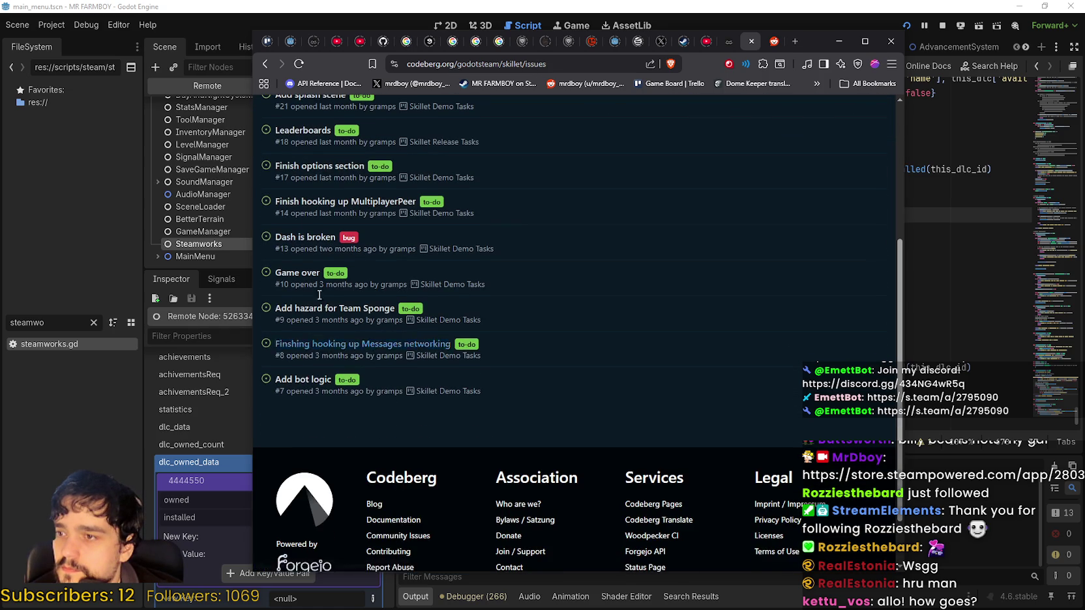
left_click(262, 64)
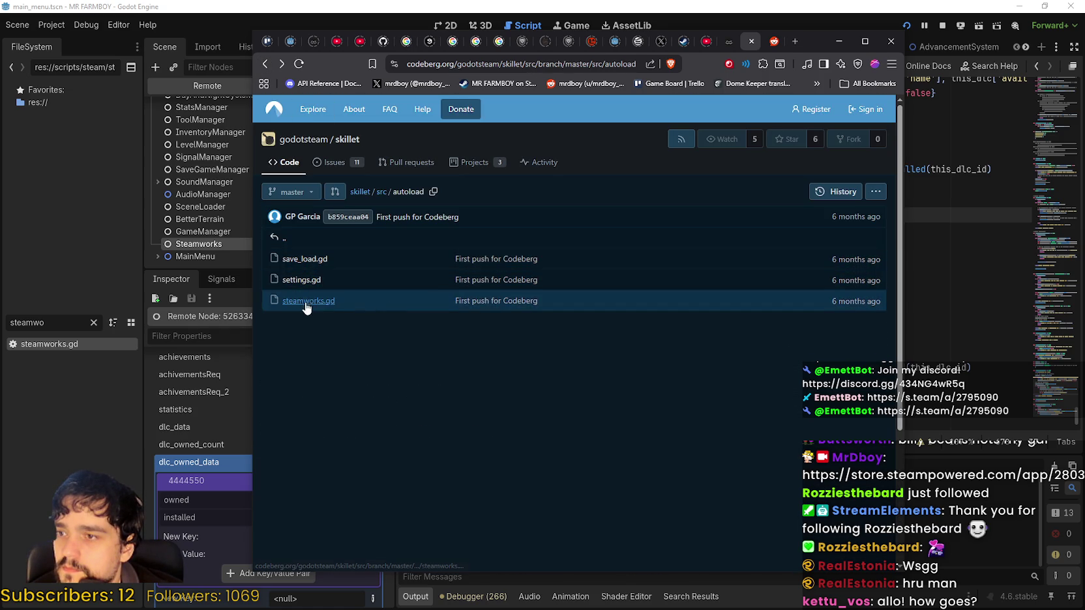
scroll(571, 431, "down", 1)
scroll(572, 424, "down", 2)
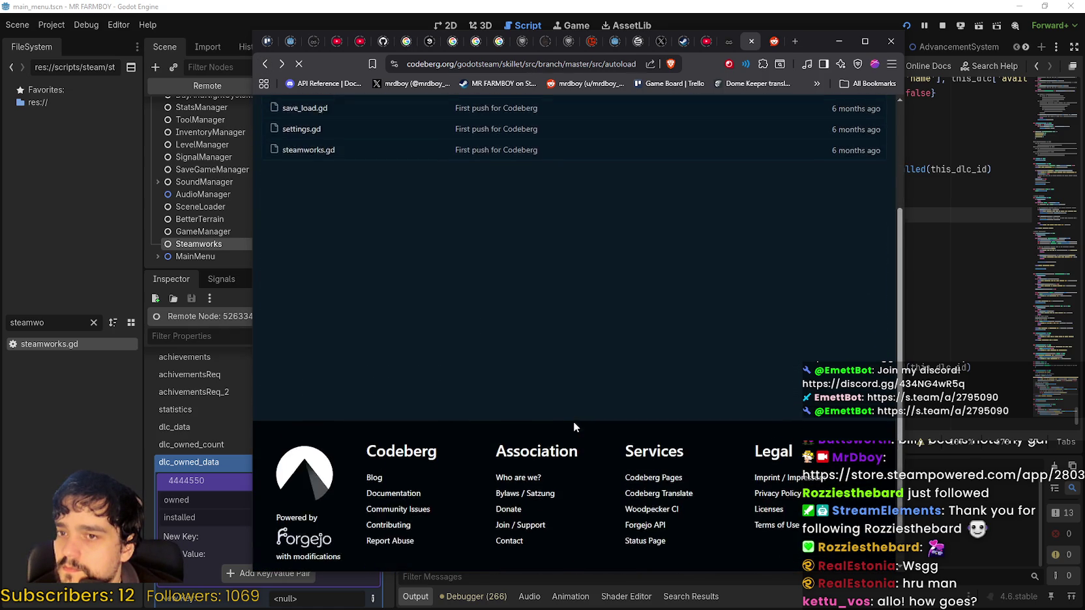
Inspect skillet's isDLCInstalled check and install_optional_dlc call on lines 75–78, then return to Godot
key("ctrl+f")
type("install_optional_dlc")
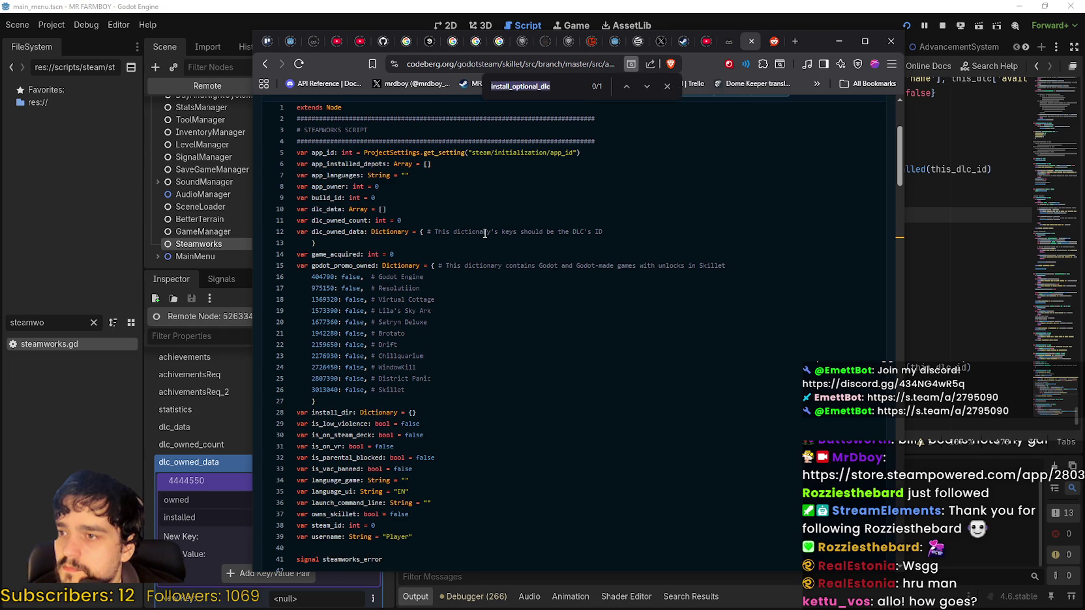
left_click_drag(493, 332, 356, 333)
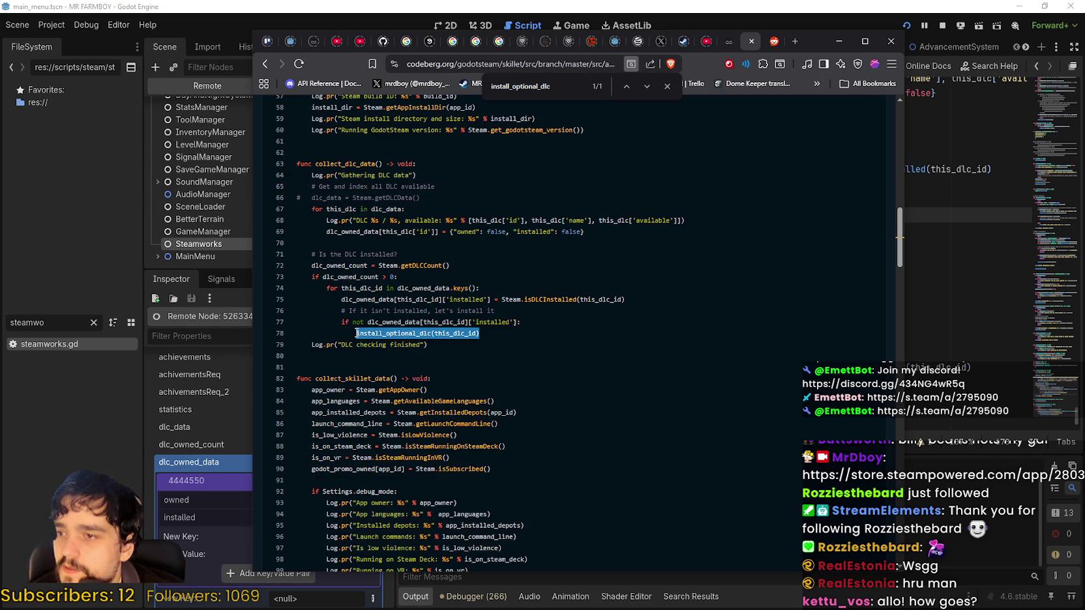
mouse_move(357, 333)
left_mouse_down()
mouse_move(321, 316)
mouse_move(364, 332)
left_mouse_up()
left_click_drag(654, 298, 404, 302)
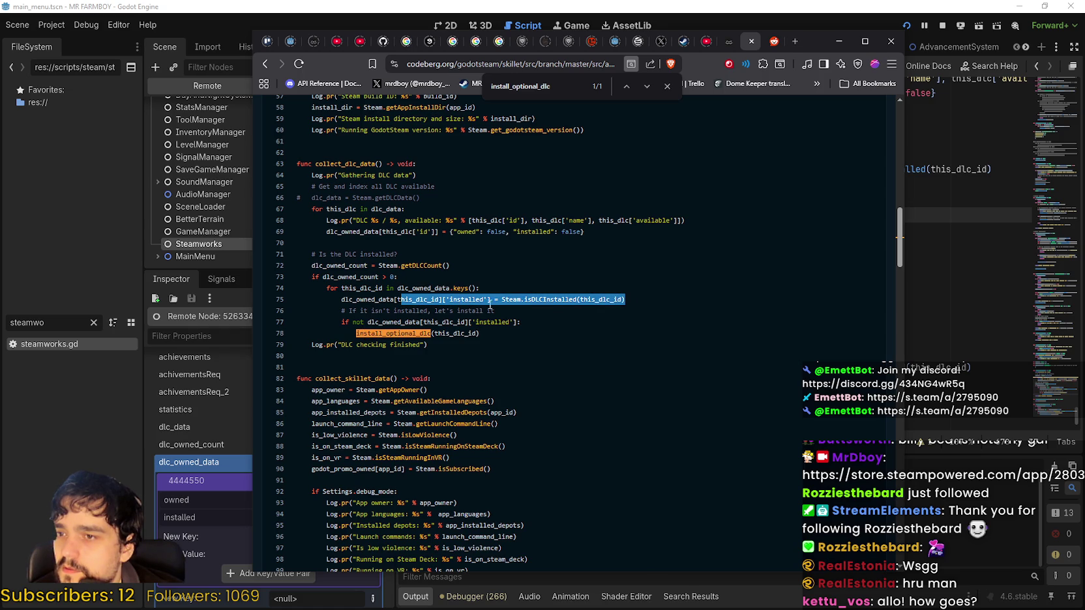
double_click(559, 301)
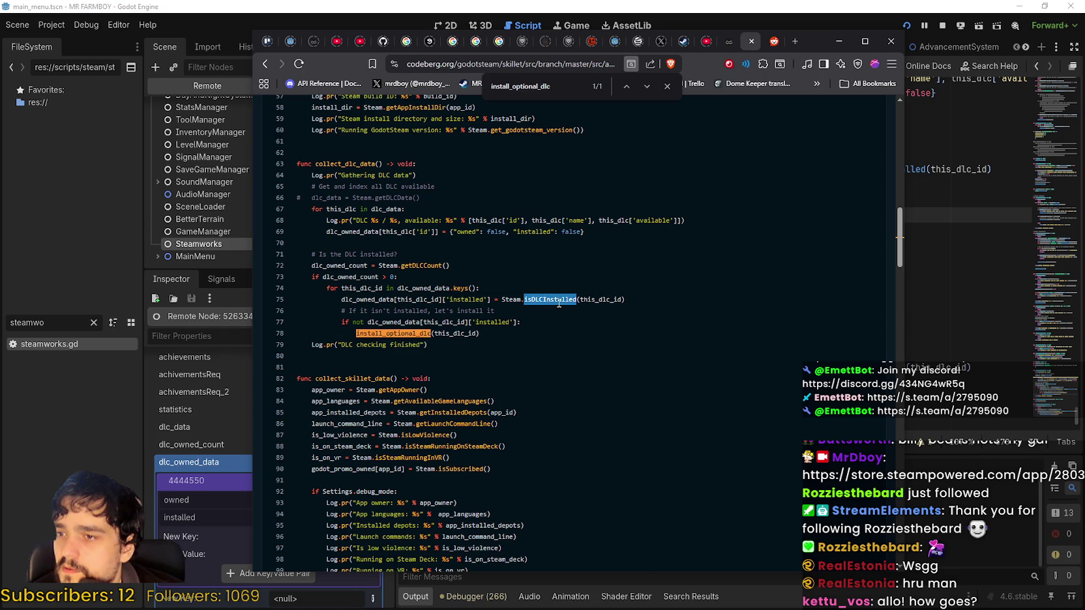
mouse_move(521, 336)
left_mouse_down()
mouse_move(339, 299)
mouse_move(237, 305)
left_mouse_up()
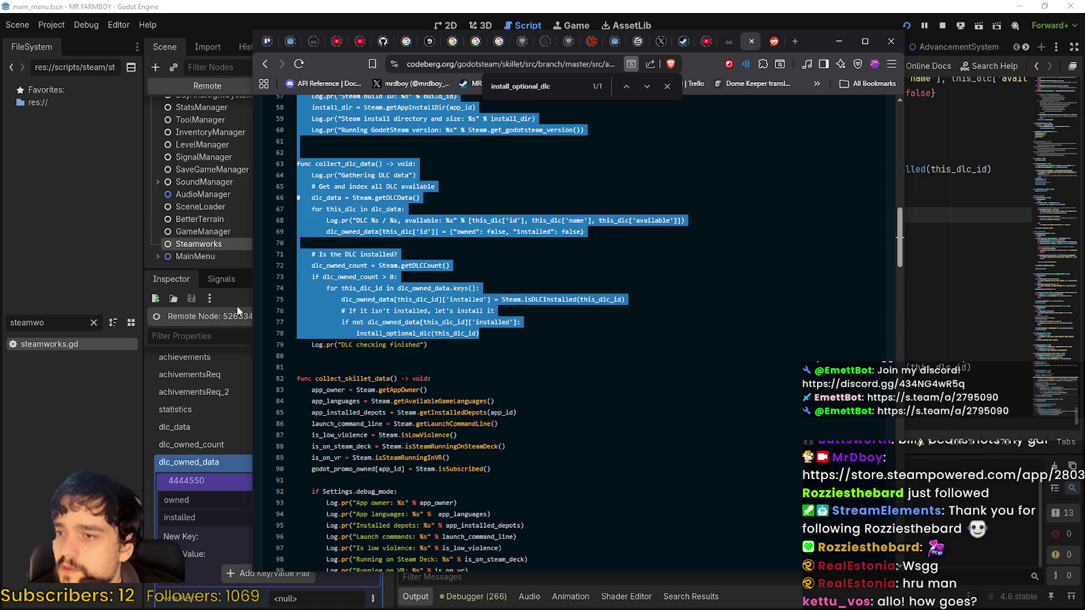
left_click(523, 322)
left_click(969, 329)
left_click(784, 399)
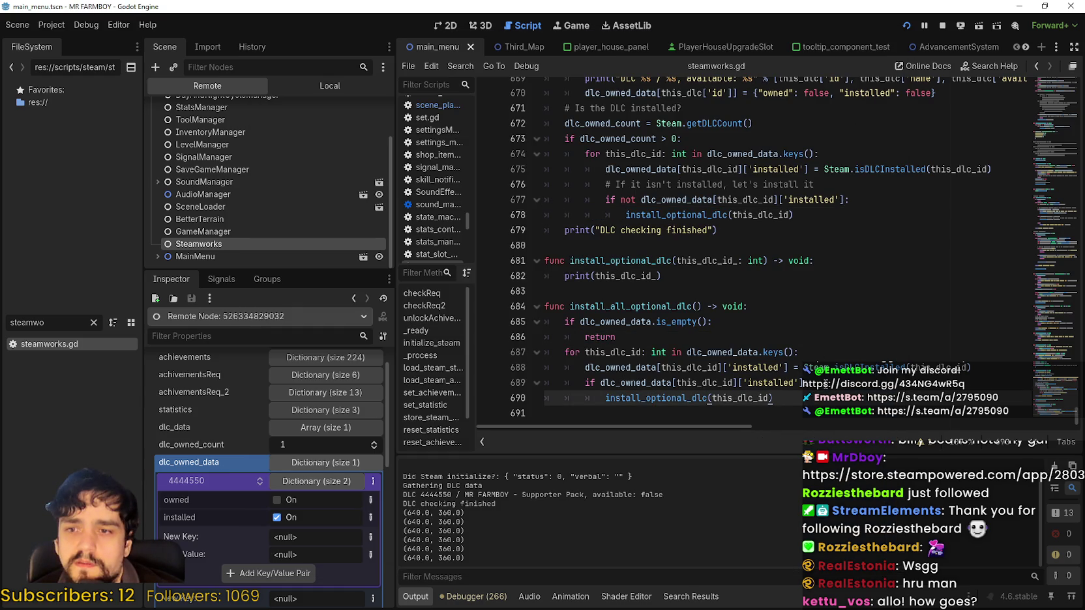
mouse_move(784, 404)
left_mouse_down()
mouse_move(544, 382)
mouse_move(543, 306)
left_mouse_up()
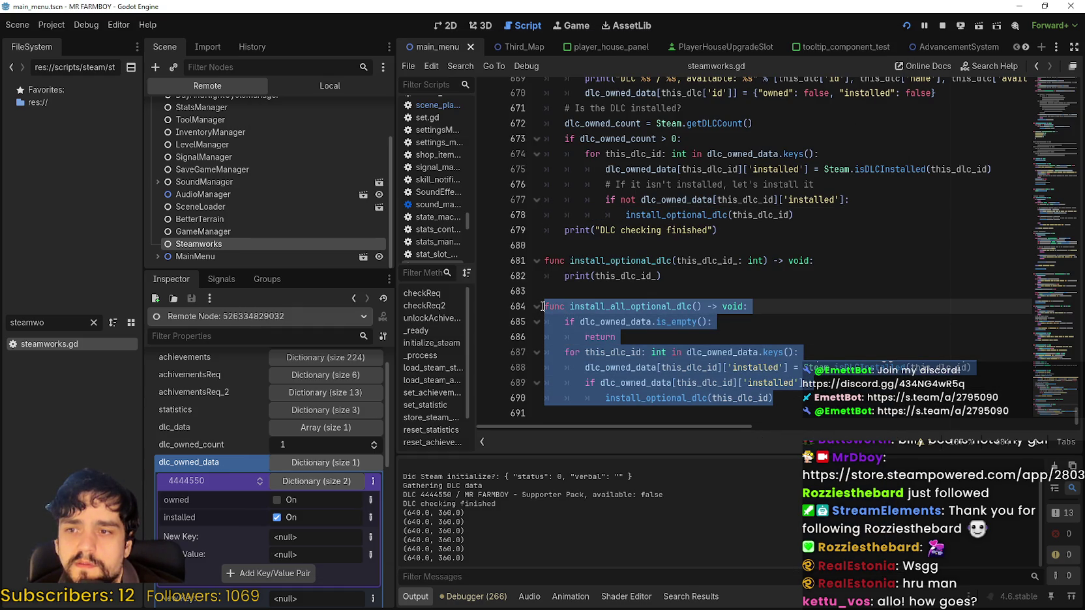
left_click(723, 261)
scroll(723, 261, "up", 1)
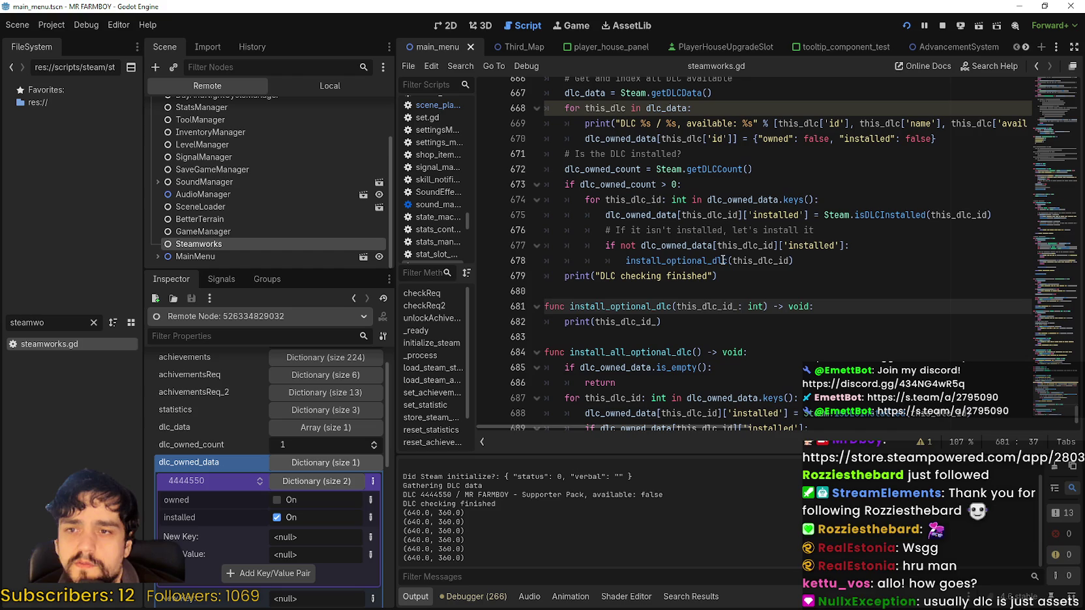
double_click(676, 261)
key("ctrl+c")
key("alt+Tab")
key("ctrl+f")
key("ctrl+v")
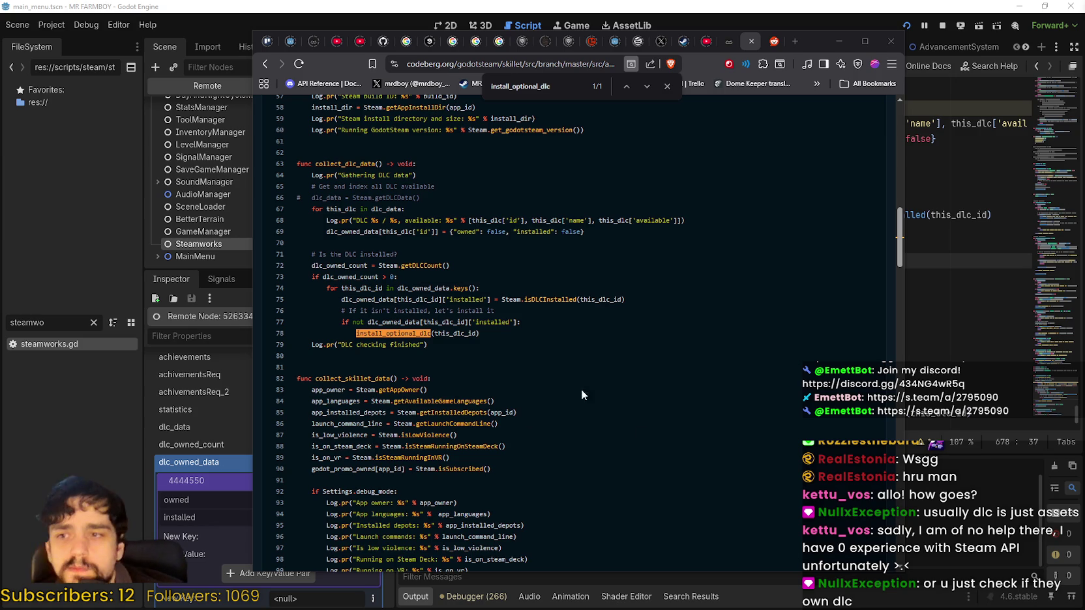
left_click(933, 304)
left_click(706, 274)
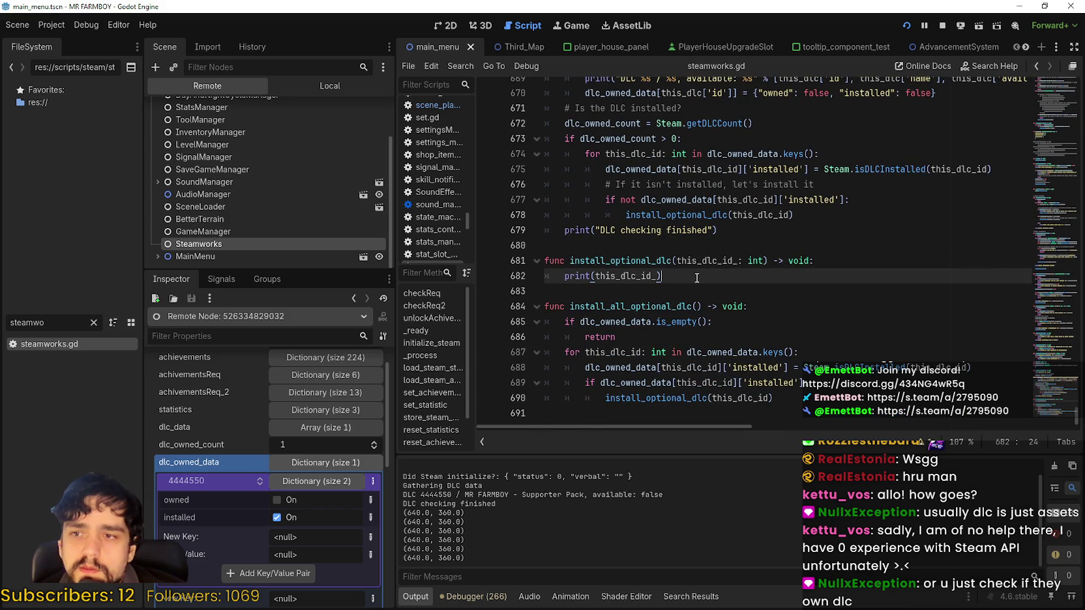
Replace the print on line 682 with Steam.installDLC() and look it up in the reference source
key("BackSpace")
key("BackSpace")
key("BackSpace")
key("BackSpace")
key("BackSpace")
key("BackSpace")
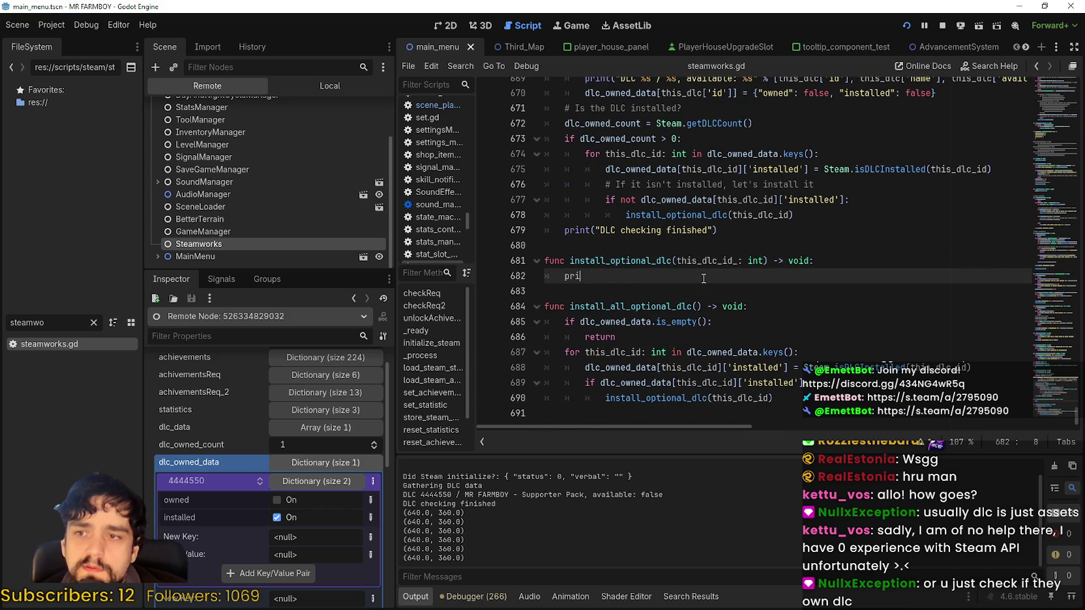
type("Steam")
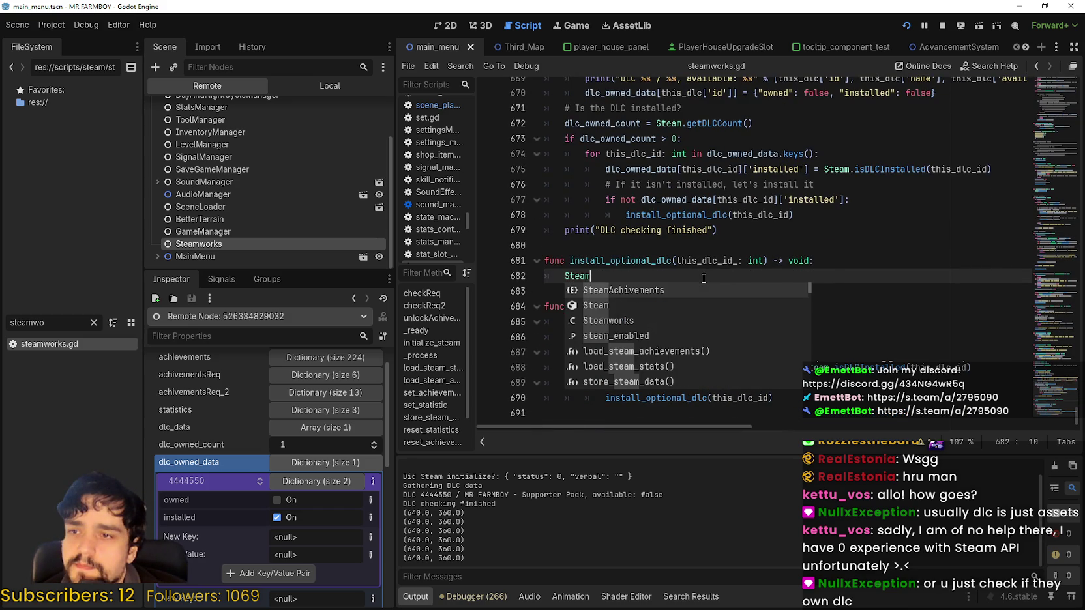
type(".install")
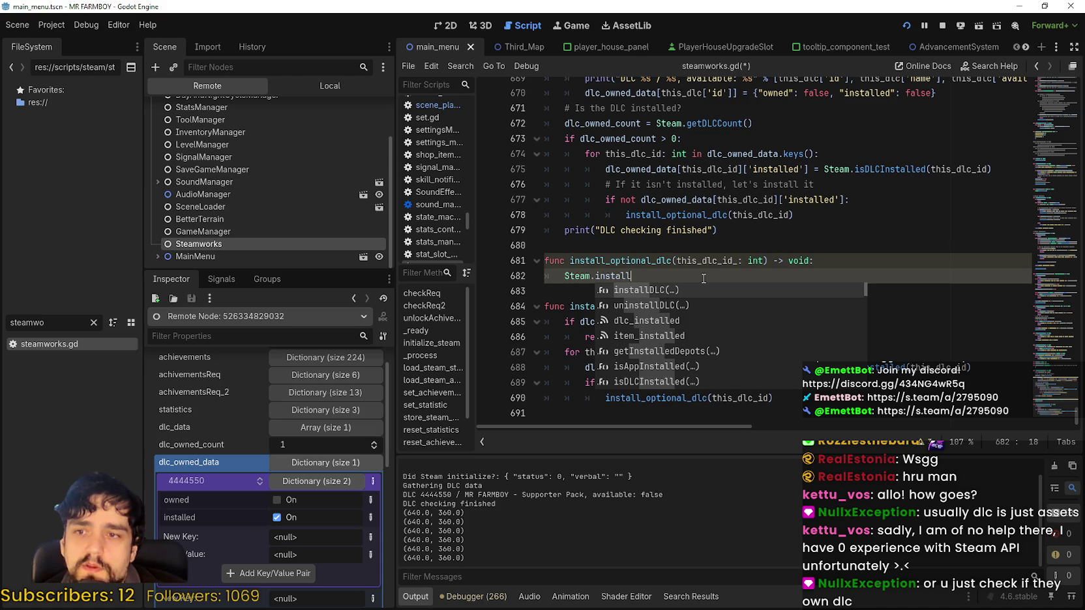
key("Return")
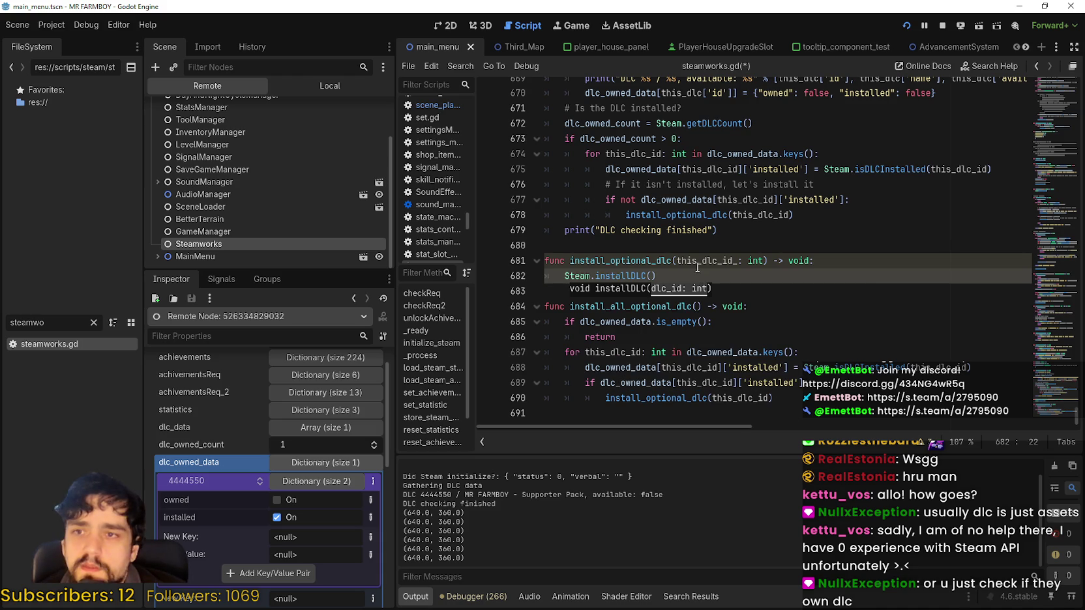
left_click(621, 290)
double_click(621, 290)
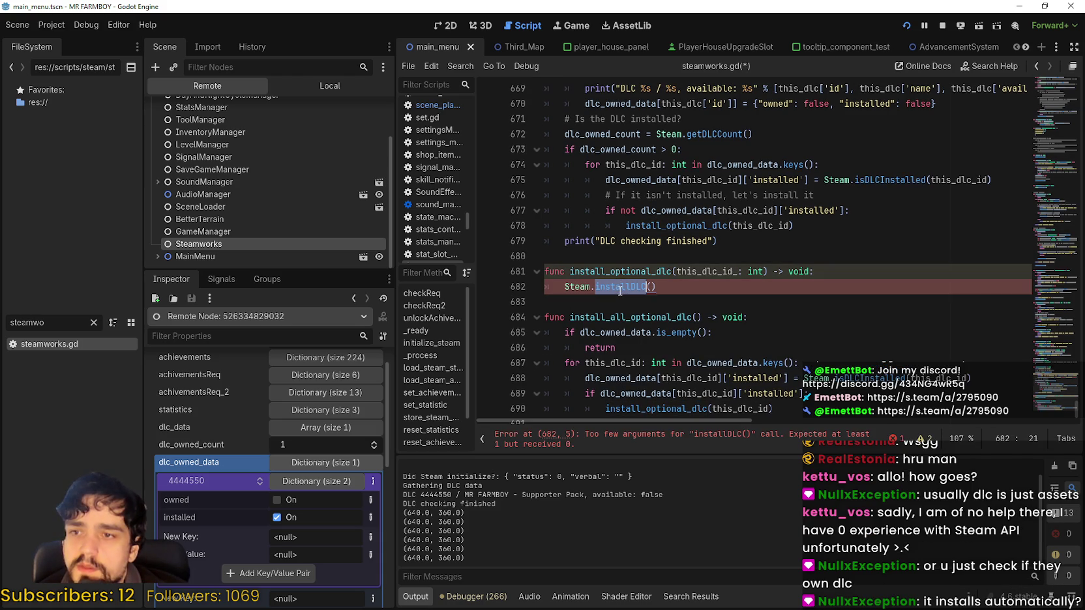
key("ctrl+c")
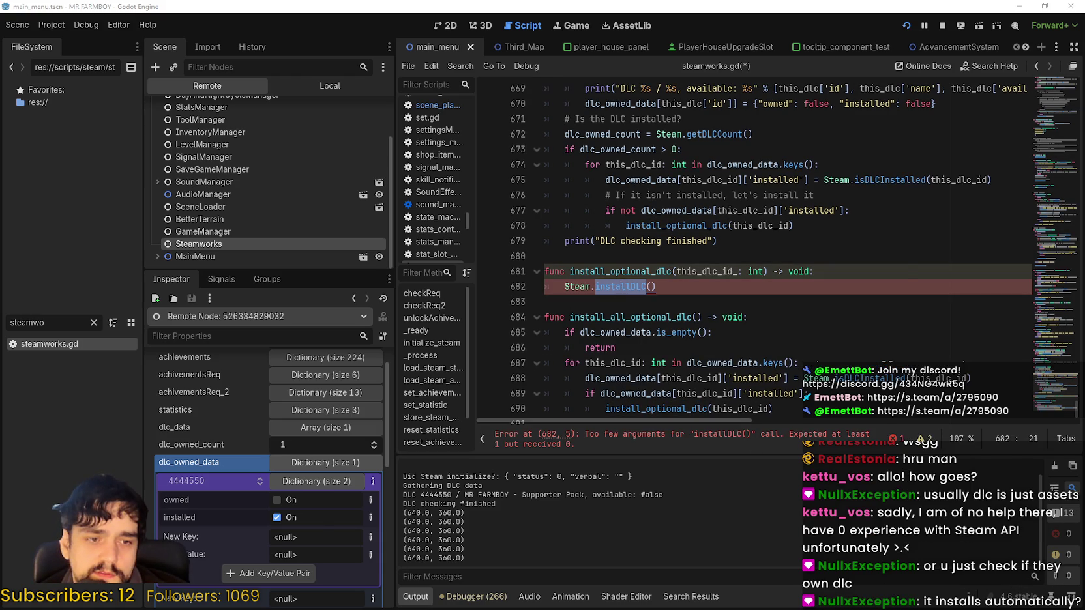
key("alt+Tab")
key("ctrl+f")
key("ctrl+v")
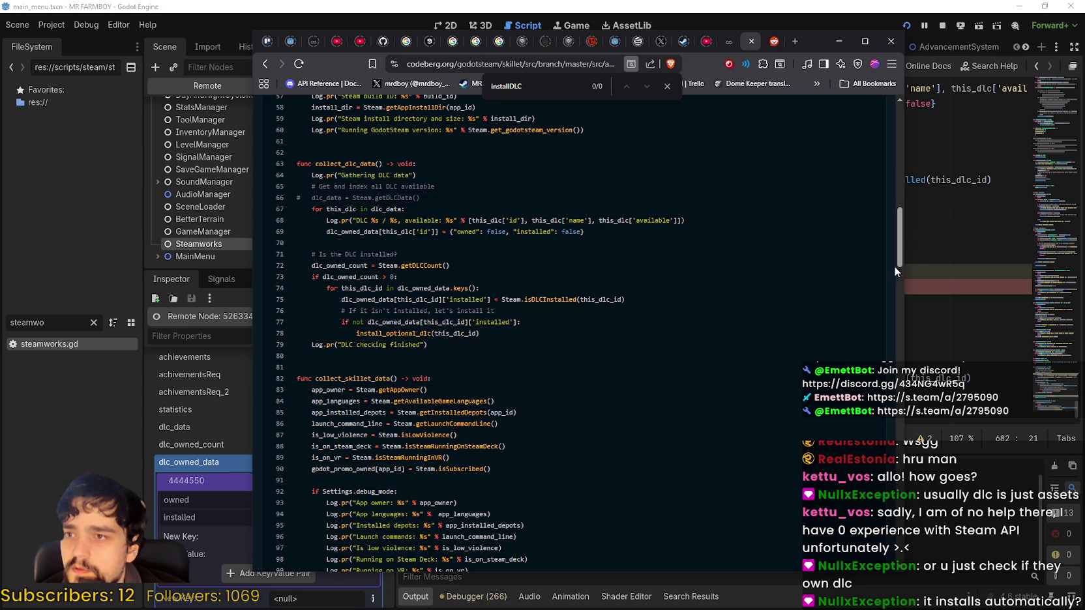
key("alt+Tab")
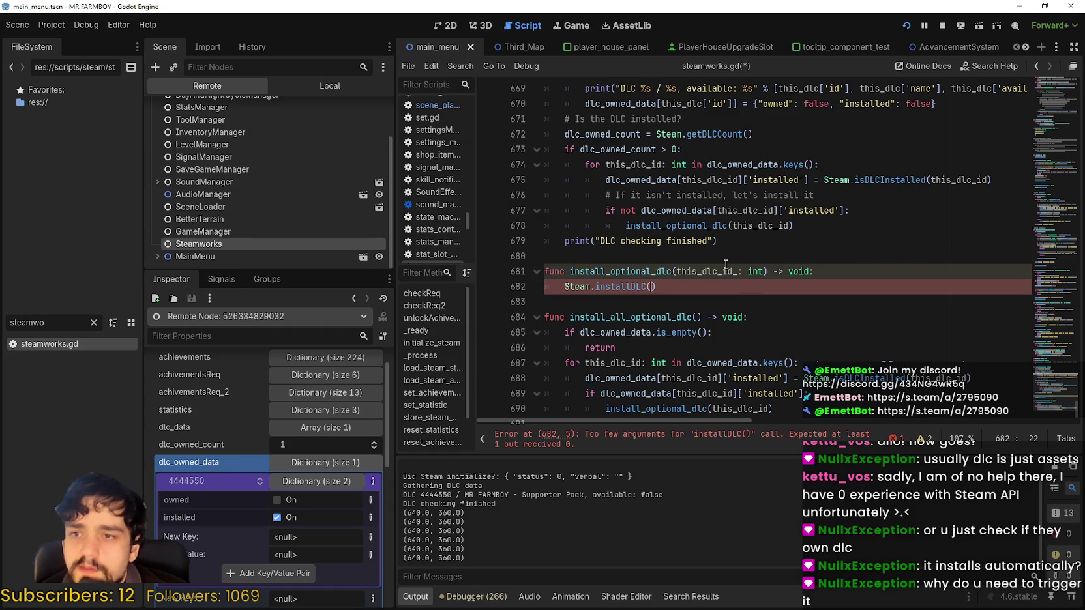
Pass this_dlc_id_ as the argument to Steam.installDLC
double_click(718, 271)
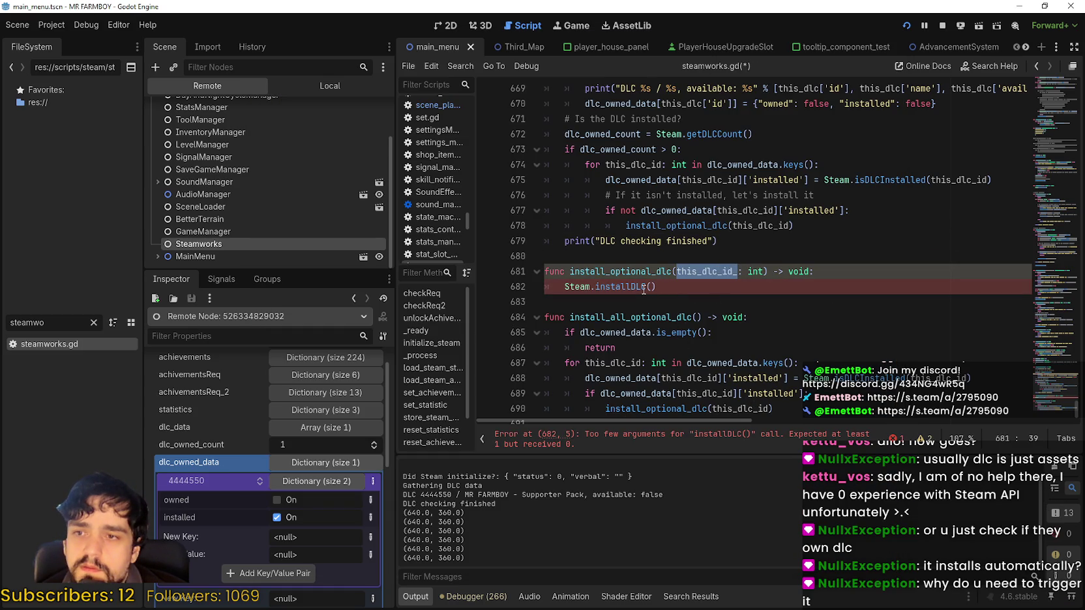
mouse_move(643, 290)
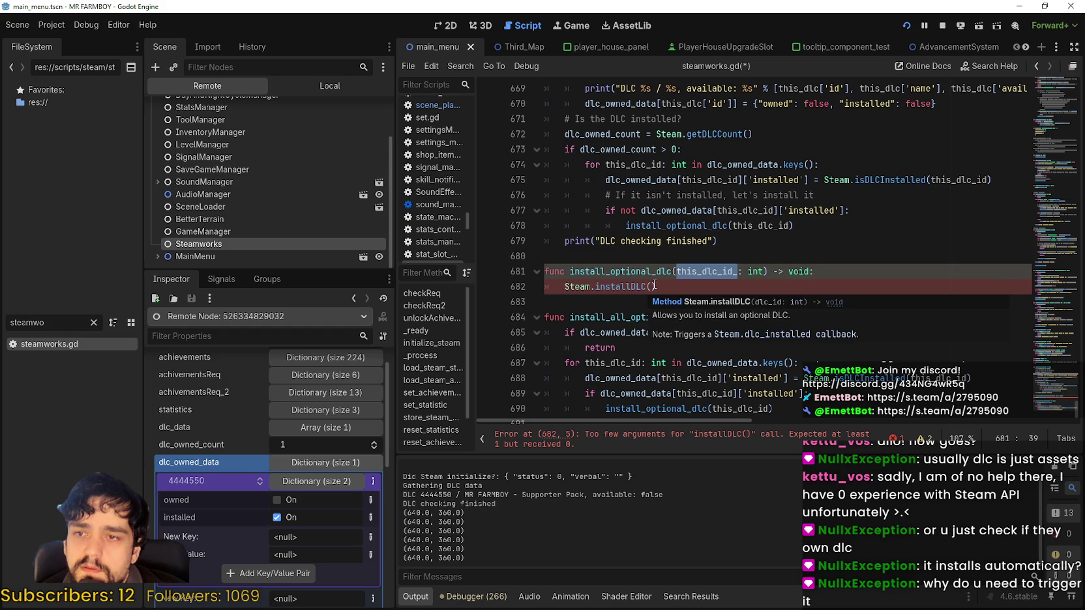
left_click(650, 287)
key("ctrl+v")
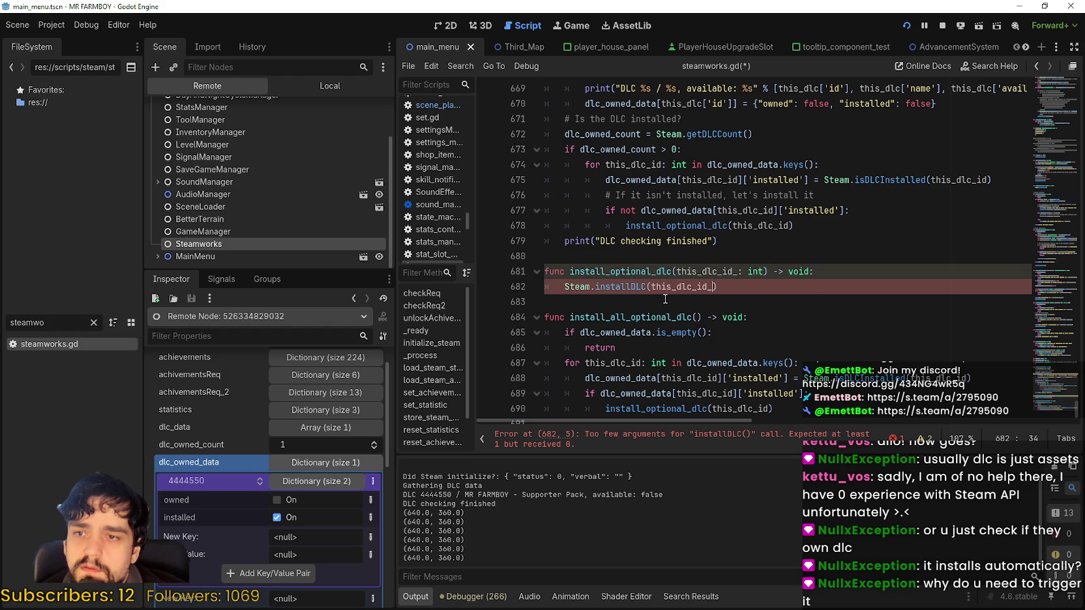
key("Down")
Check the Steam class help page for installDLC
mouse_move(627, 287)
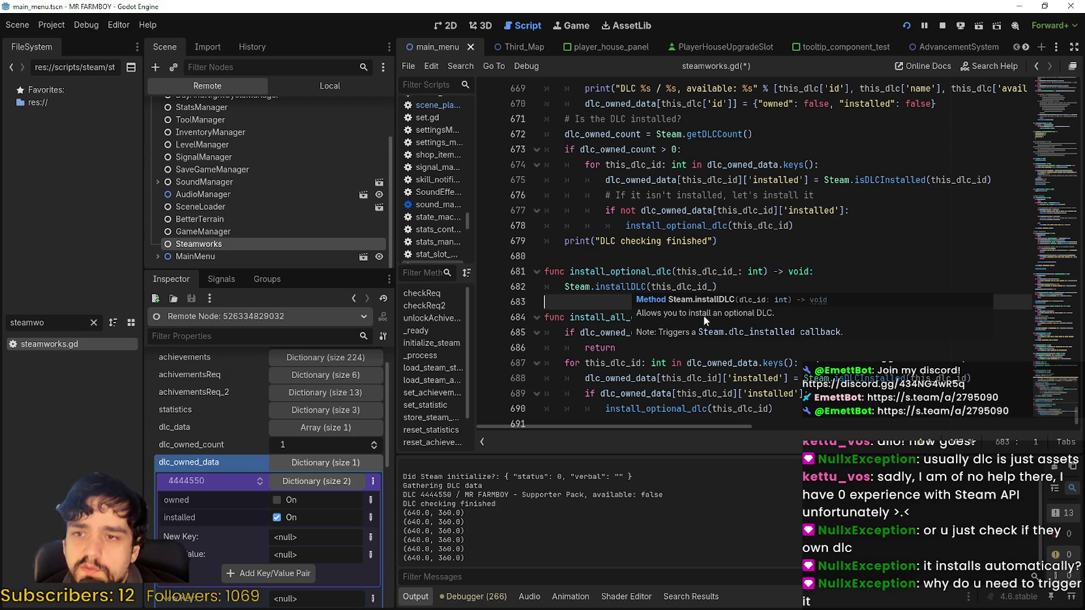
left_click(818, 336)
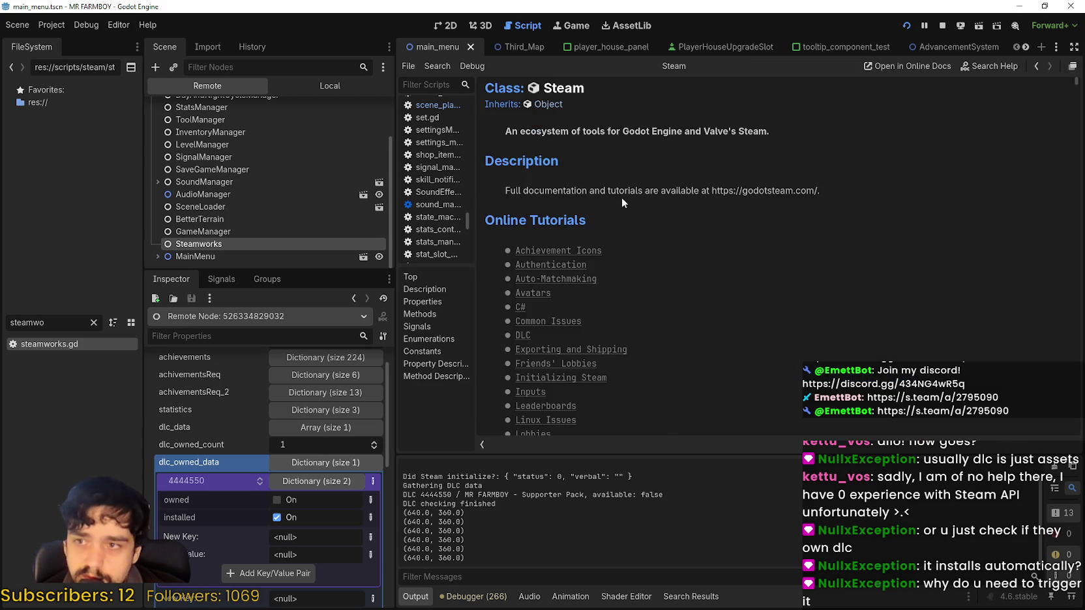
scroll(565, 216, "down", 5)
scroll(568, 209, "up", 2)
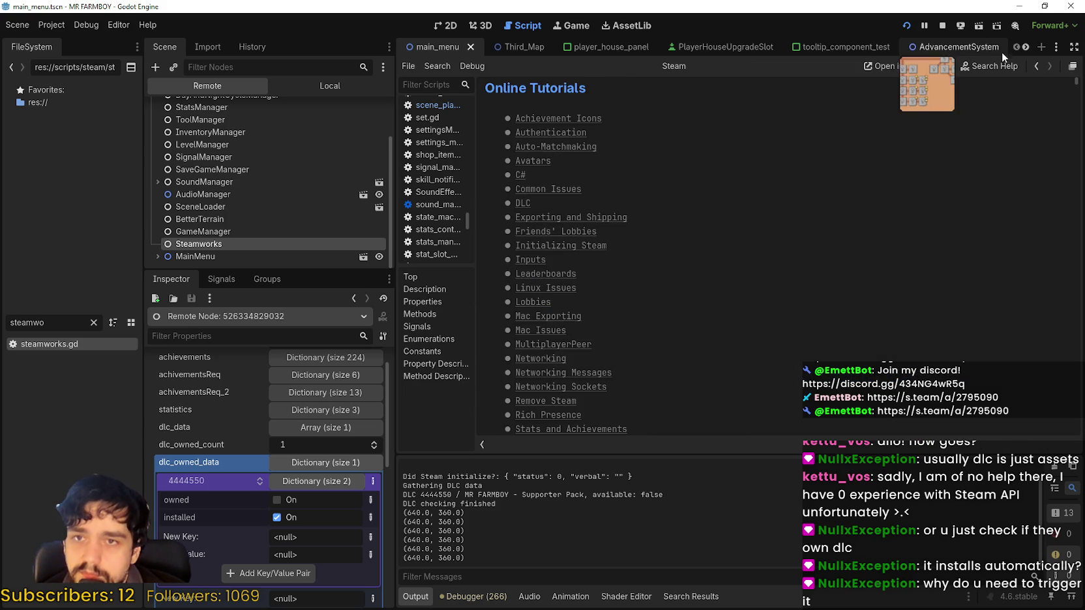
left_click(1036, 66)
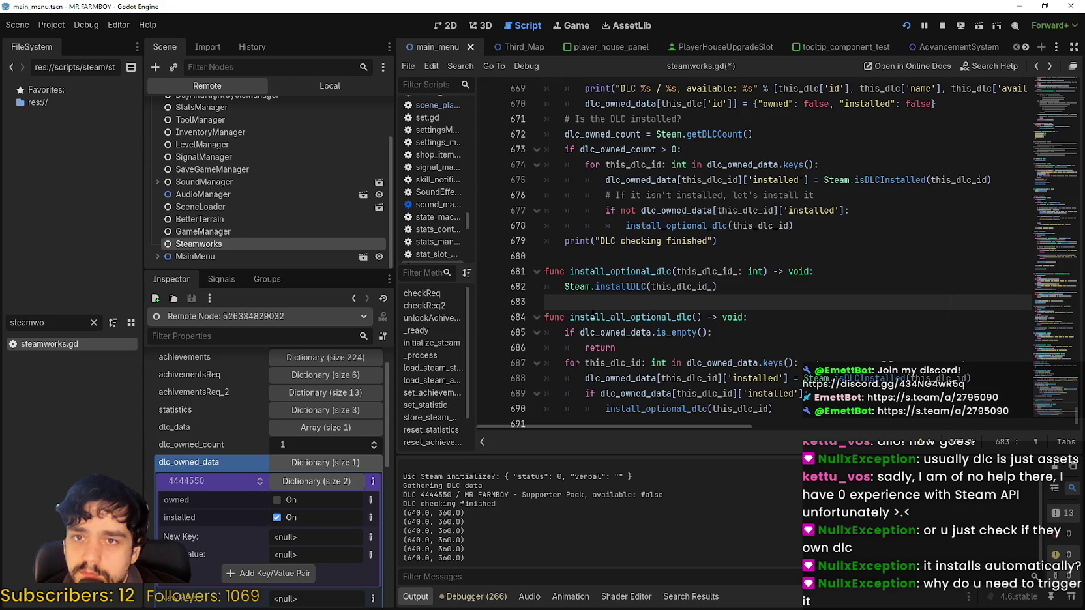
Select the install_optional part of the call on line 690
left_click(739, 271)
left_click_drag(804, 223, 564, 210)
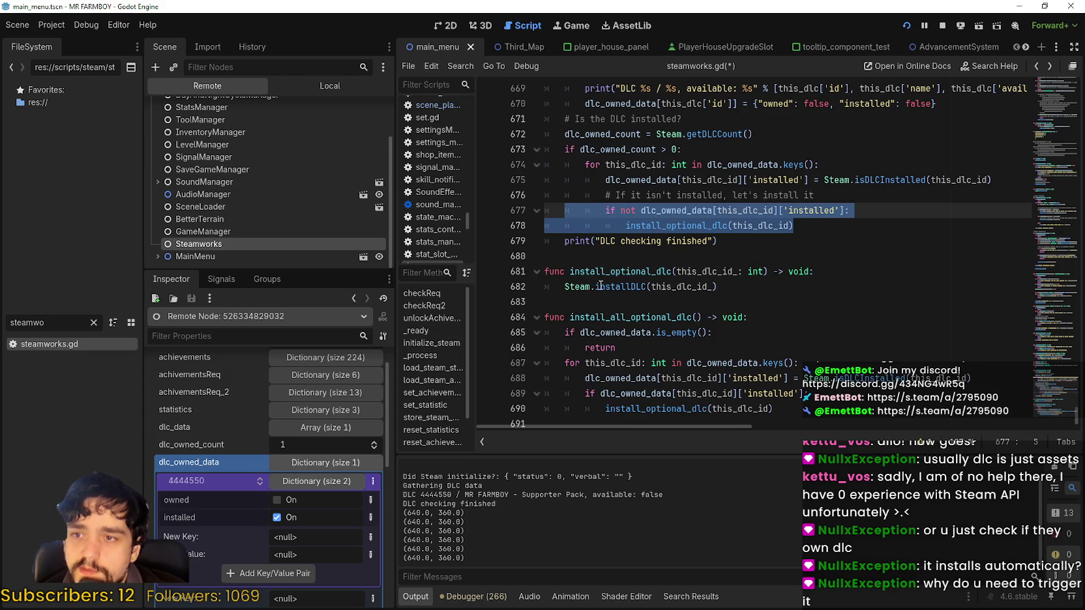
scroll(600, 285, "down", 1)
double_click(658, 398)
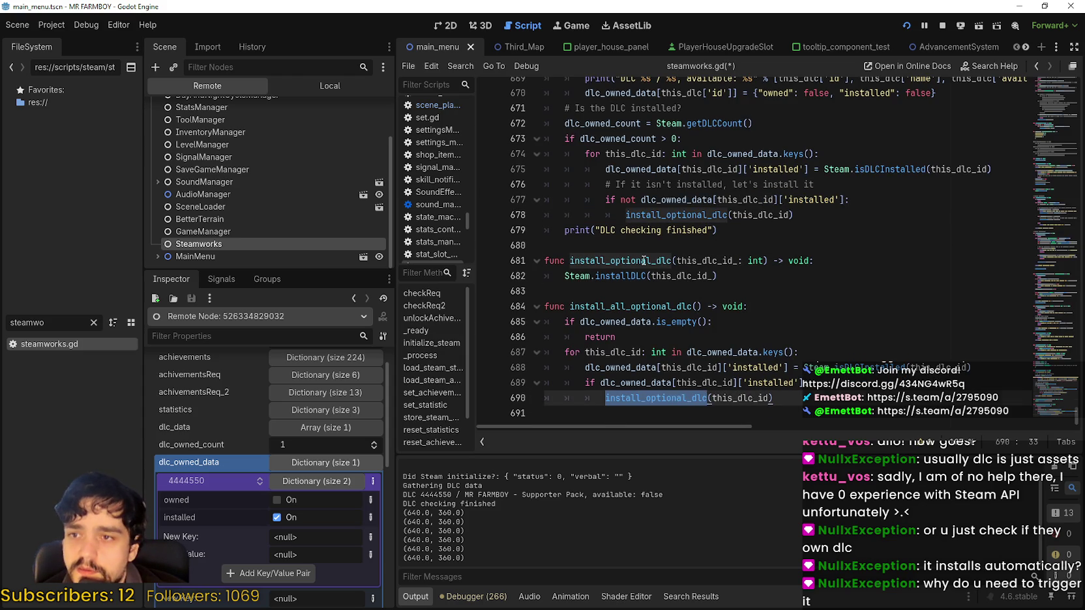
left_click(620, 398)
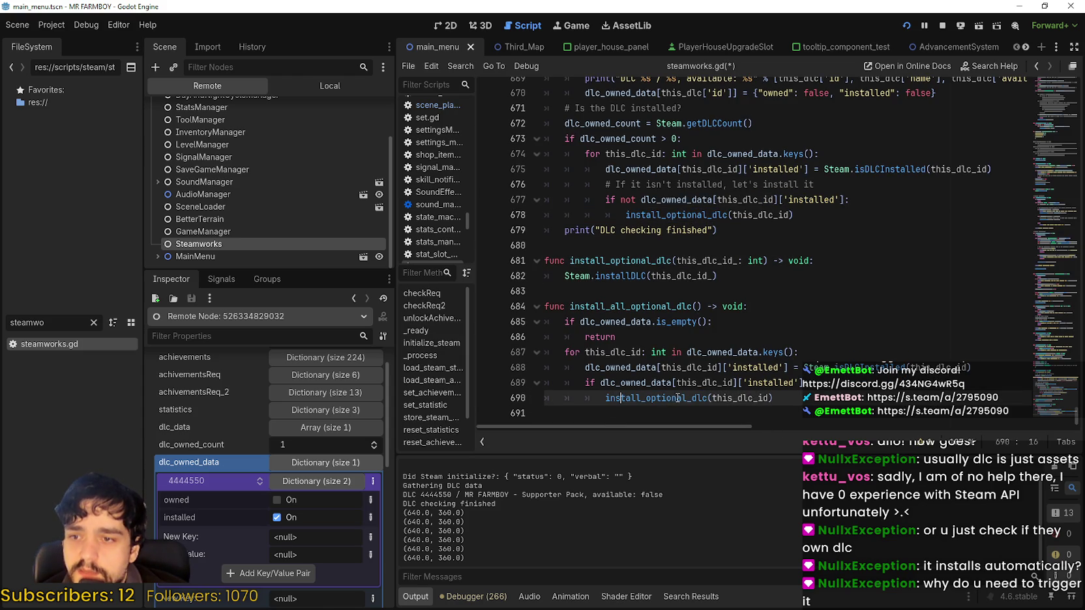
left_click_drag(686, 398, 605, 400)
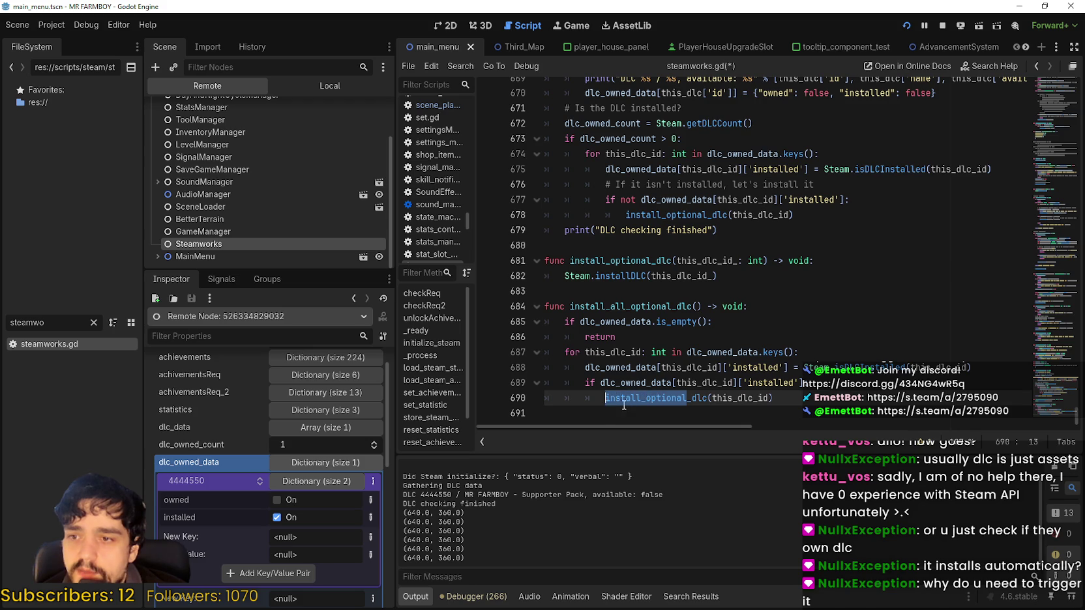
Rename the line 690 call to activate_dlc and paste a copy of install_optional_dlc below it
type("activate")
key("Escape")
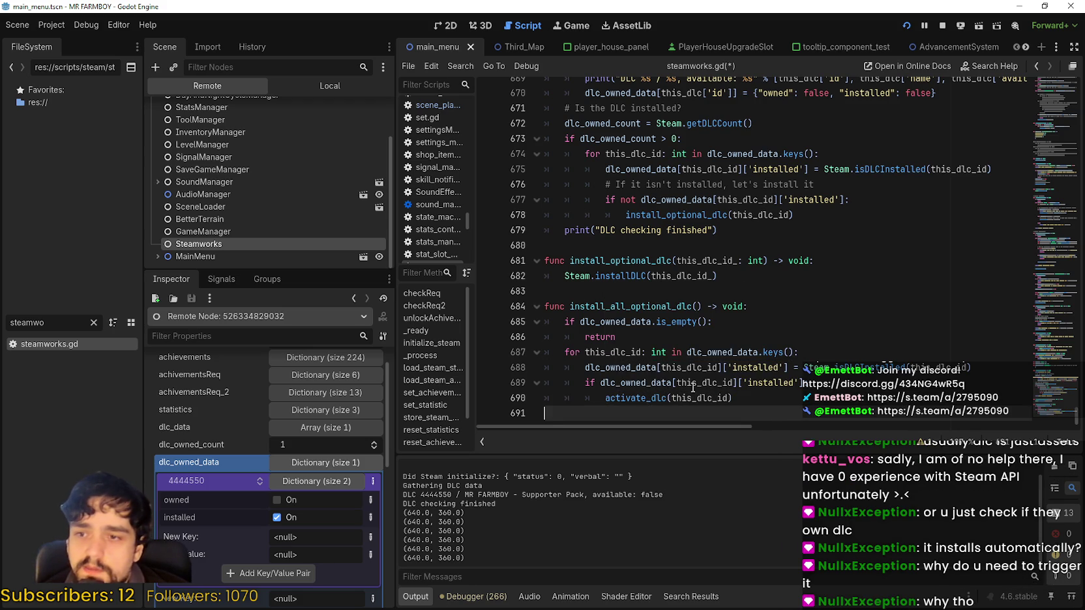
left_click(693, 286)
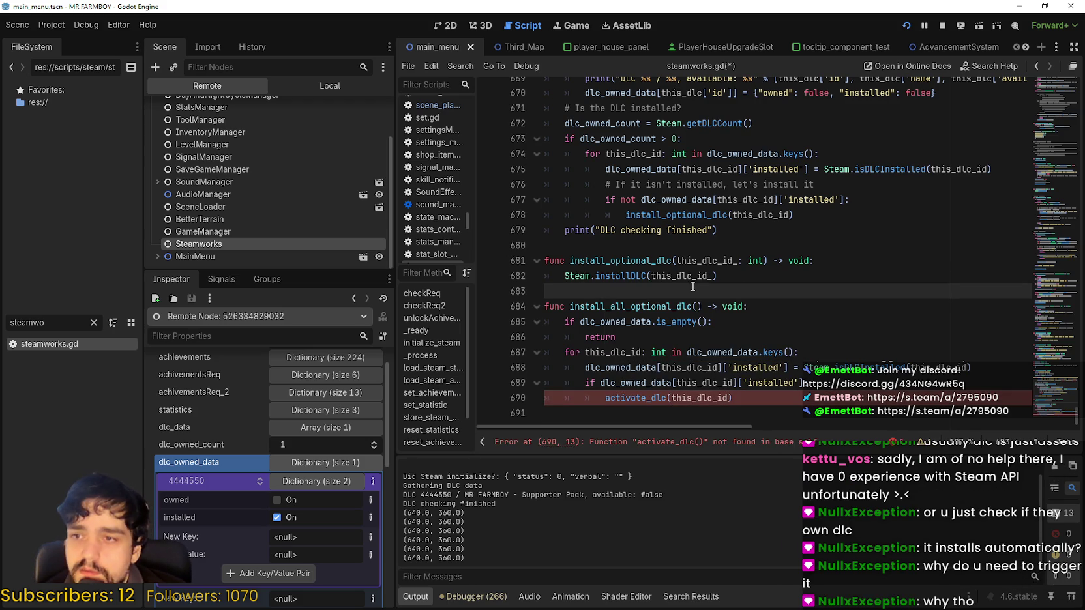
left_click_drag(731, 276, 656, 275)
left_click_drag(560, 261, 546, 291)
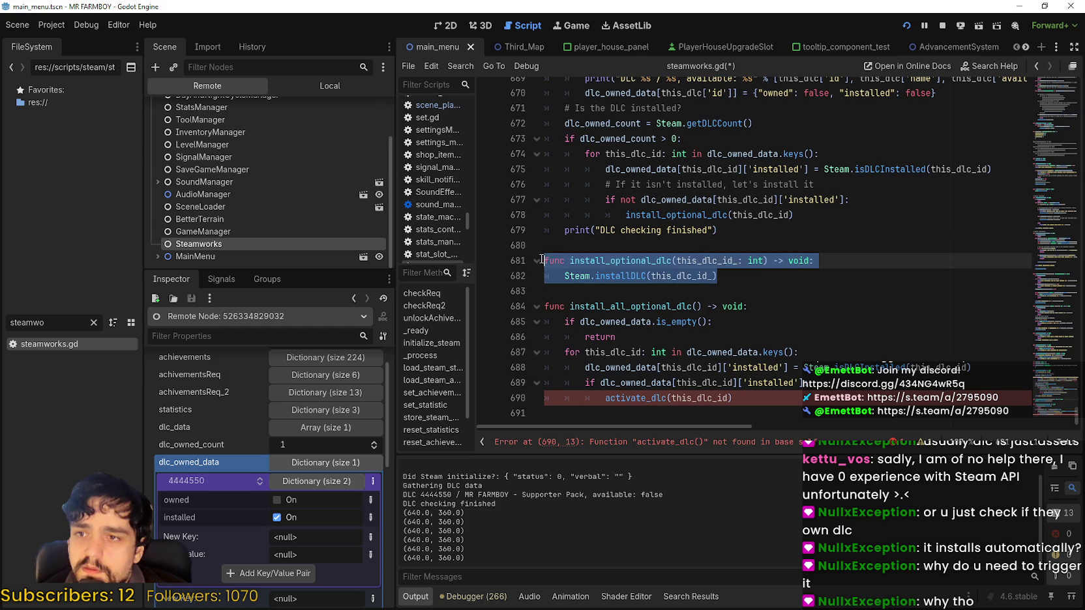
left_click(552, 289)
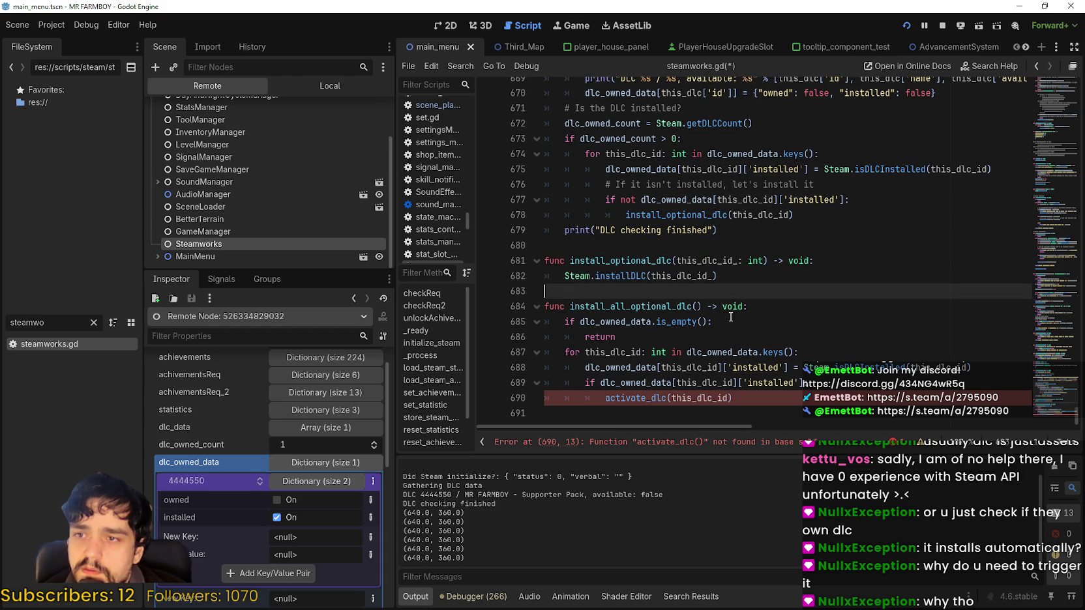
type("func install_optional_dlc(this_dlc_id_: int) -> void: \tSteam.installDLC(this_dlc_id_)")
Rename the copied function to activate_dlc and replace its installDLC body with pass
left_click_drag(650, 317, 569, 317)
type("activate")
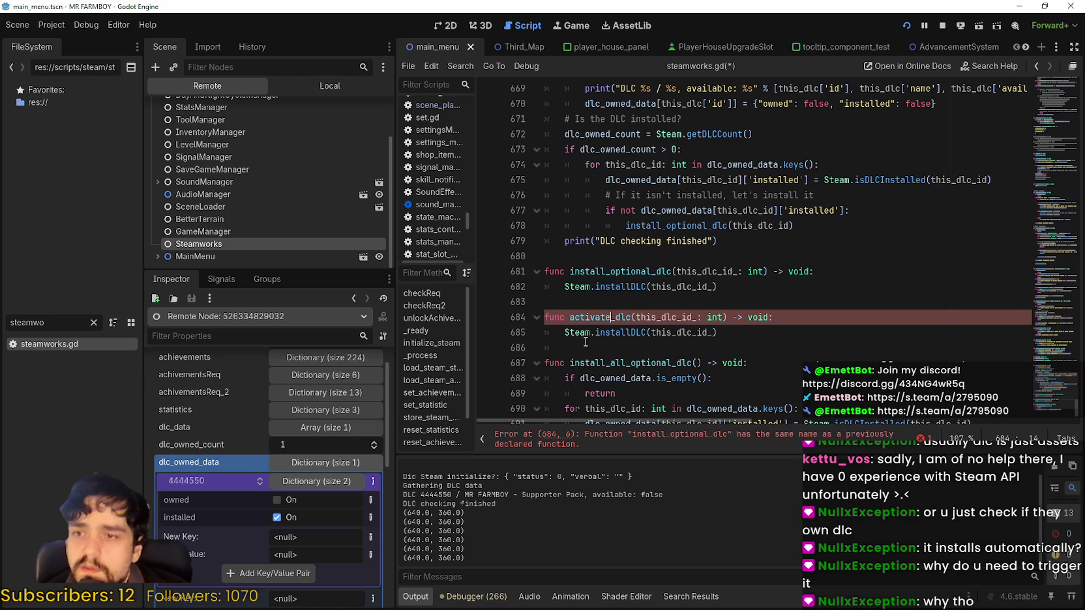
left_click(588, 347)
mouse_move(717, 333)
left_mouse_down()
mouse_move(560, 333)
mouse_move(600, 348)
mouse_move(567, 333)
left_mouse_up()
scroll(607, 342, "down", 2)
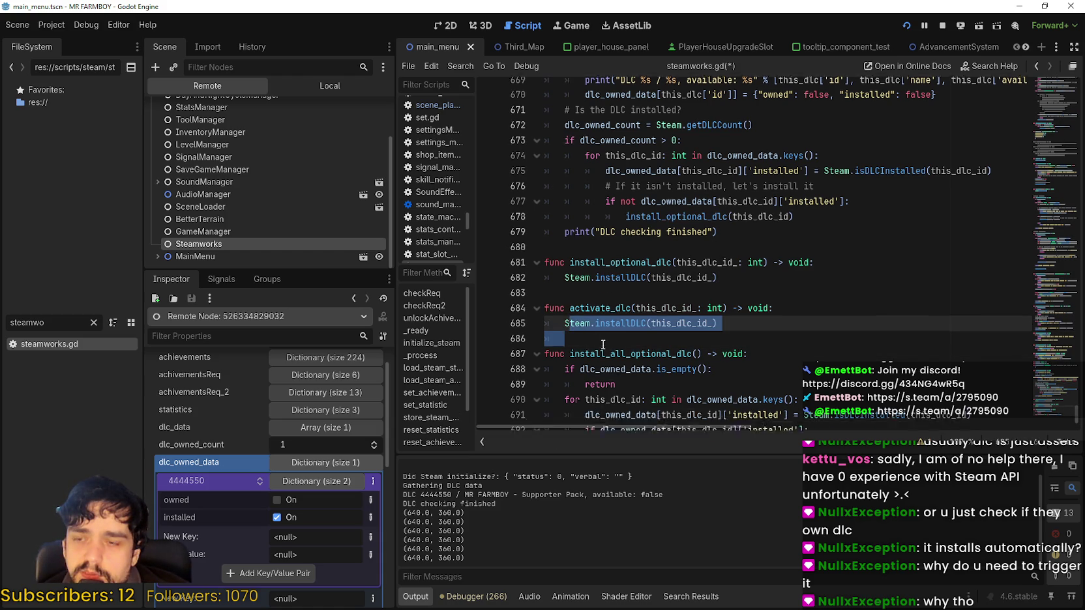
left_click_drag(747, 401, 604, 403)
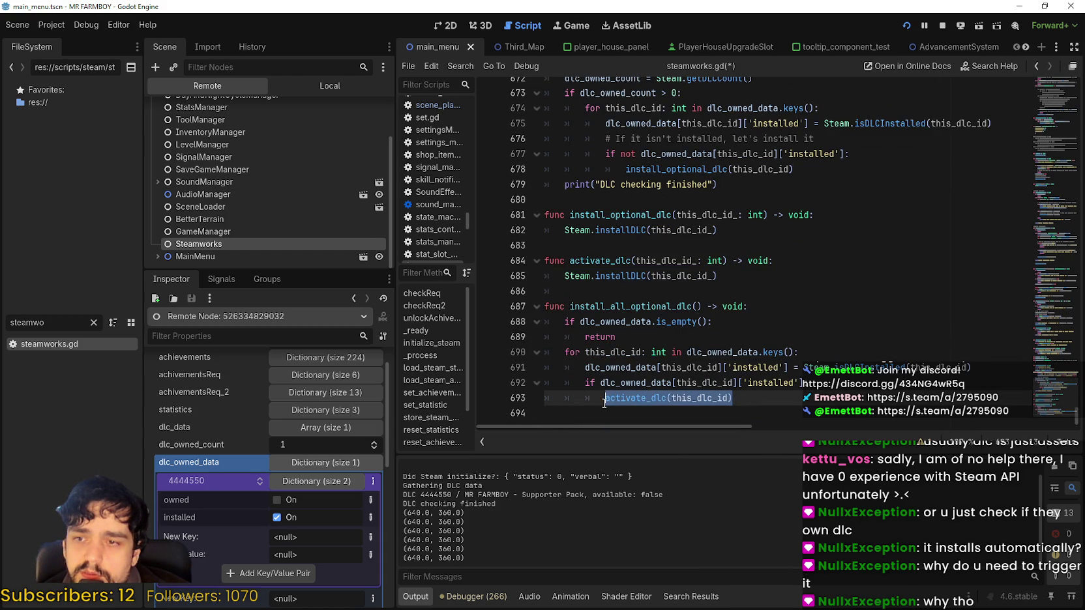
left_click(611, 277)
left_click_drag(720, 276, 565, 276)
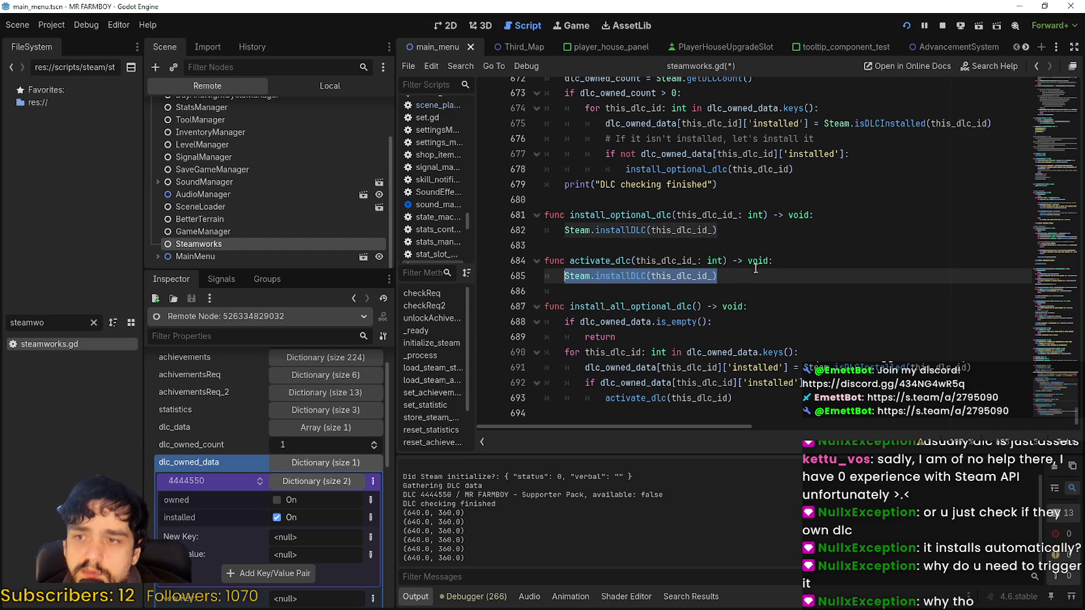
type("pass")
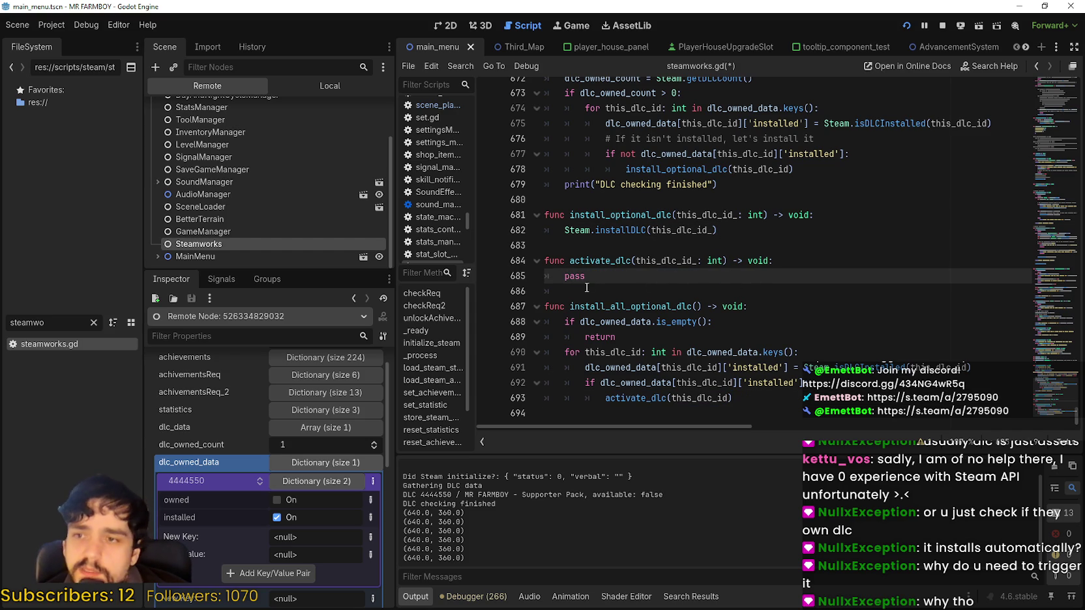
double_click(630, 231)
key("Down")
key("Down")
key("Down")
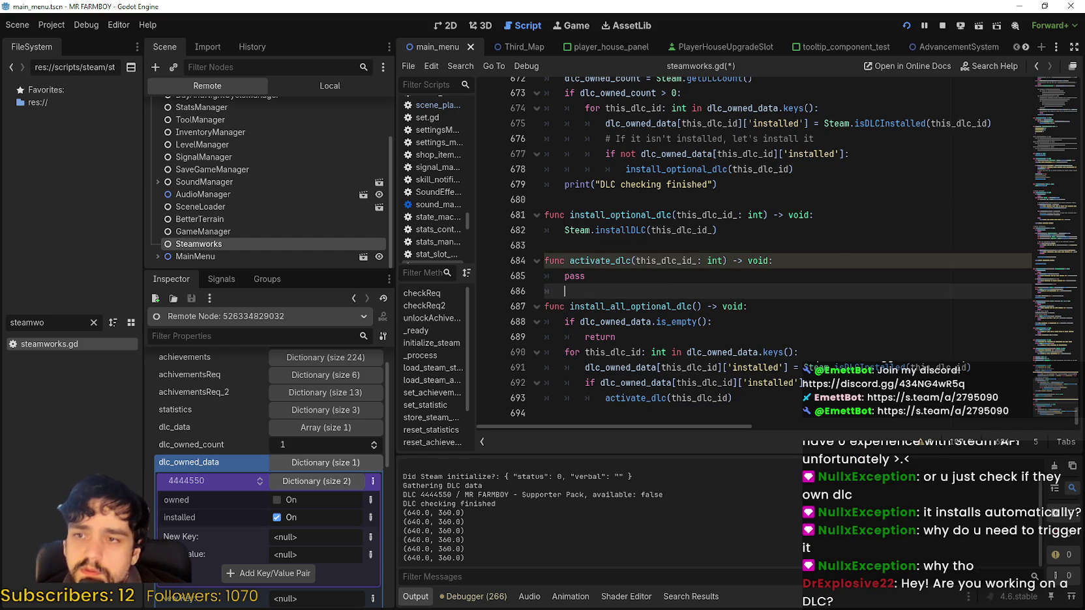
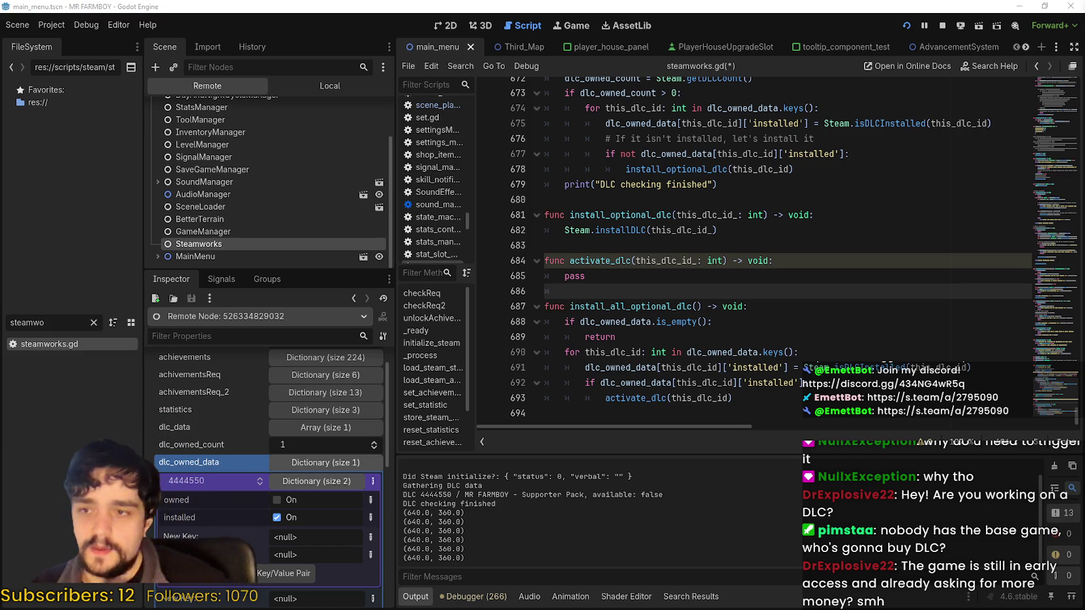
Inspect the install_optional_dlc and collect_dlc_data code around the Steam.installDLC call on line 682
left_click_drag(753, 233, 564, 232)
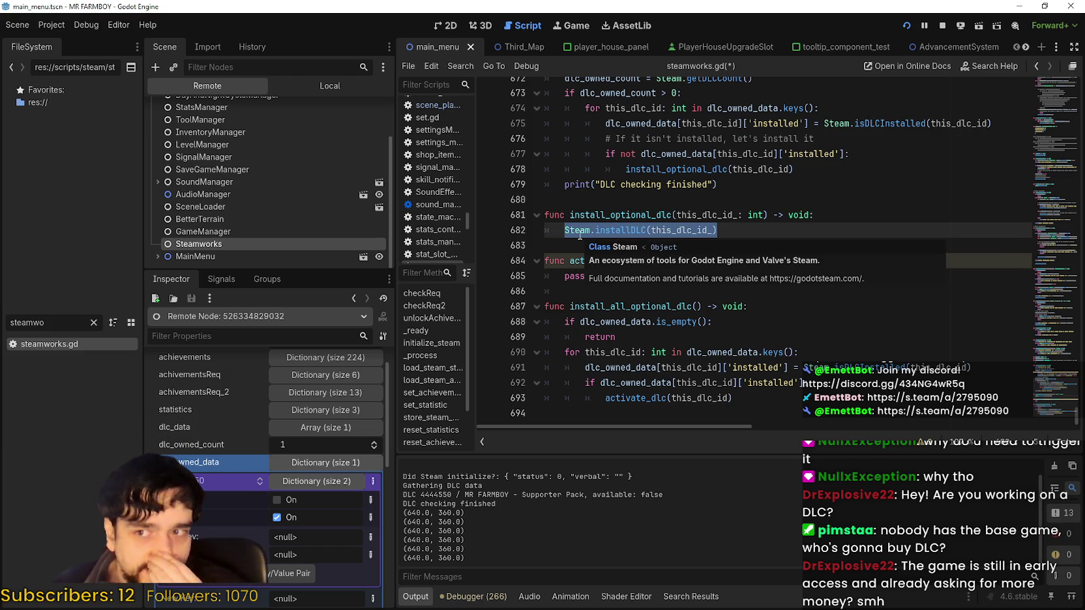
left_click(600, 231)
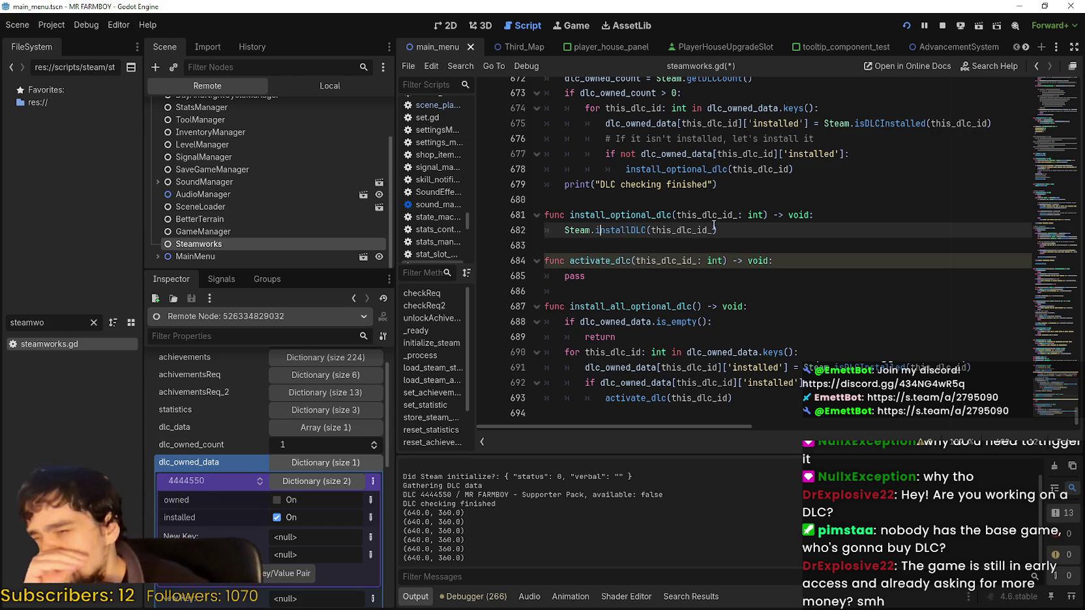
left_click(671, 287)
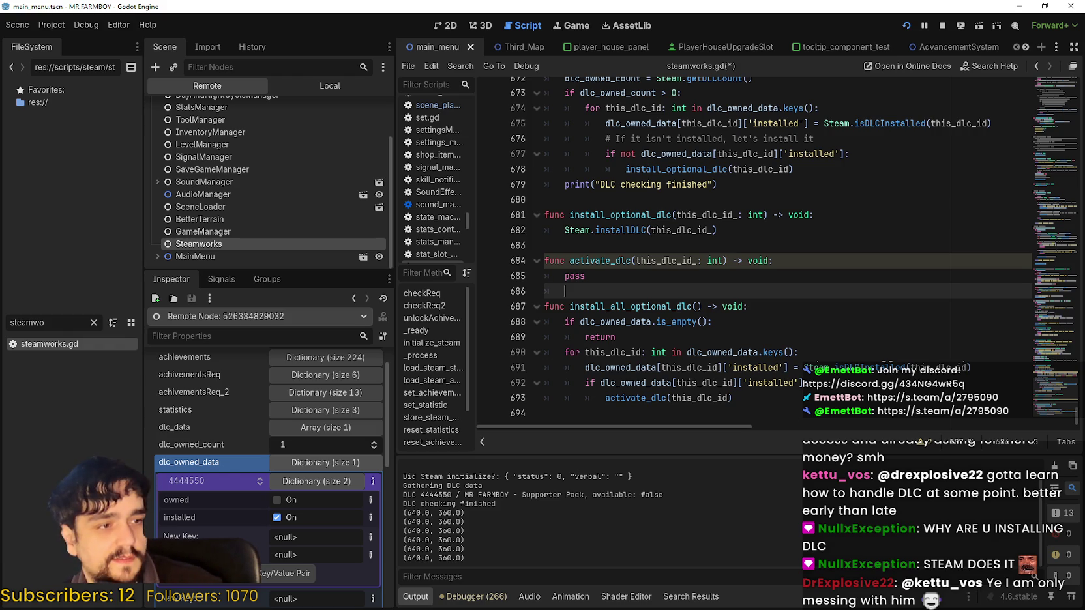
left_click(813, 214)
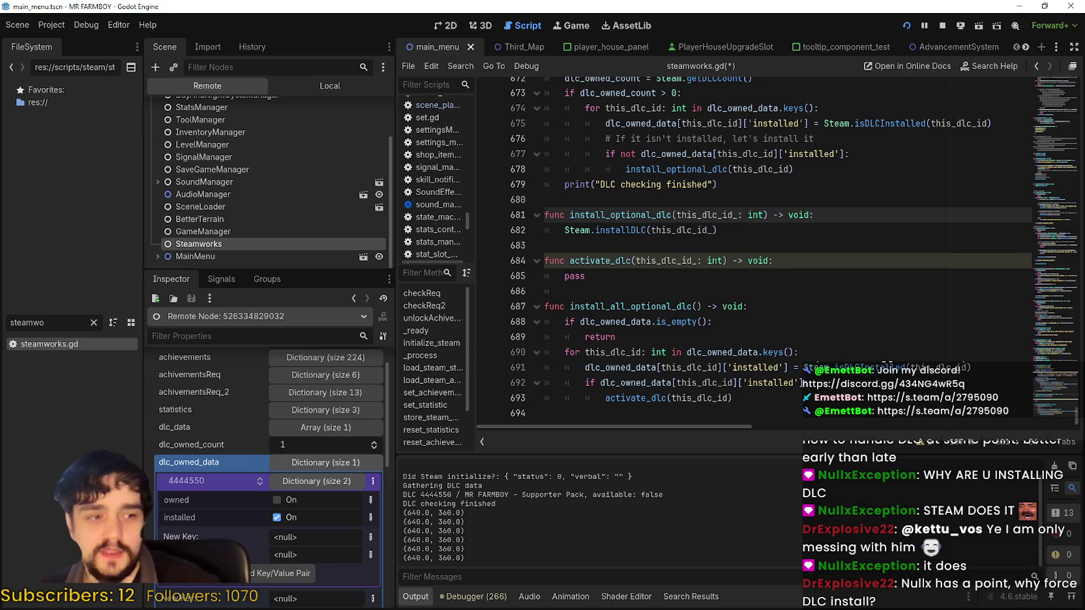
left_click(580, 245)
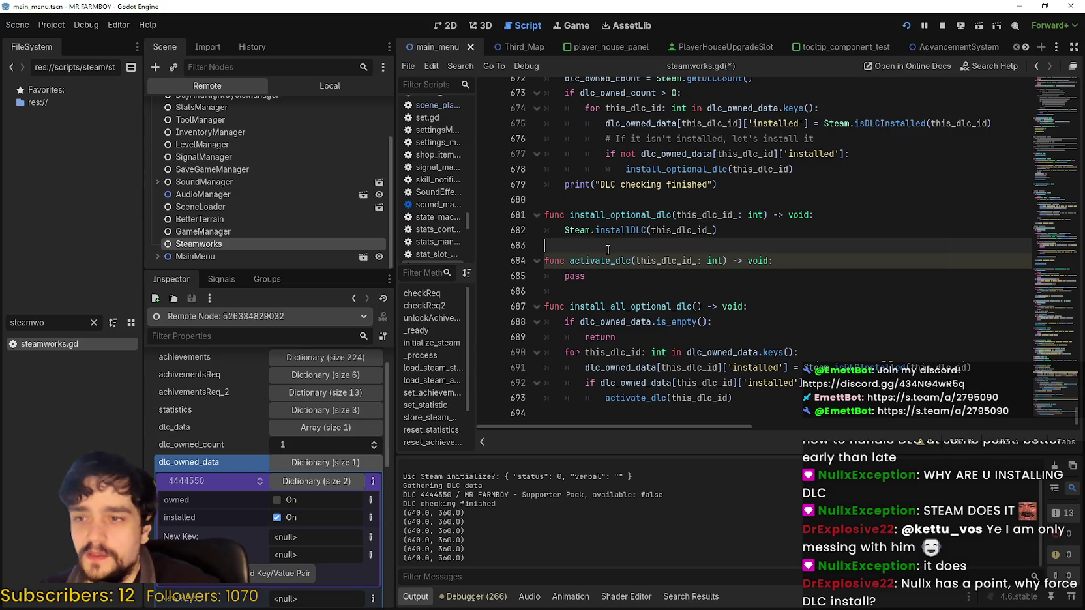
left_click(562, 232)
scroll(562, 231, "up", 5)
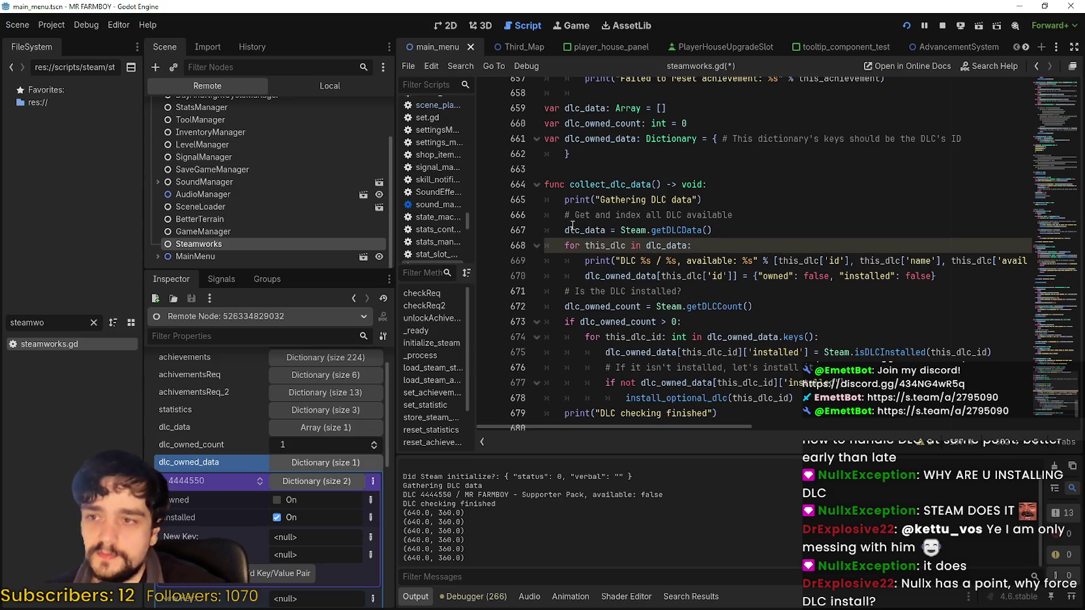
left_click(741, 219)
scroll(690, 222, "down", 3)
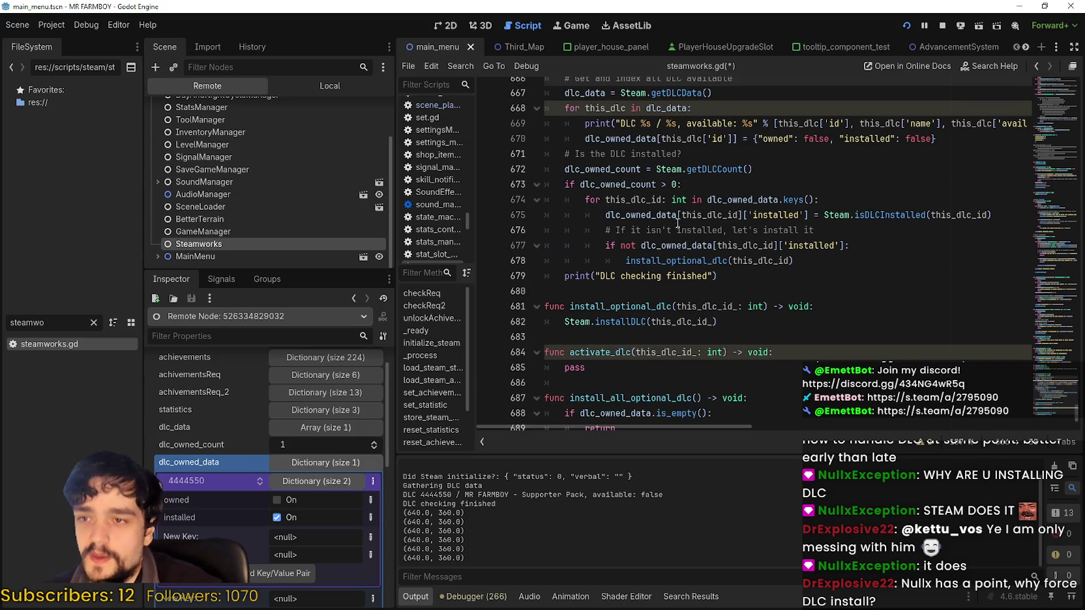
scroll(620, 261, "up", 3)
left_click(739, 203)
left_click(766, 249)
scroll(765, 249, "down", 3)
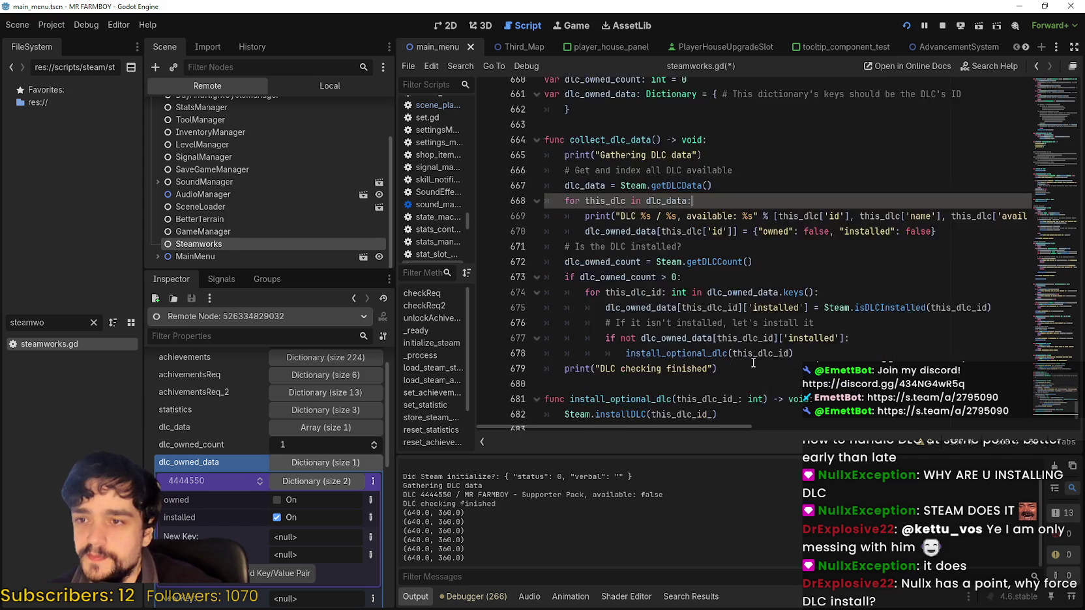
left_click(624, 261)
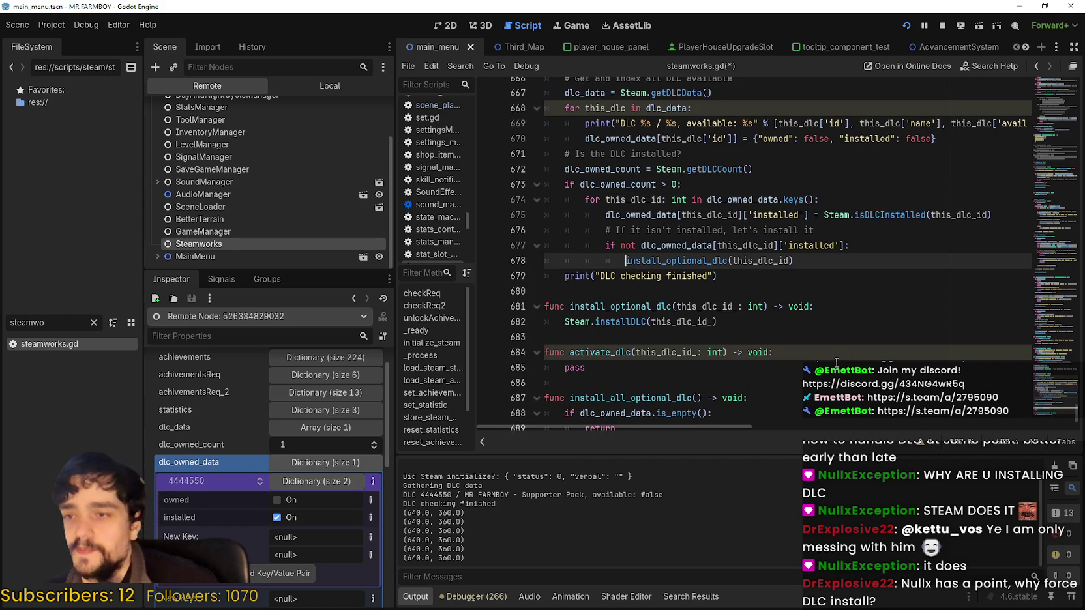
Select the Steam.installDLC line inside install_optional_dlc
left_click_drag(564, 321, 717, 321)
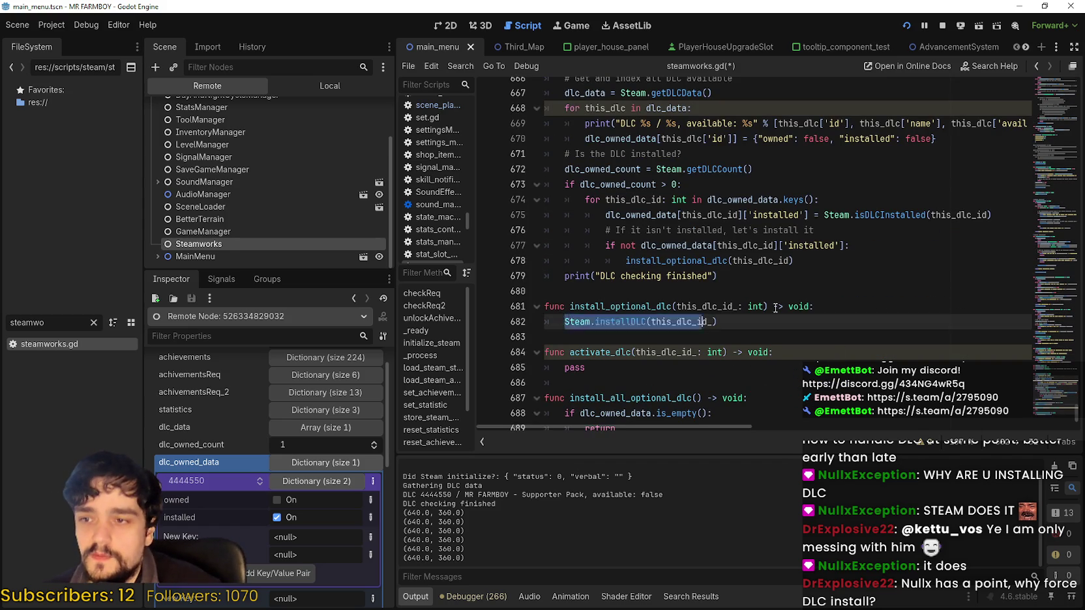
scroll(742, 311, "down", 2)
left_click(616, 217)
double_click(617, 217)
left_click(567, 230)
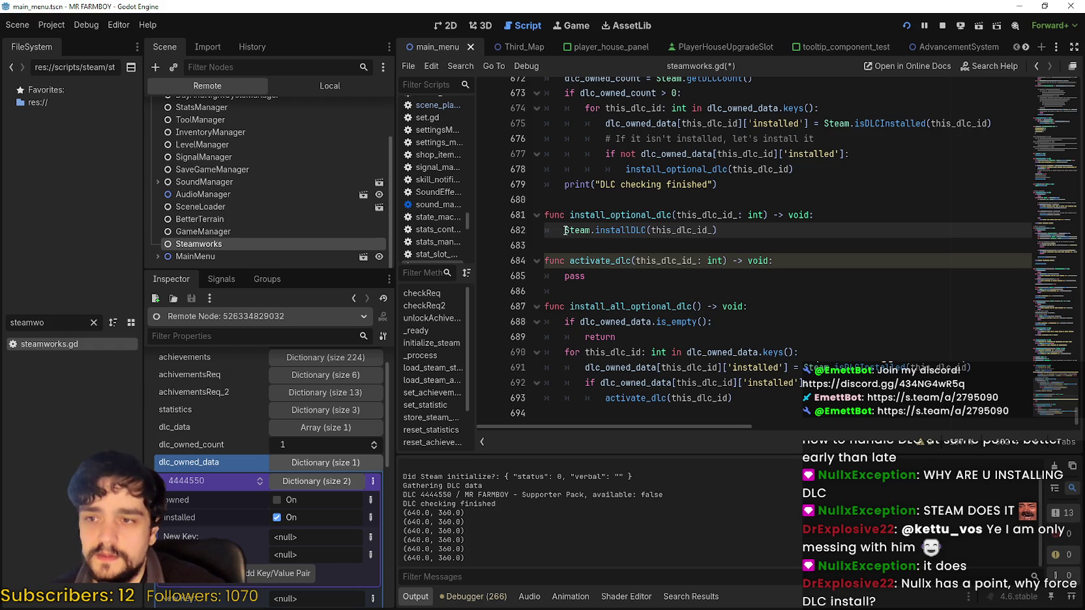
left_click(764, 230, "shift")
left_click(780, 230)
Comment out the Steam.installDLC call and add pass as the function body
key("ctrl+k")
key("Return")
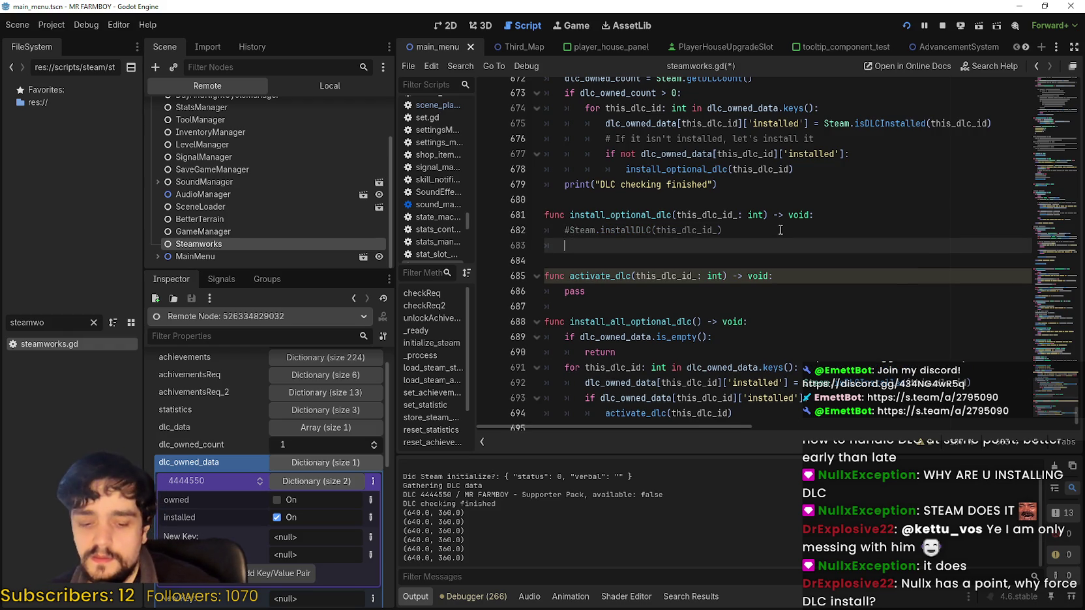
type("pass")
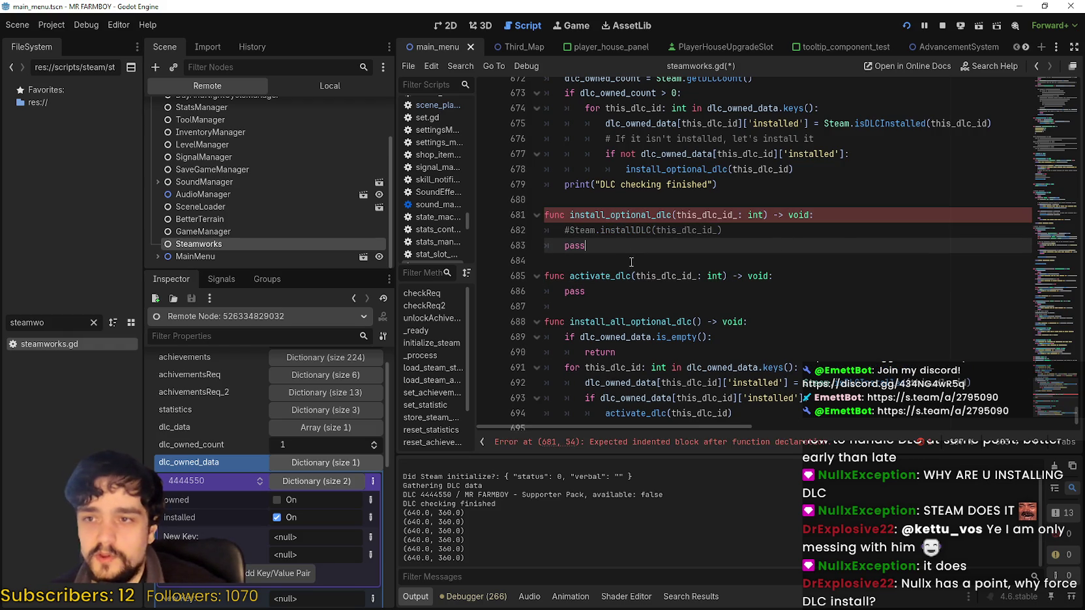
Save steamworks.gd
double_click(621, 214)
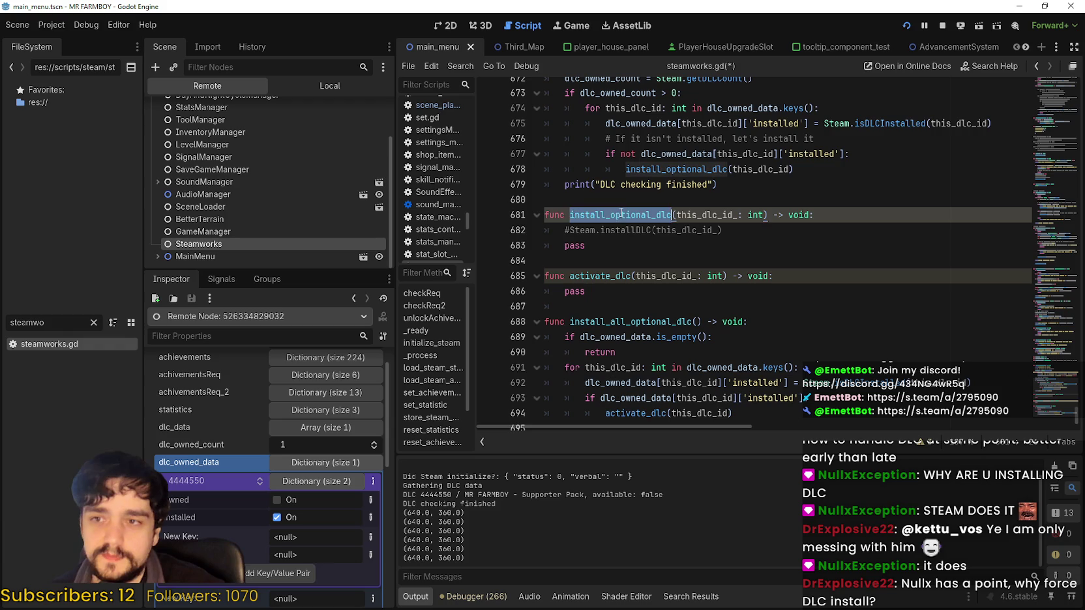
left_click(620, 291)
scroll(621, 287, "down", 1)
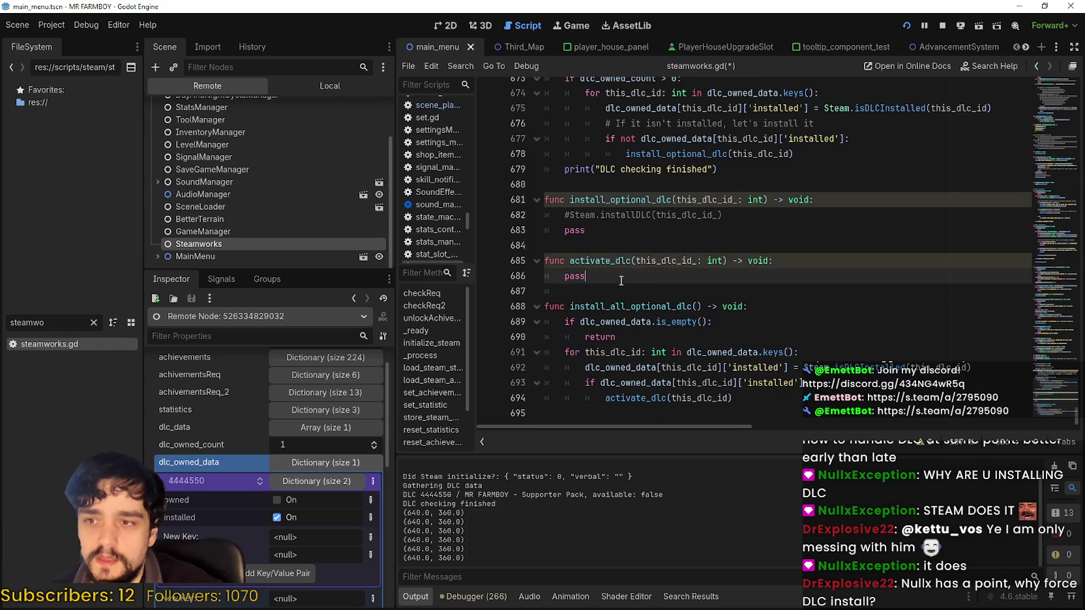
left_click(678, 231)
left_click(716, 246)
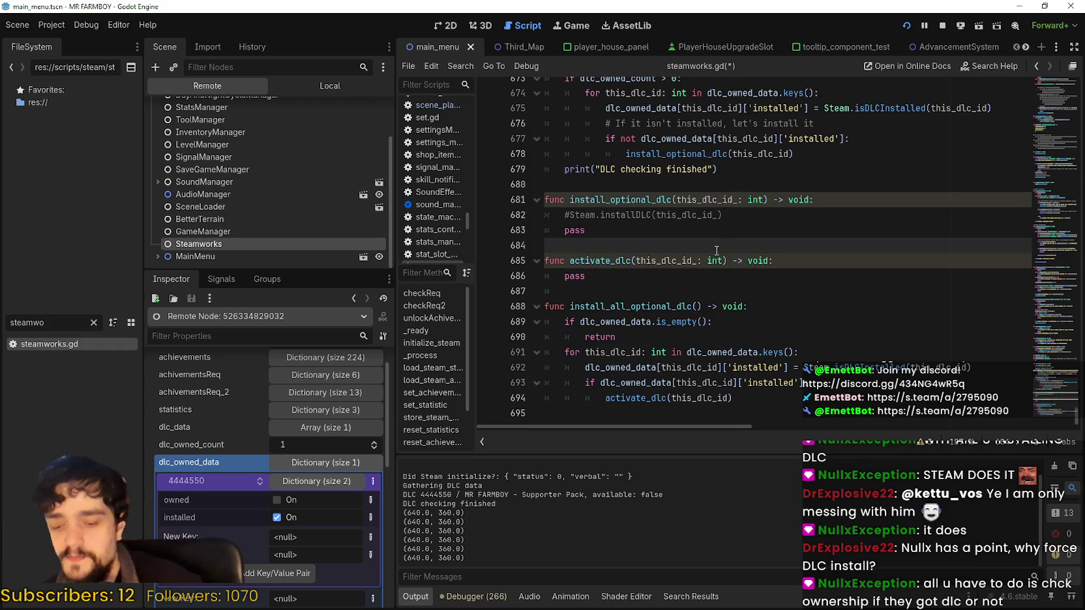
key("ctrl+s")
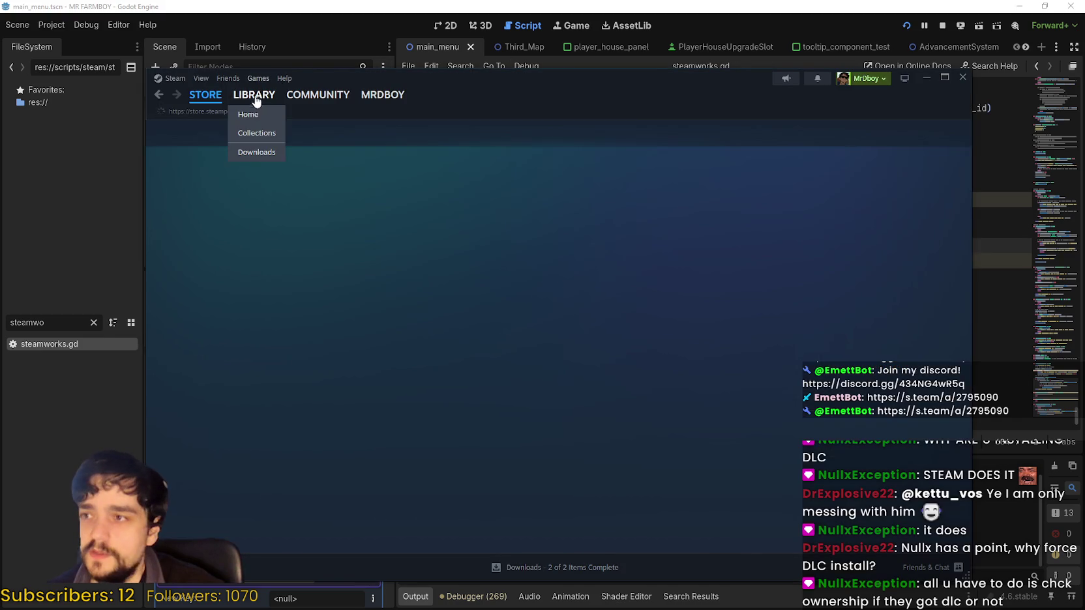
Check MR FARMBOY's Supporter Pack DLC in Steam's DLC list, then return to the Godot editor
left_click(255, 98)
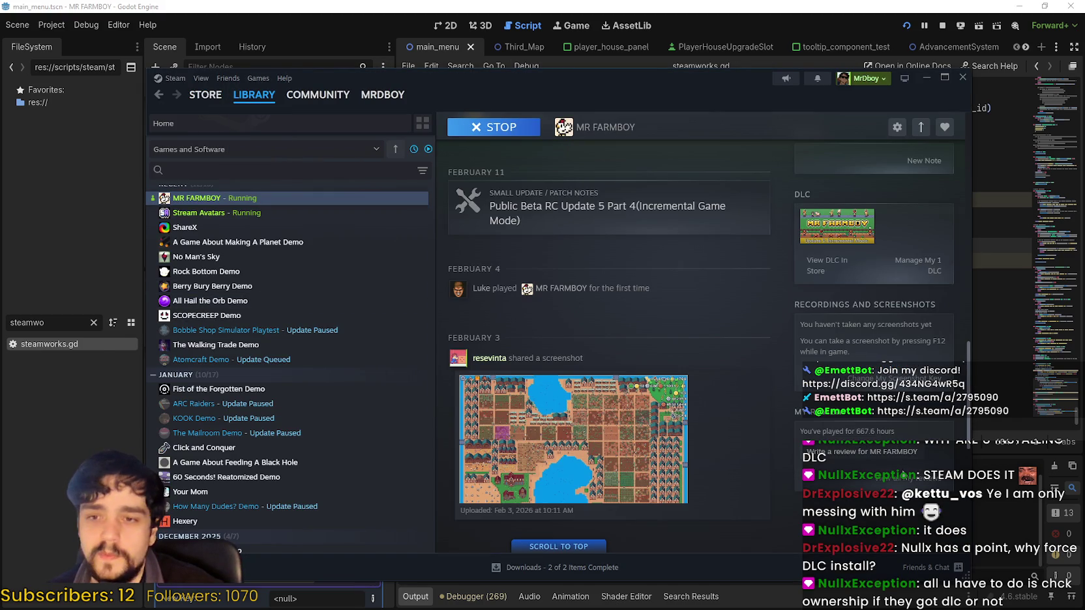
scroll(948, 300, "up", 1)
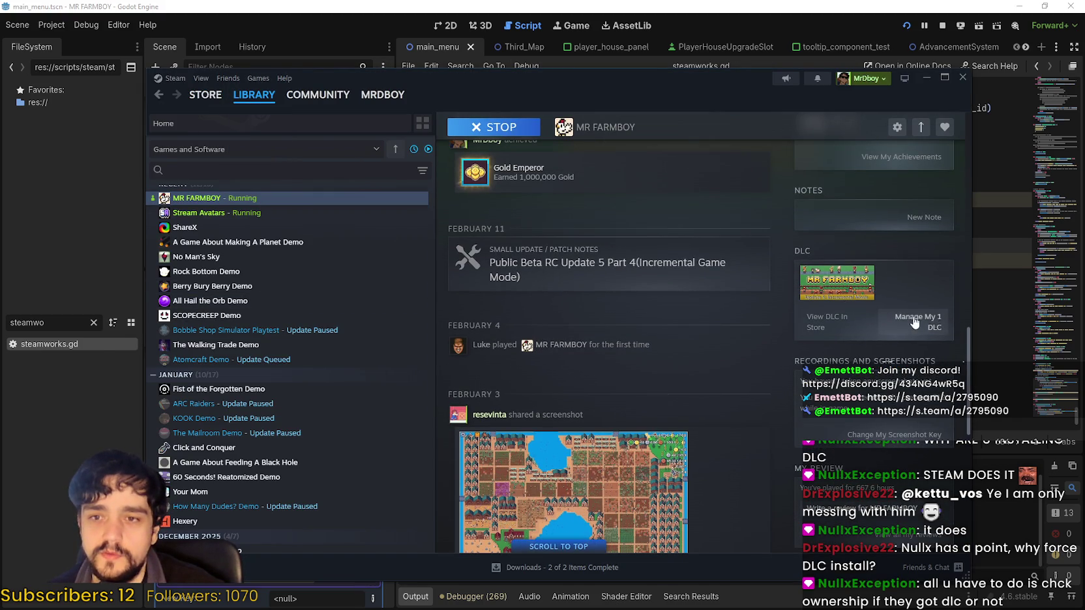
left_click(915, 320)
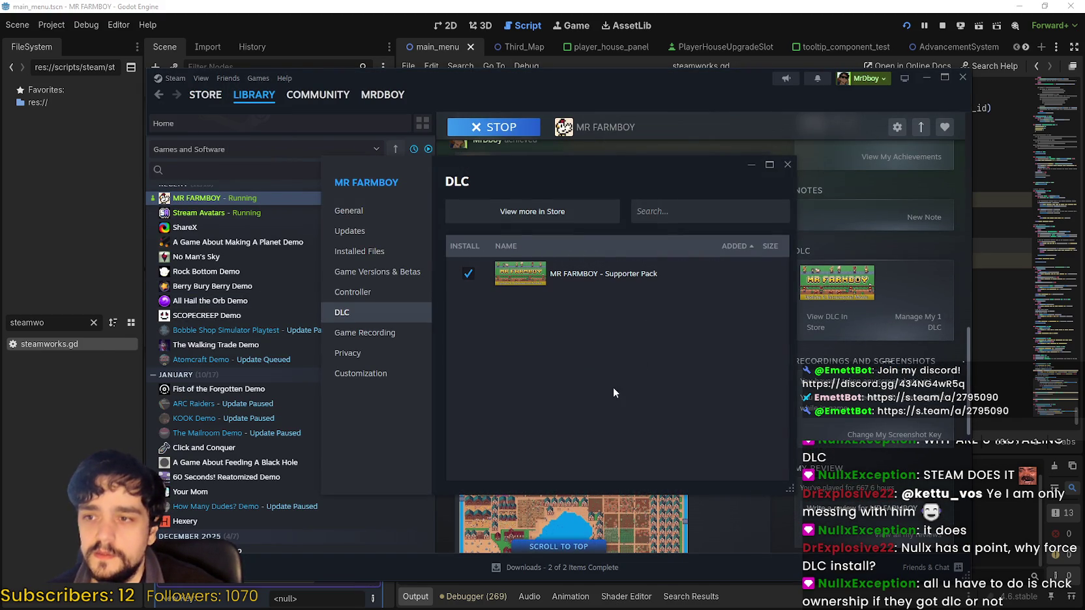
left_click(355, 292)
left_click(370, 319)
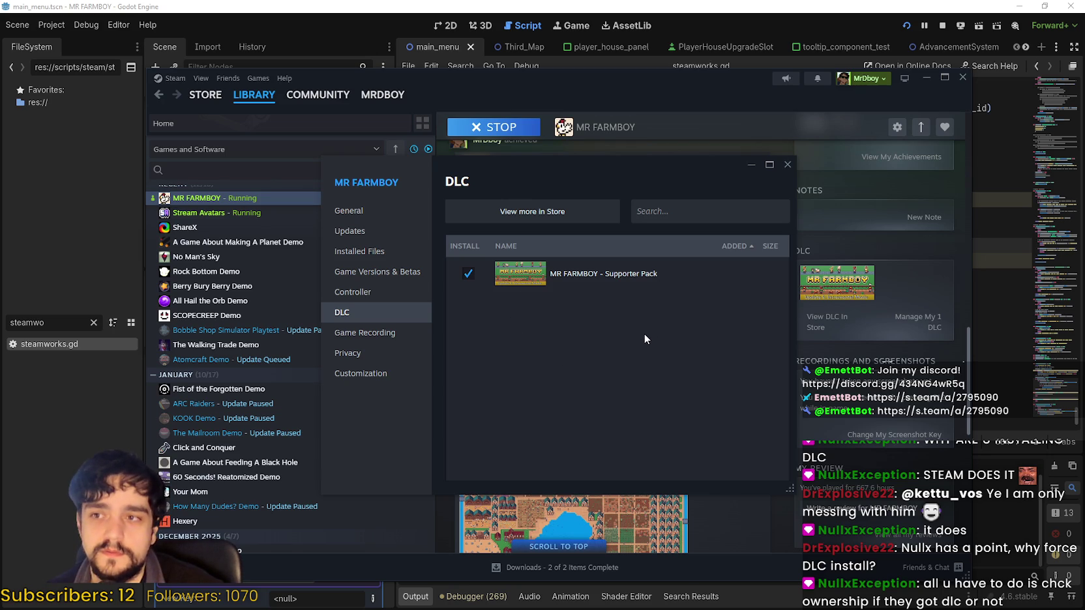
left_click(813, 11)
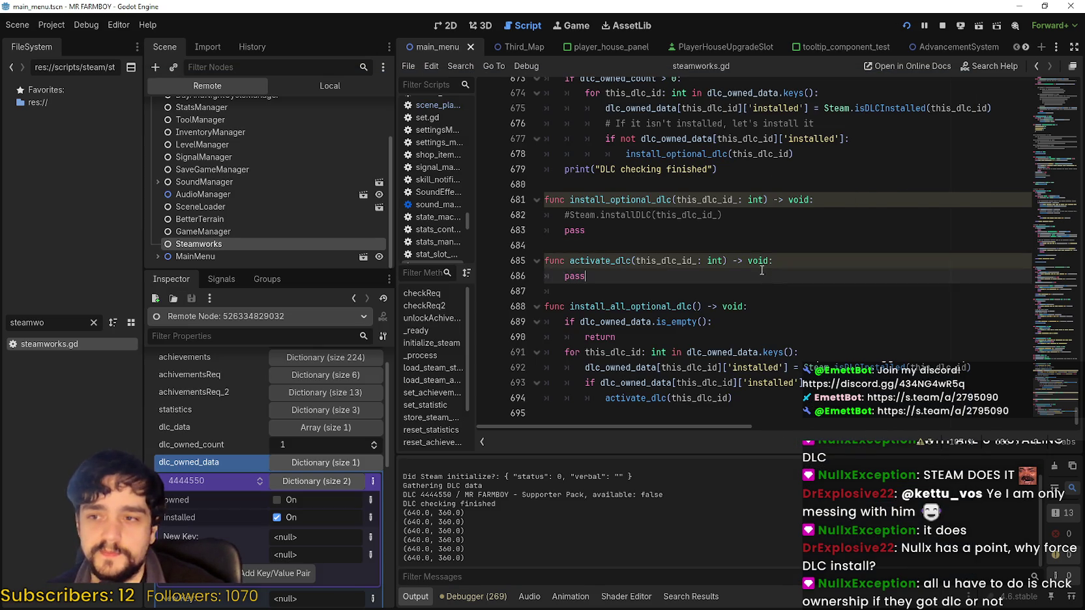
left_click(729, 240)
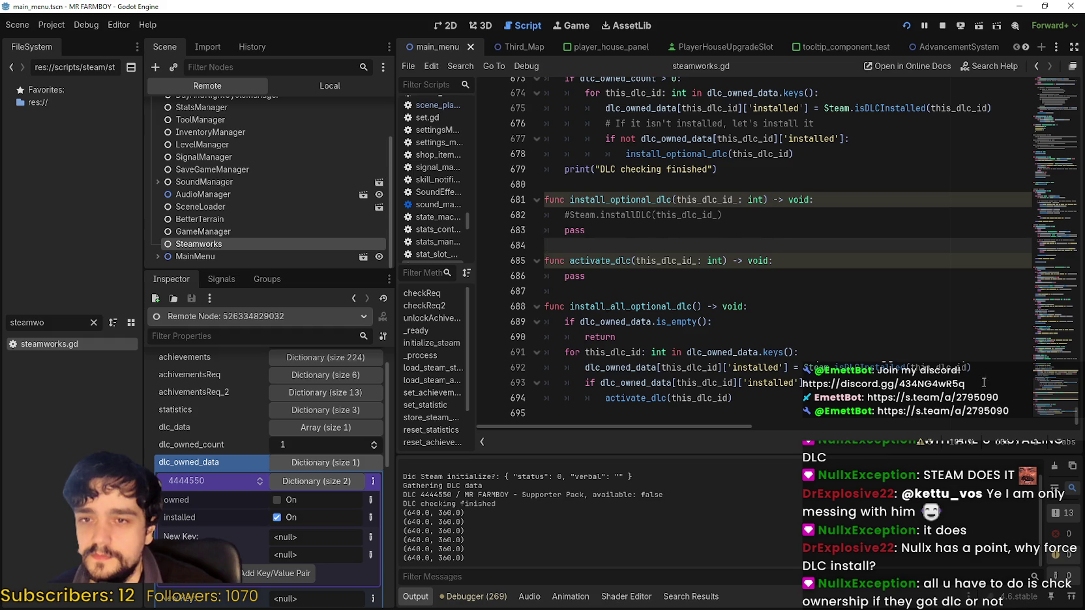
scroll(697, 322, "up", 2)
scroll(668, 276, "down", 2)
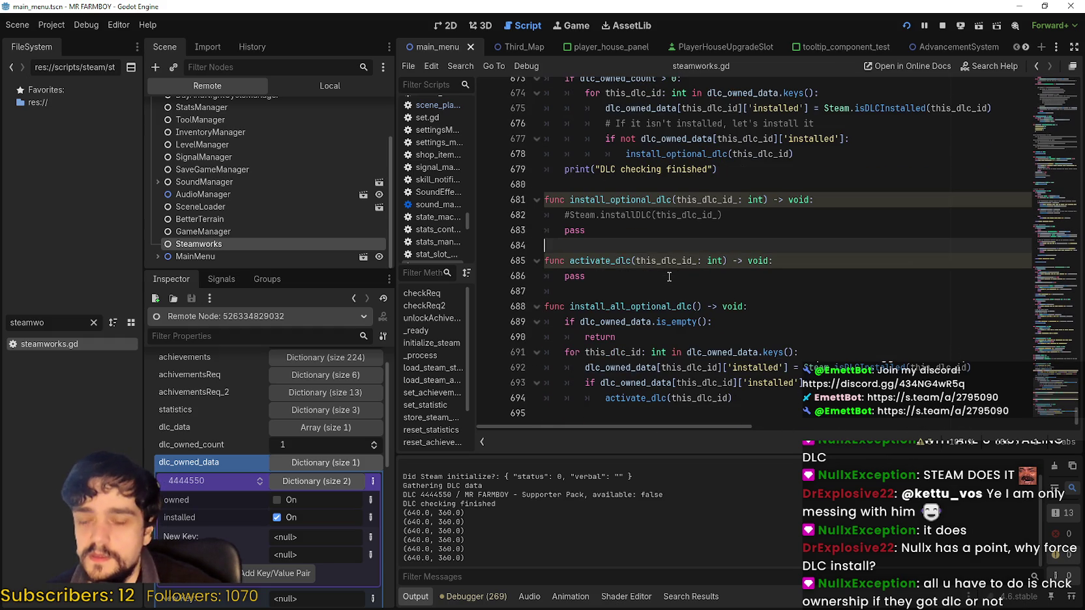
left_click(645, 233)
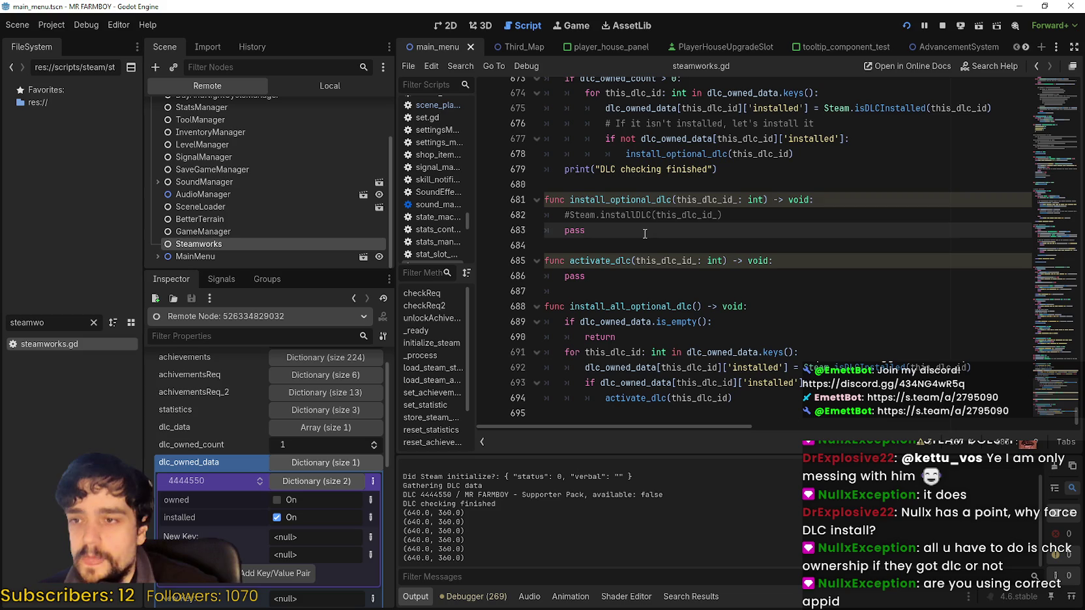
left_click(810, 266)
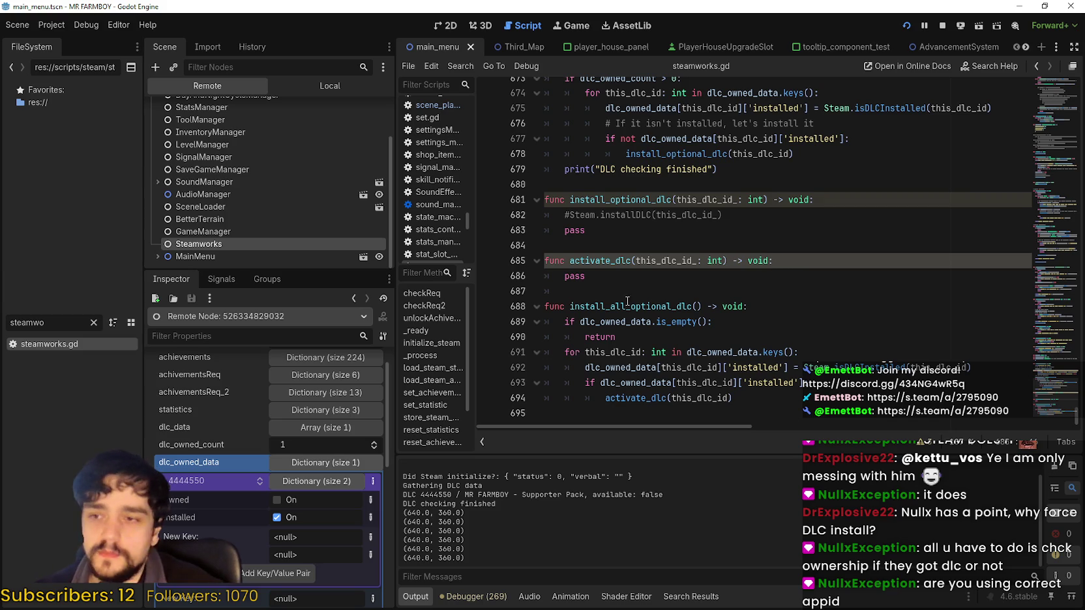
scroll(274, 459, "down", 3)
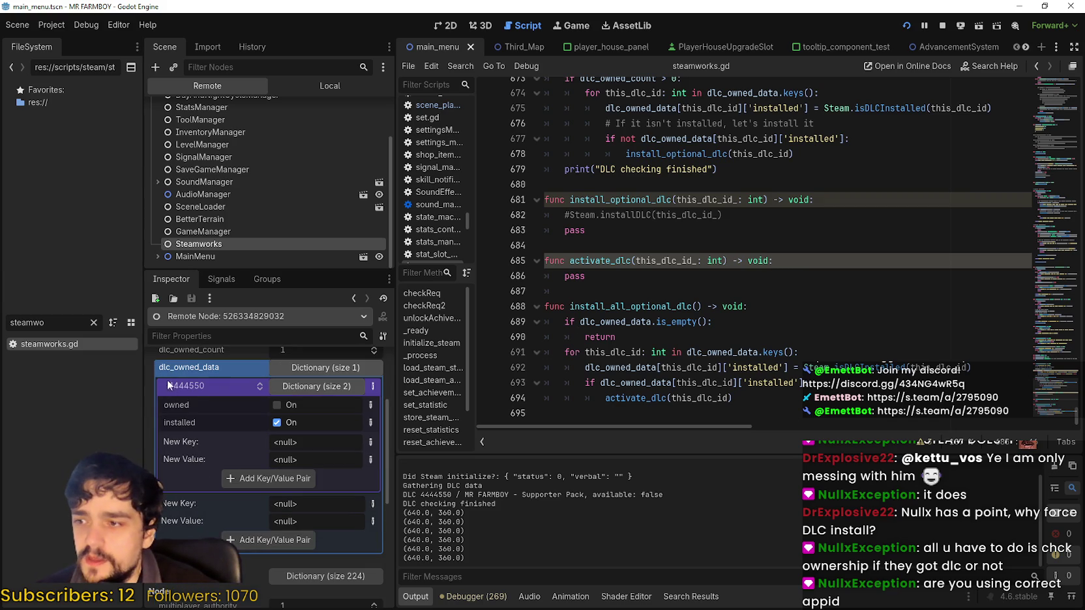
mouse_move(405, 495)
left_mouse_down()
mouse_move(652, 511)
mouse_move(709, 497)
left_mouse_up()
left_click(522, 507)
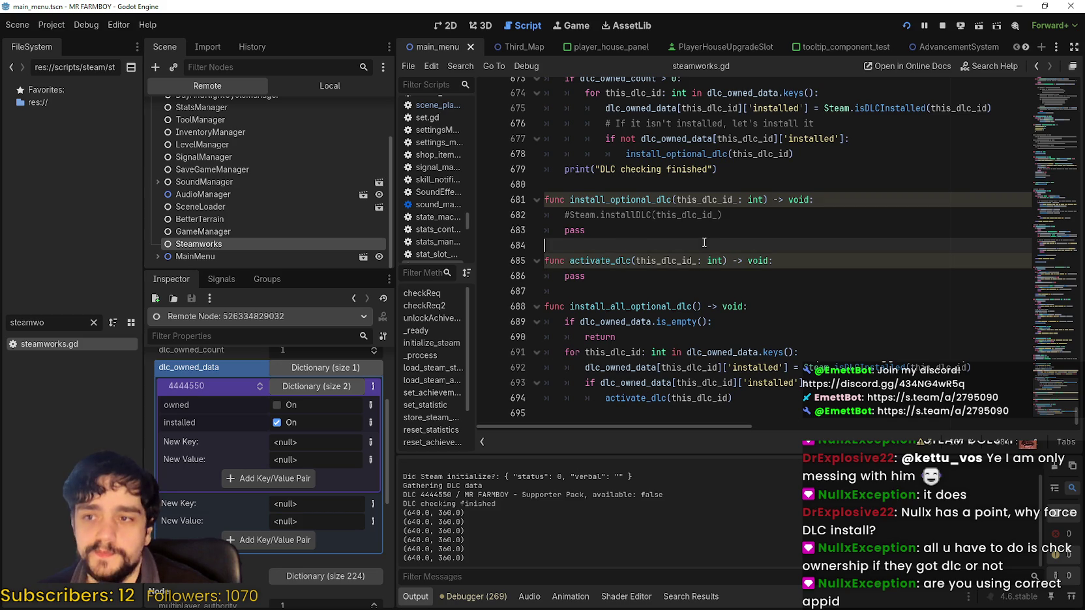
left_click(652, 277)
key("Down")
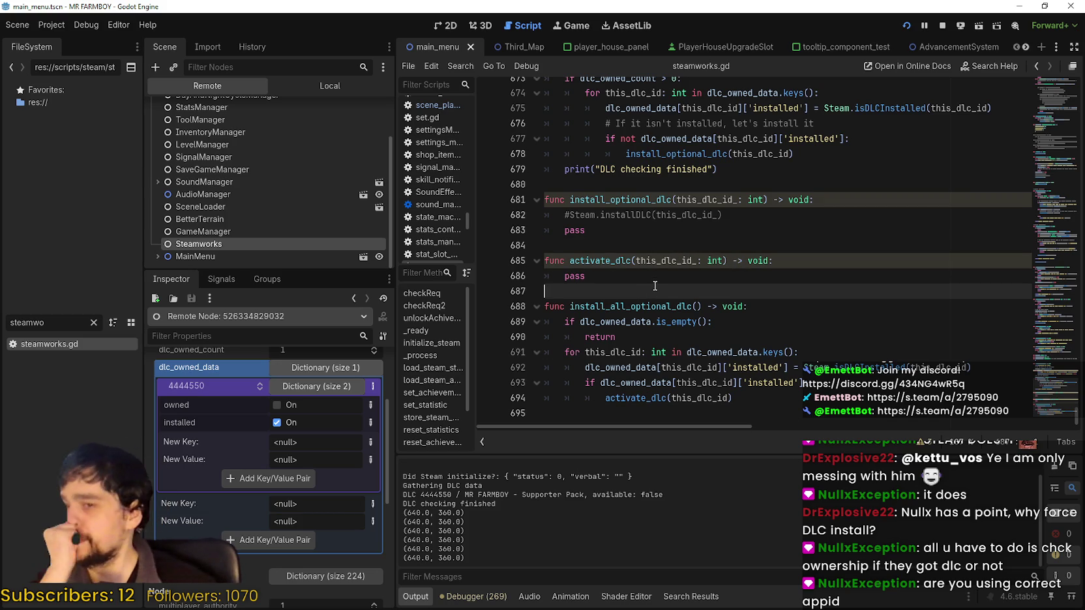
key("BackSpace")
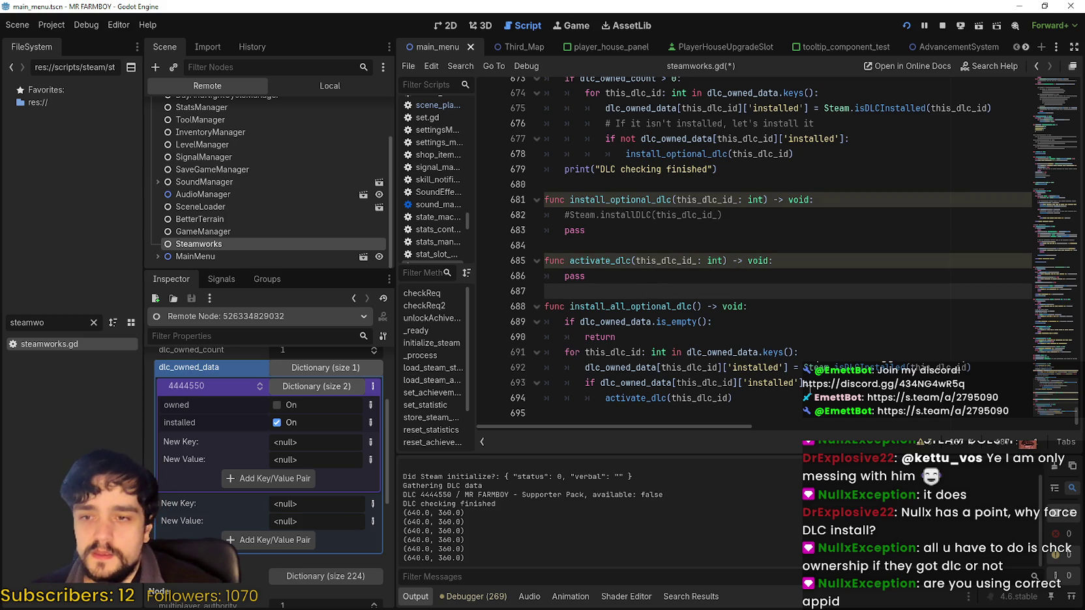
left_click(738, 405)
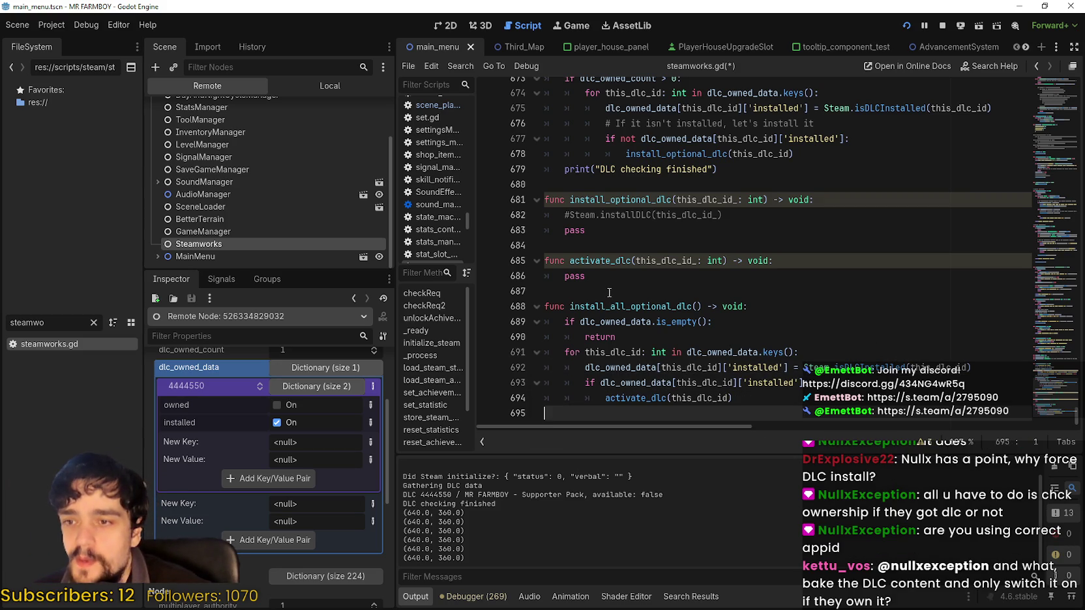
left_click(619, 230)
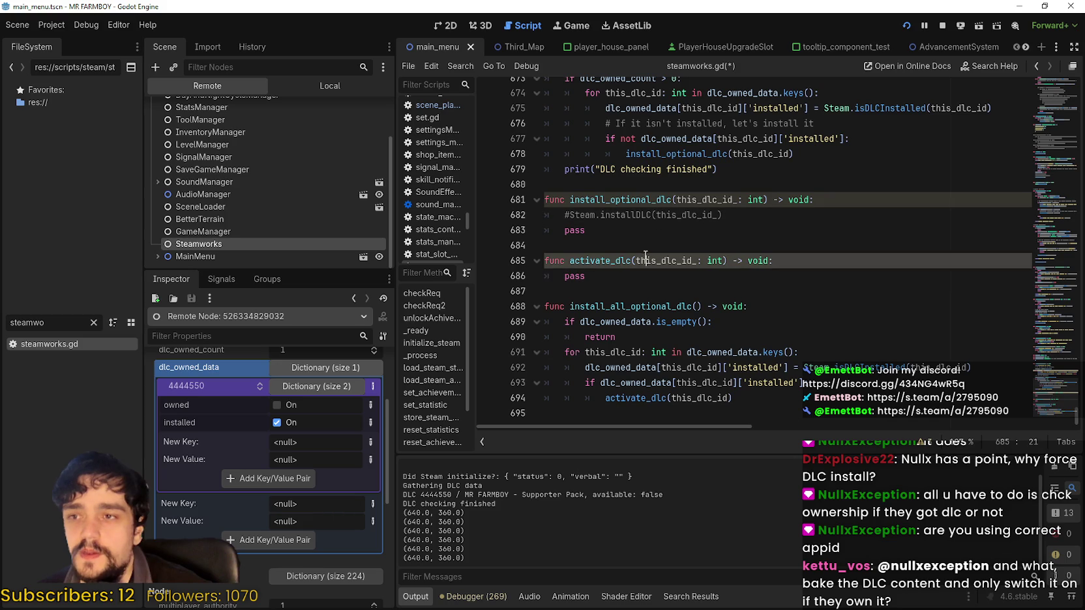
left_click(620, 215)
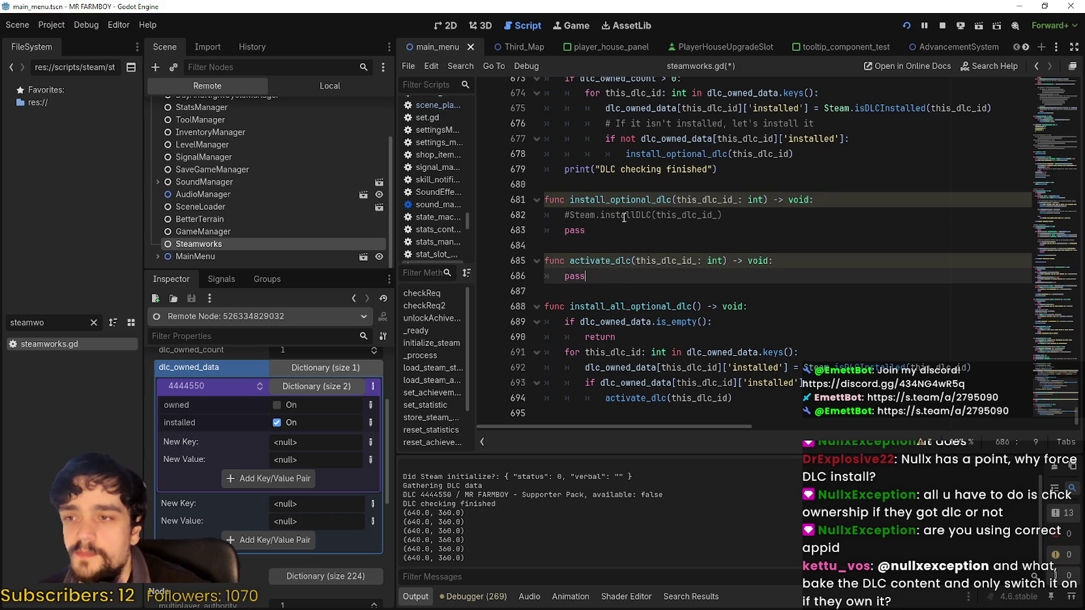
left_click(617, 260)
double_click(616, 260)
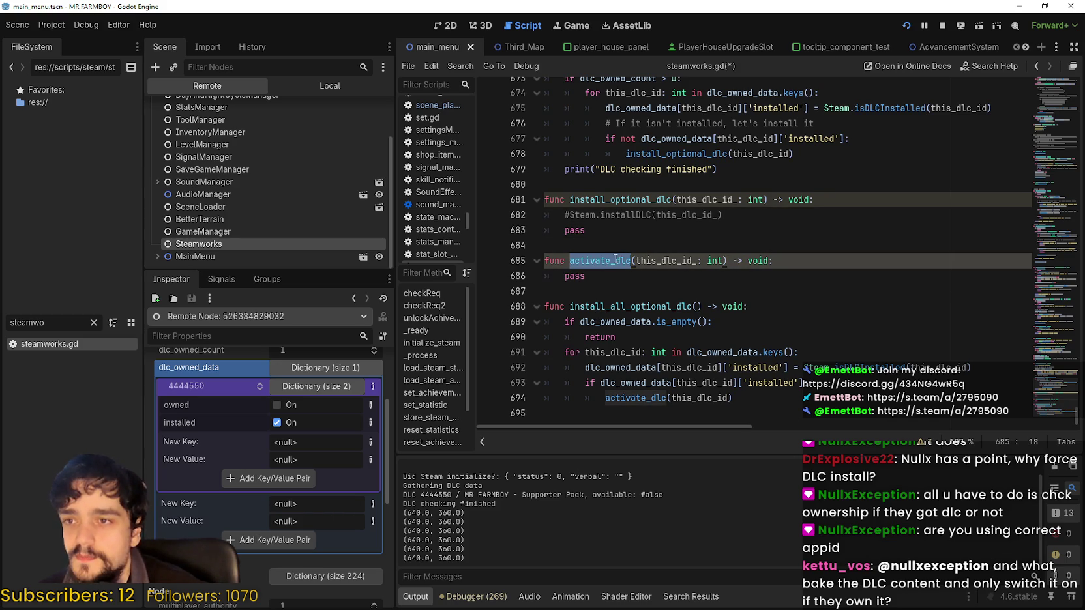
left_click(638, 294)
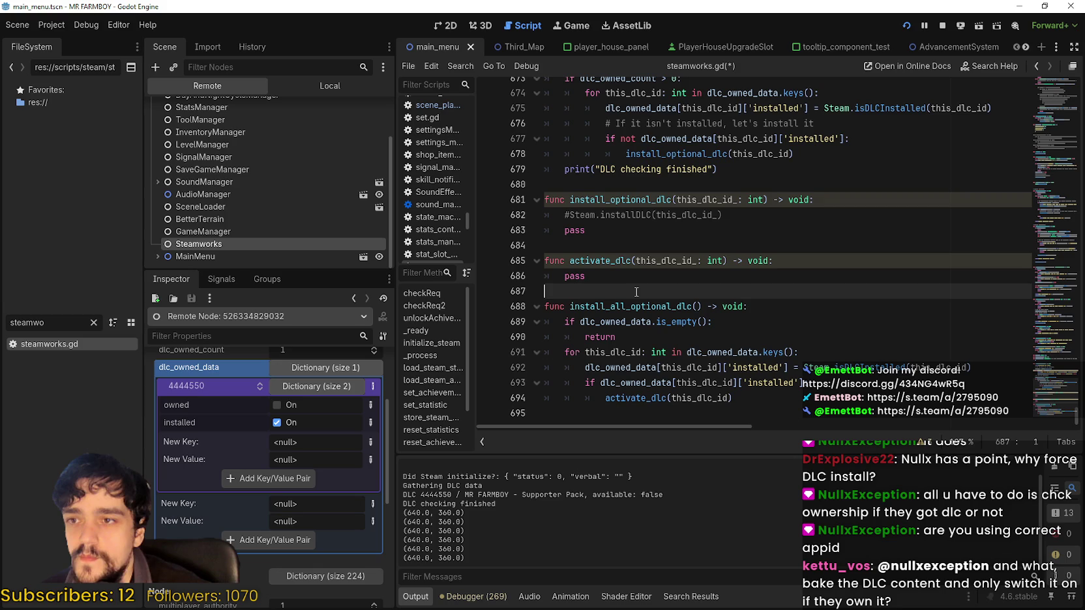
left_click(620, 248)
left_click(627, 336)
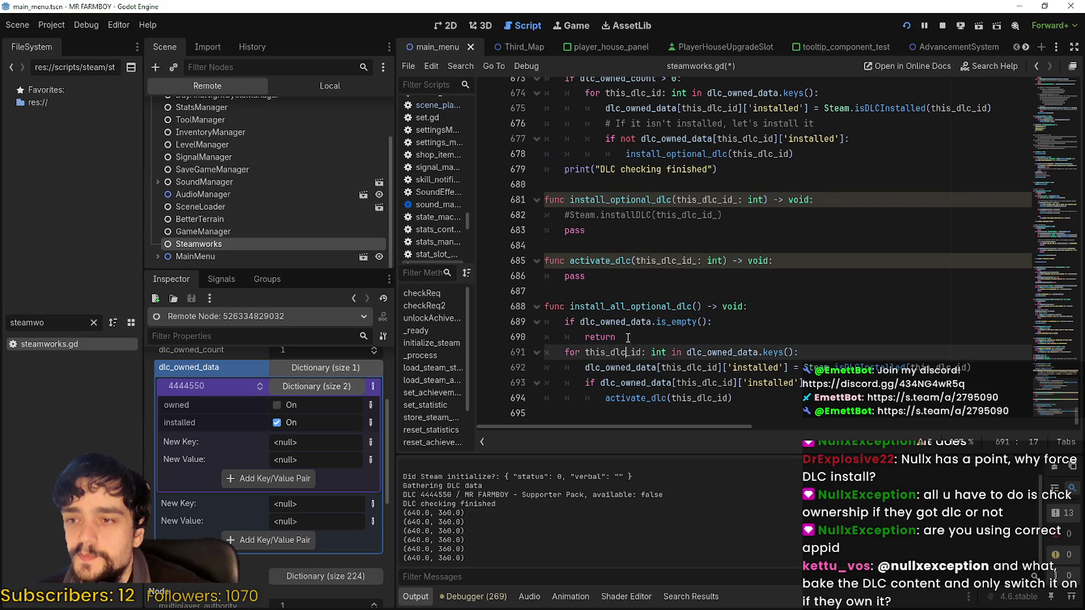
left_click(613, 227)
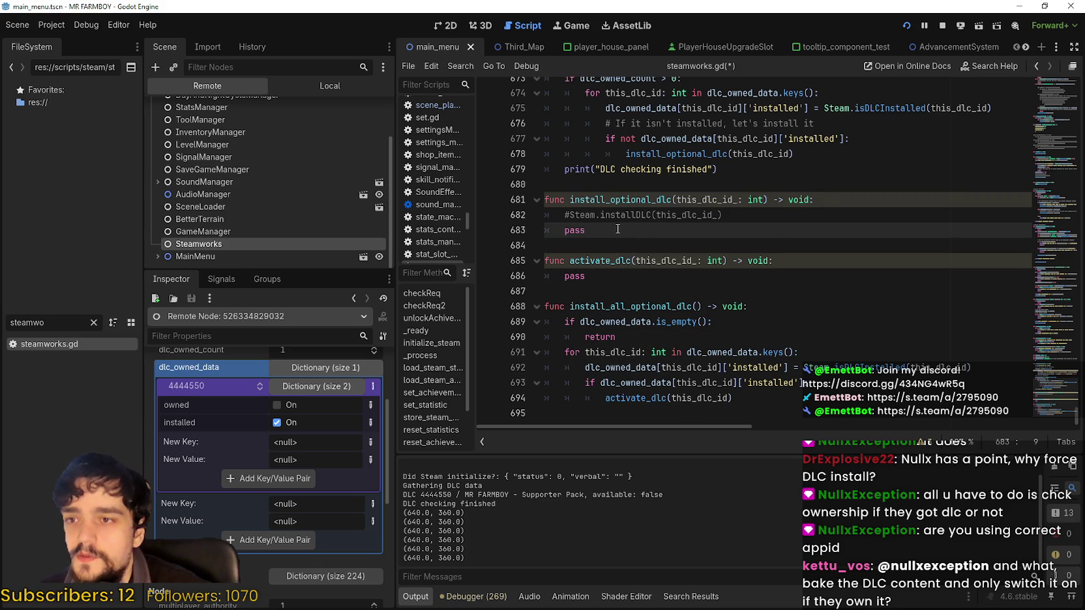
key("Return")
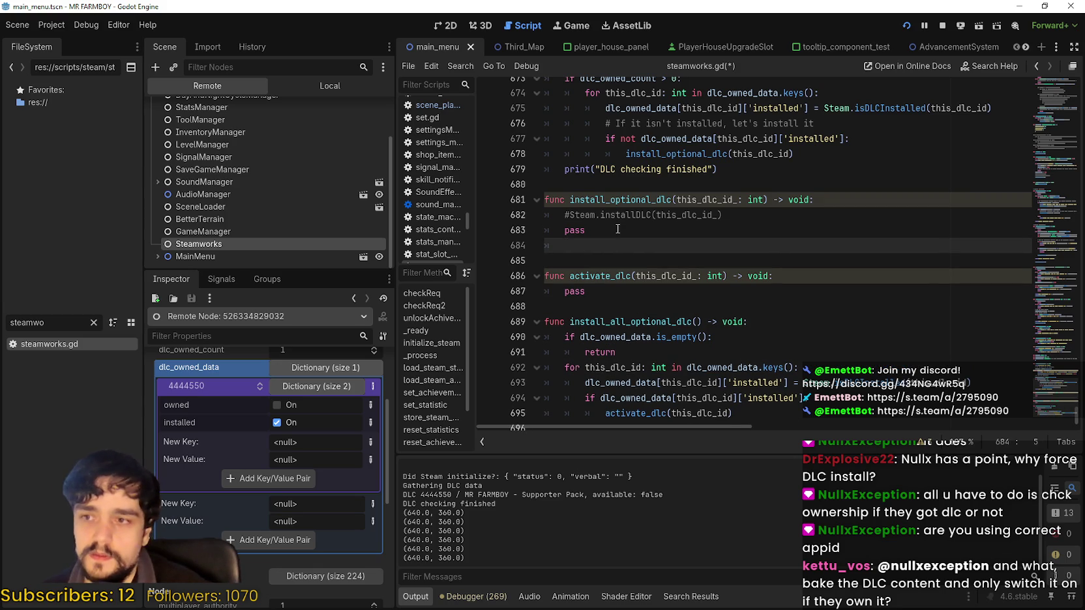
Write GameManager.DLC_SUPPORTER_PACK_INSTALLED = true in install_optional_dlc
type("GameM")
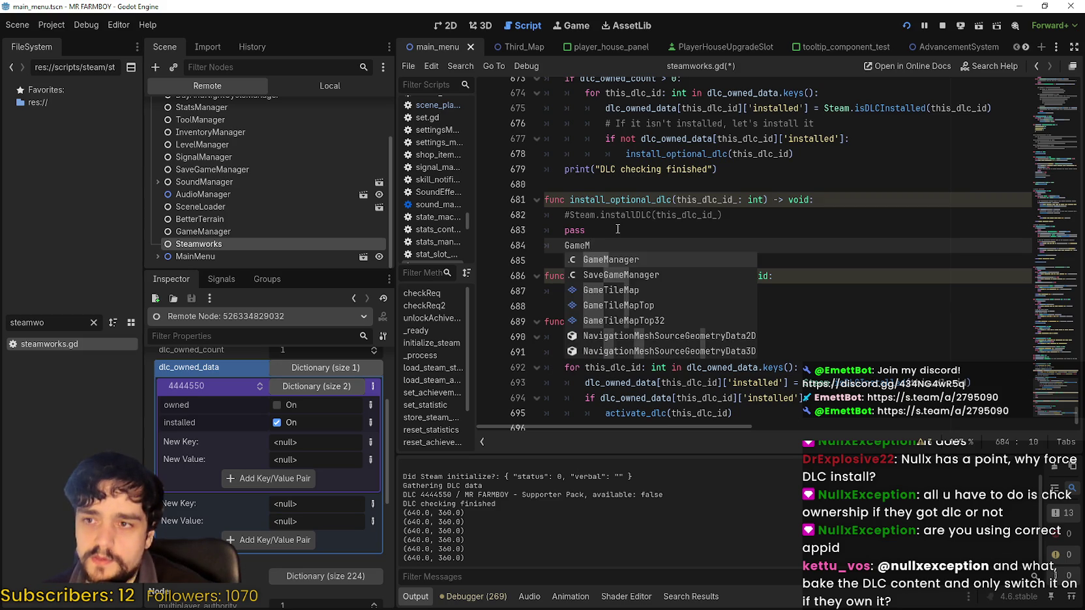
key("Return")
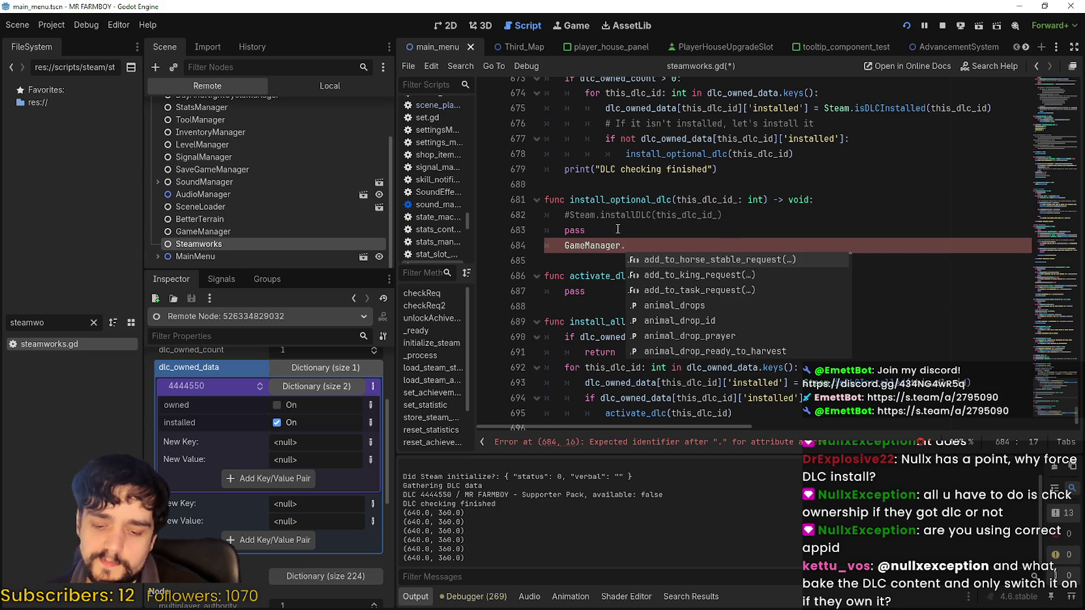
type("DLC_")
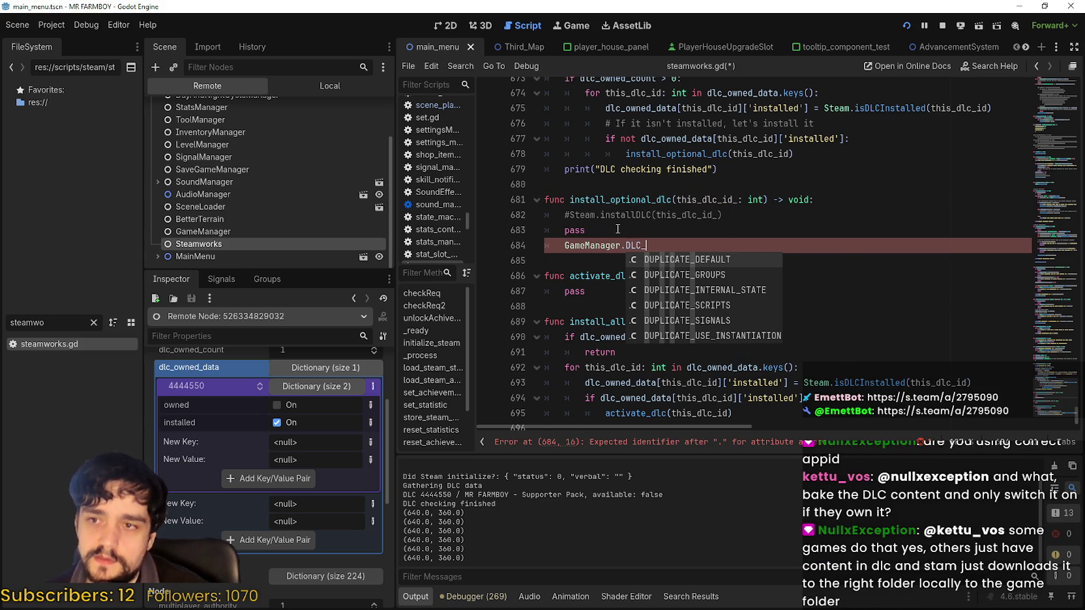
type("SUPPORTER")
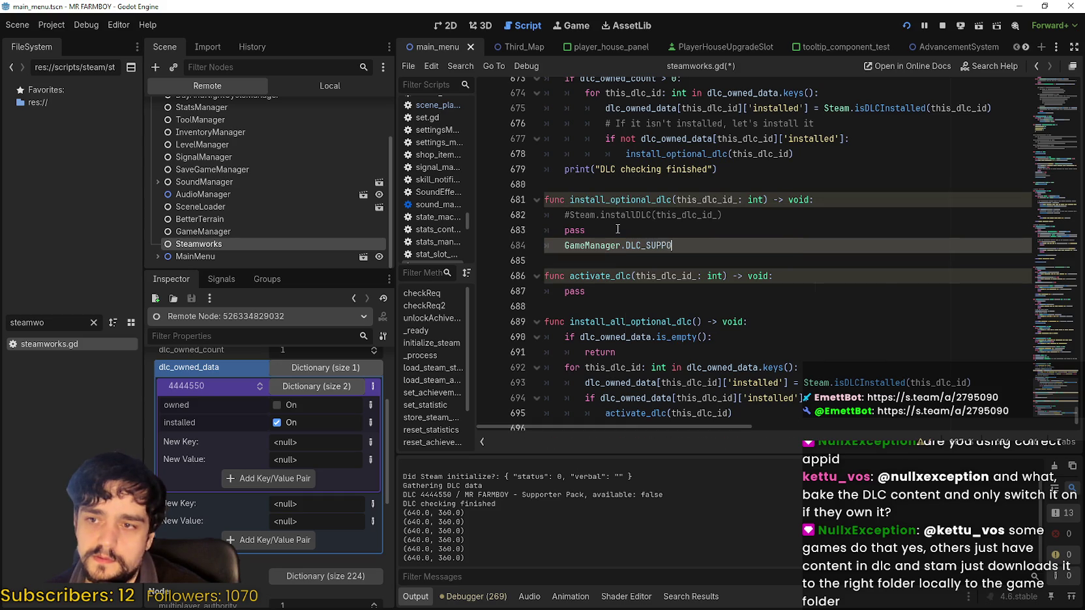
type("_PACK_INS")
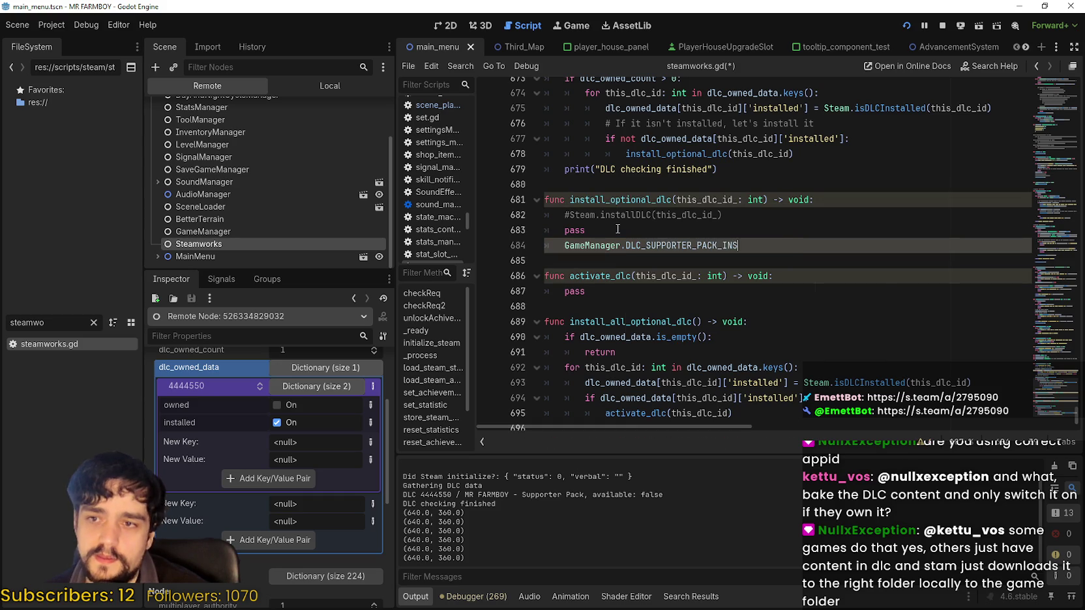
type("TALLED = ")
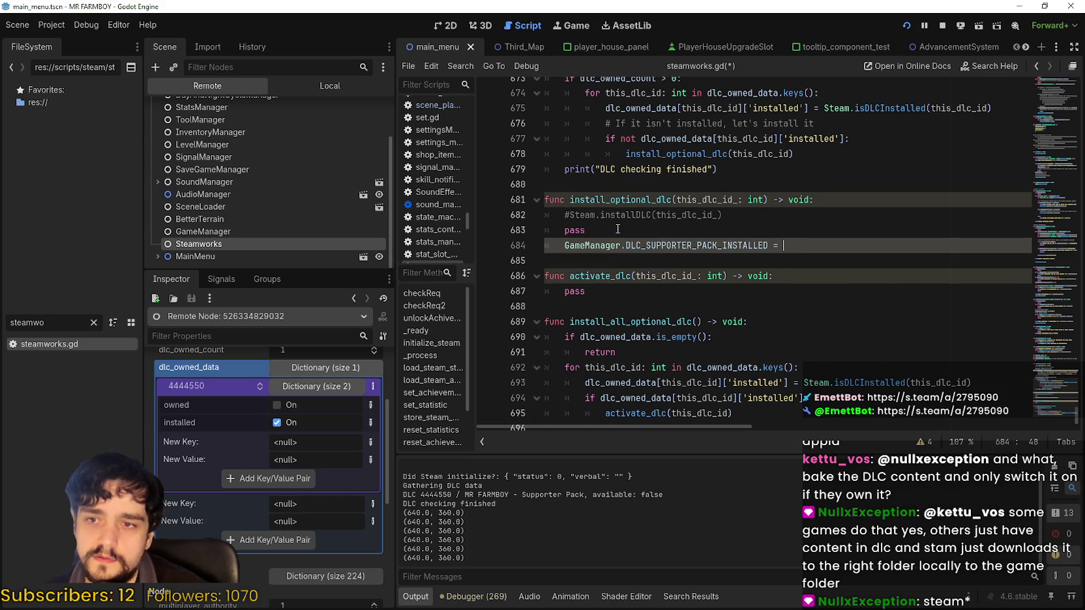
type("TRUE")
key("BackSpace")
key("BackSpace")
key("BackSpace")
type("true")
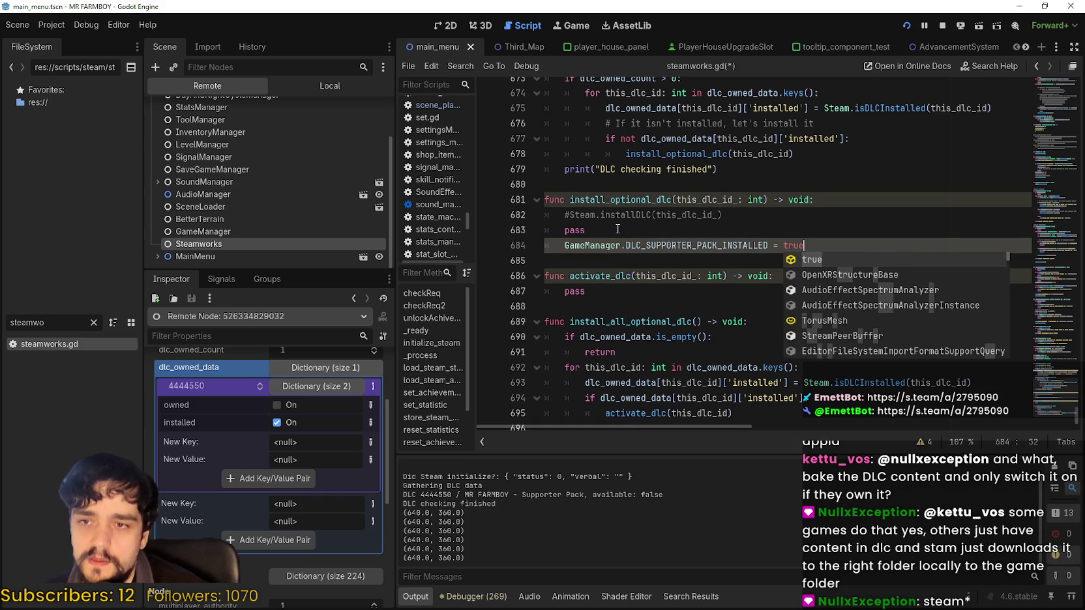
key("Escape")
Put the same assignment in place of pass in activate_dlc and delete the leftover pass line
double_click(577, 243)
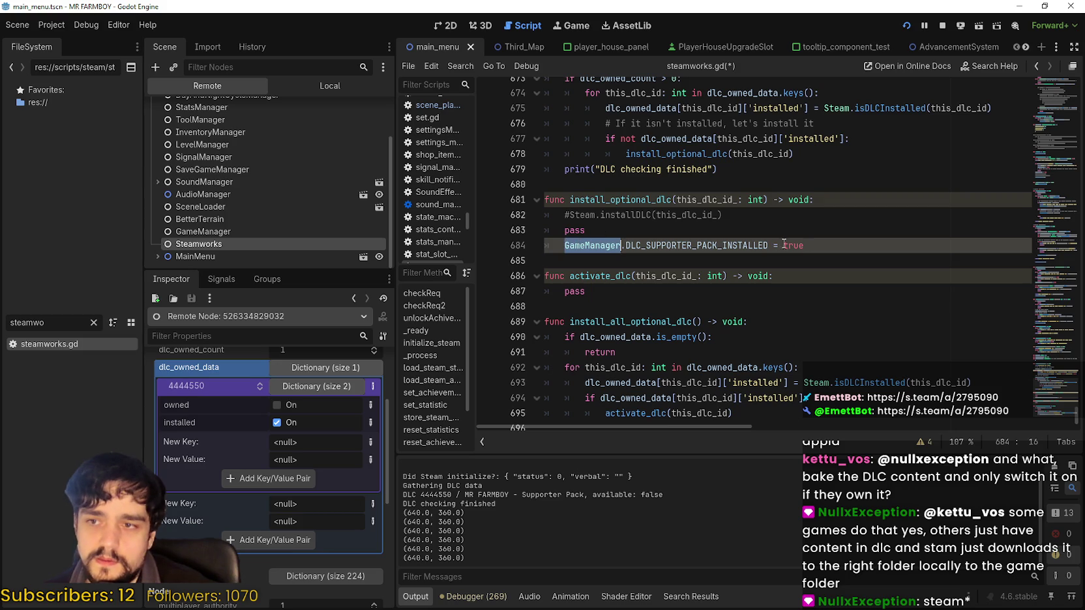
left_click_drag(601, 294, 563, 295)
type("GameManager.DLC_SUPPORTER_PACK_INSTALLED = true")
left_click_drag(626, 228, 545, 229)
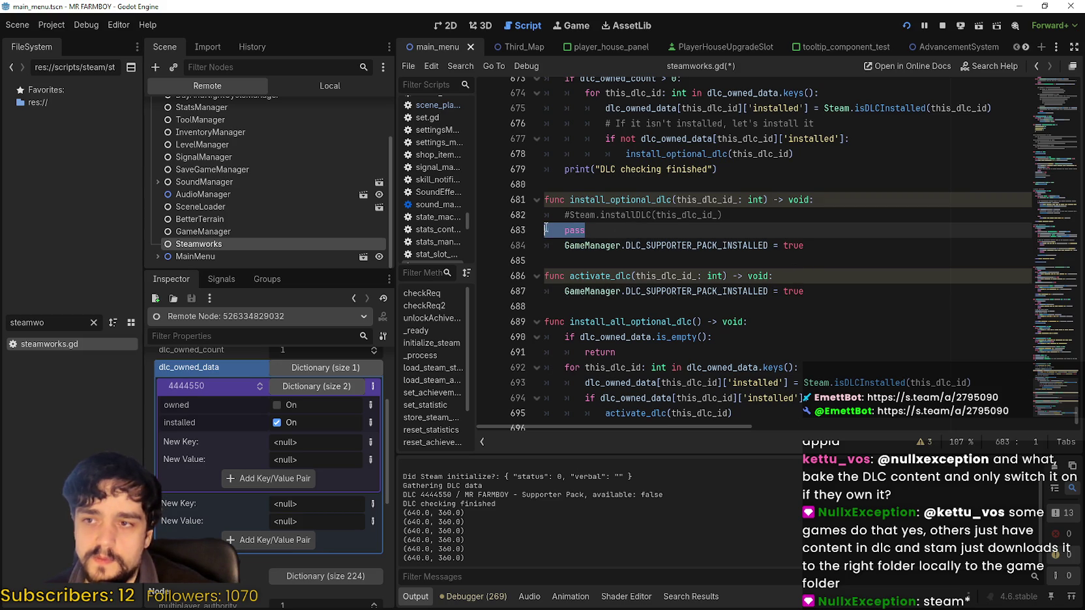
key("BackSpace")
key("BackSpace")
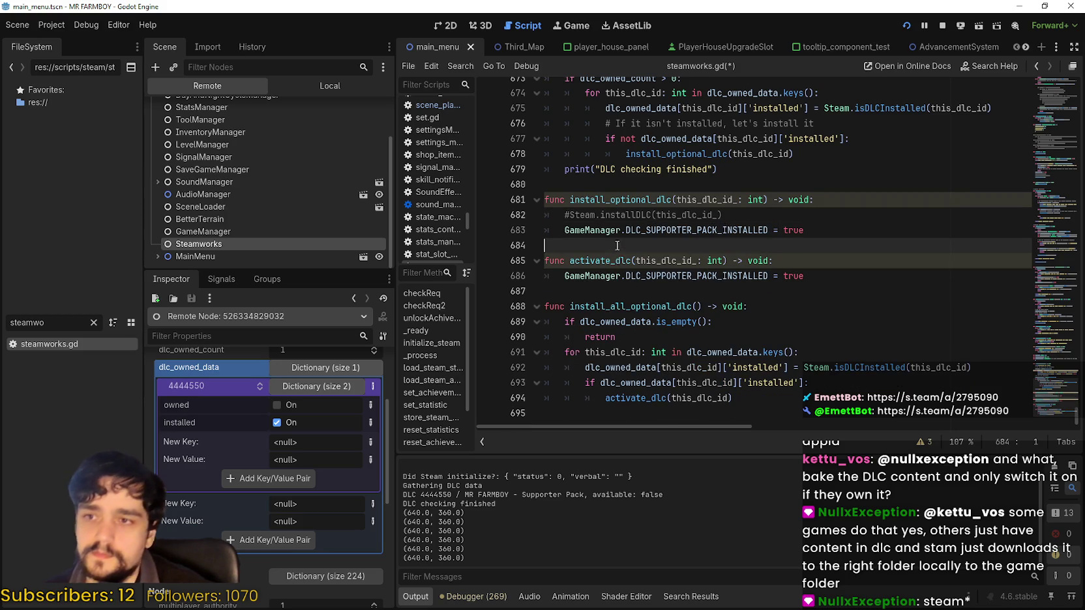
Look up GameManager's definition to open game_manager.gd
double_click(601, 226)
double_click(654, 229)
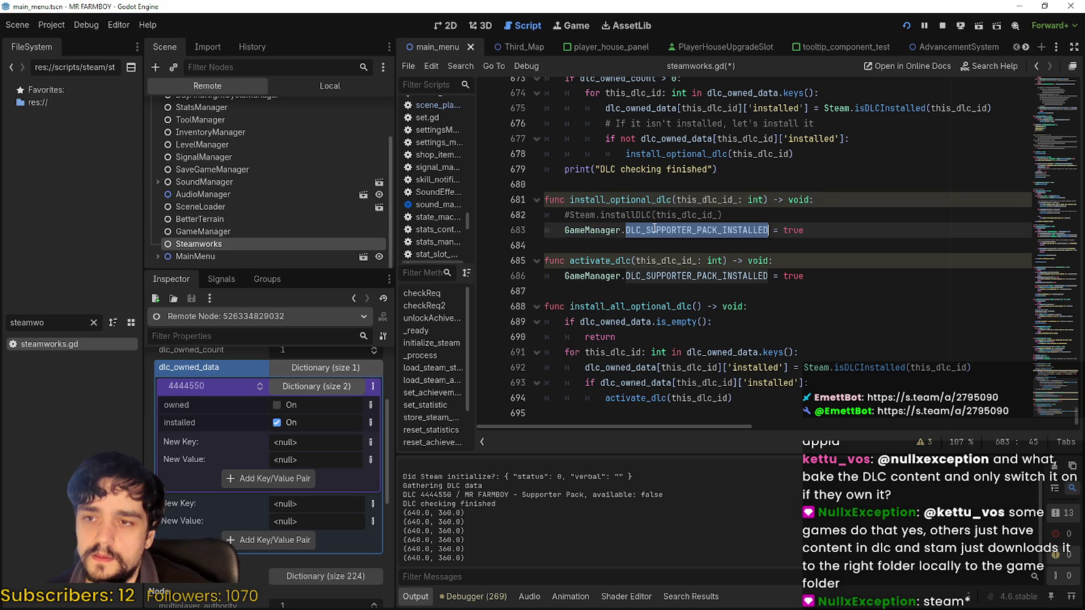
right_click(596, 232)
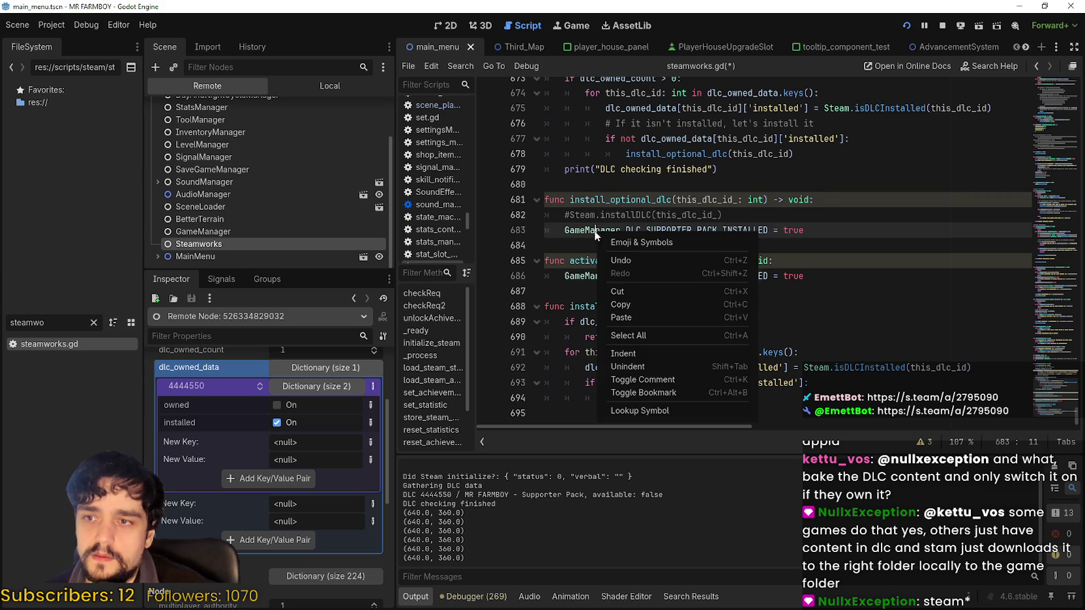
left_click(647, 407)
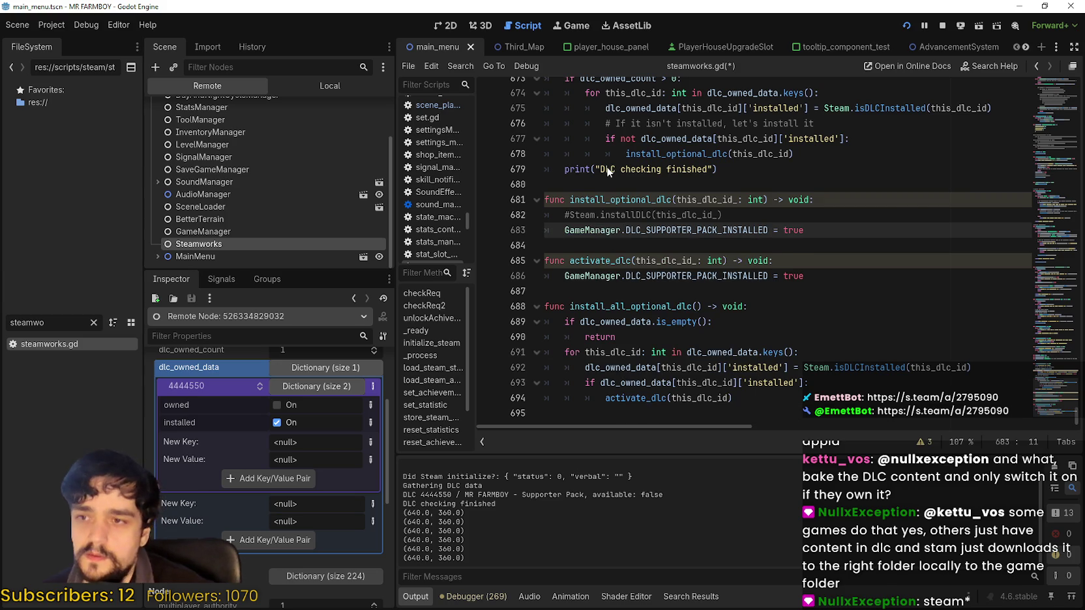
scroll(608, 238, "down", 4)
scroll(608, 238, "down", 4)
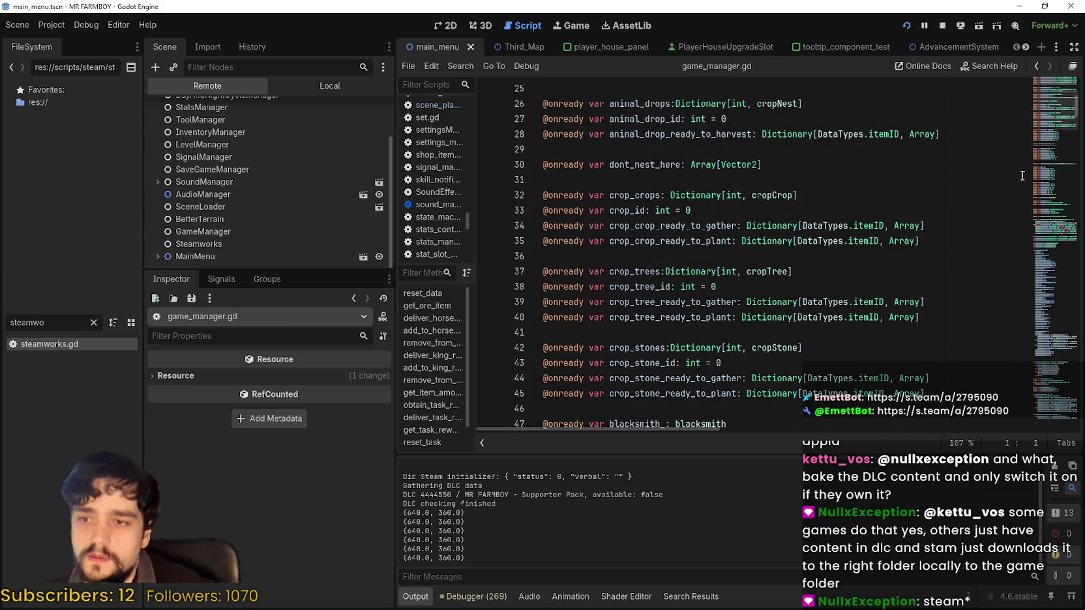
mouse_move(1056, 121)
left_mouse_down()
mouse_move(1057, 109)
mouse_move(1057, 243)
mouse_move(1054, 82)
left_mouse_up()
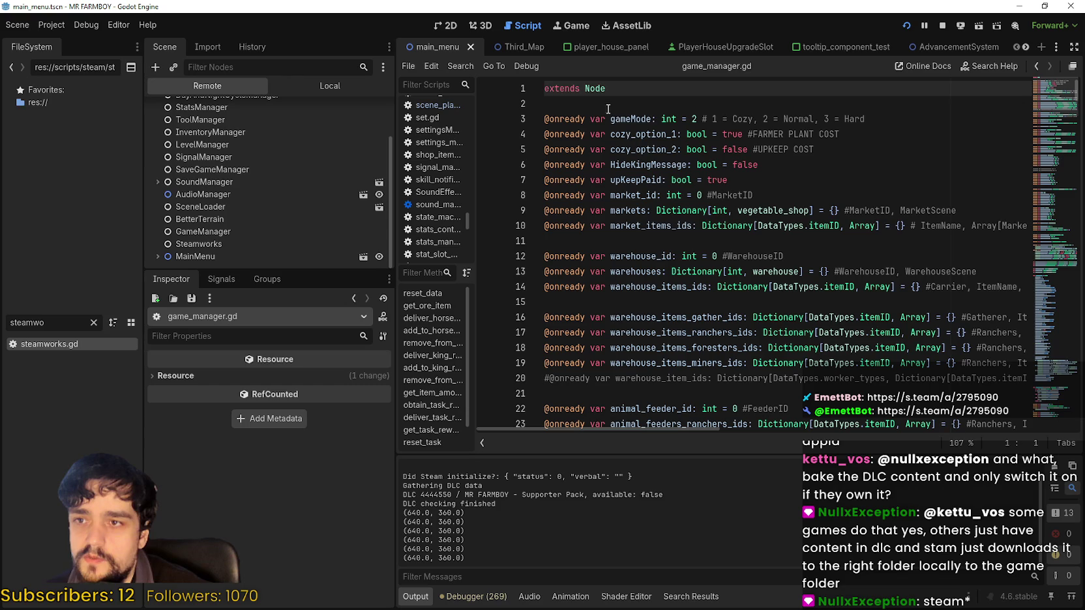
left_click(589, 244)
key("Return")
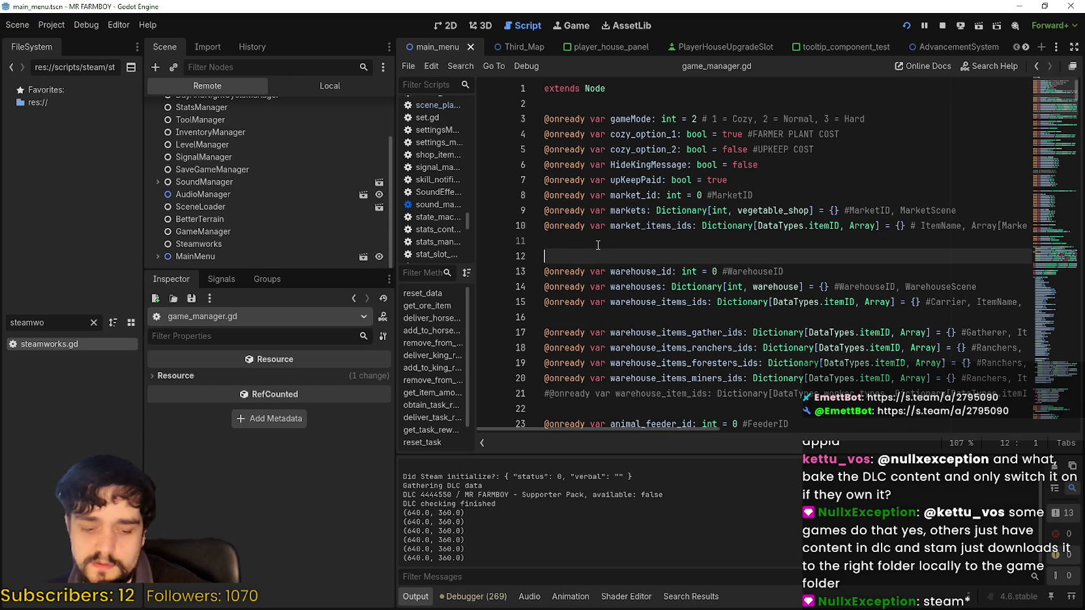
type("@onready var ")
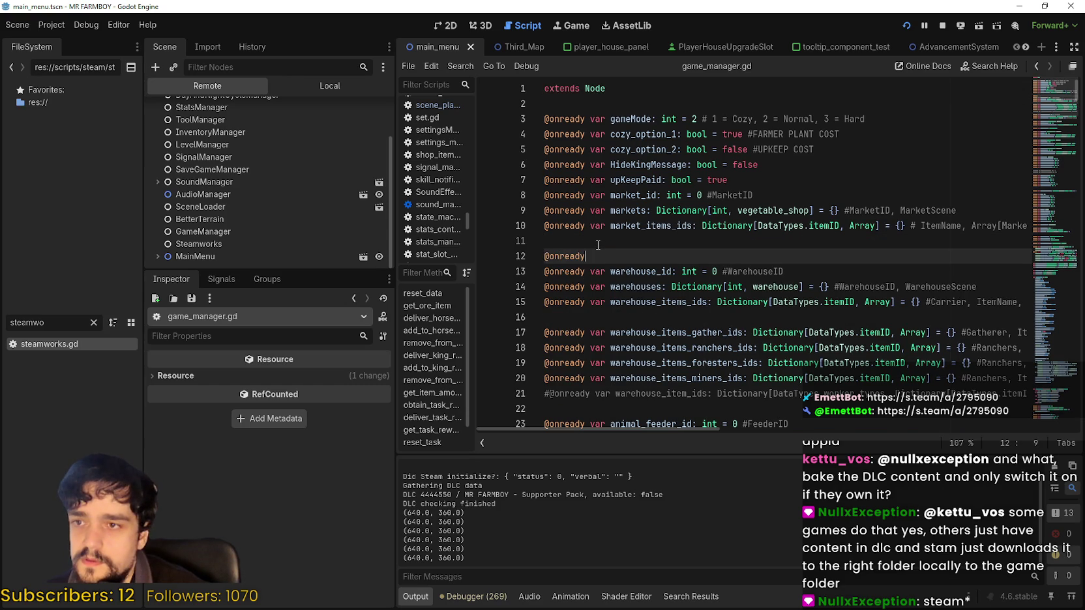
type("DLC_SUPPORTER_PACK_INSTALLED = fals")
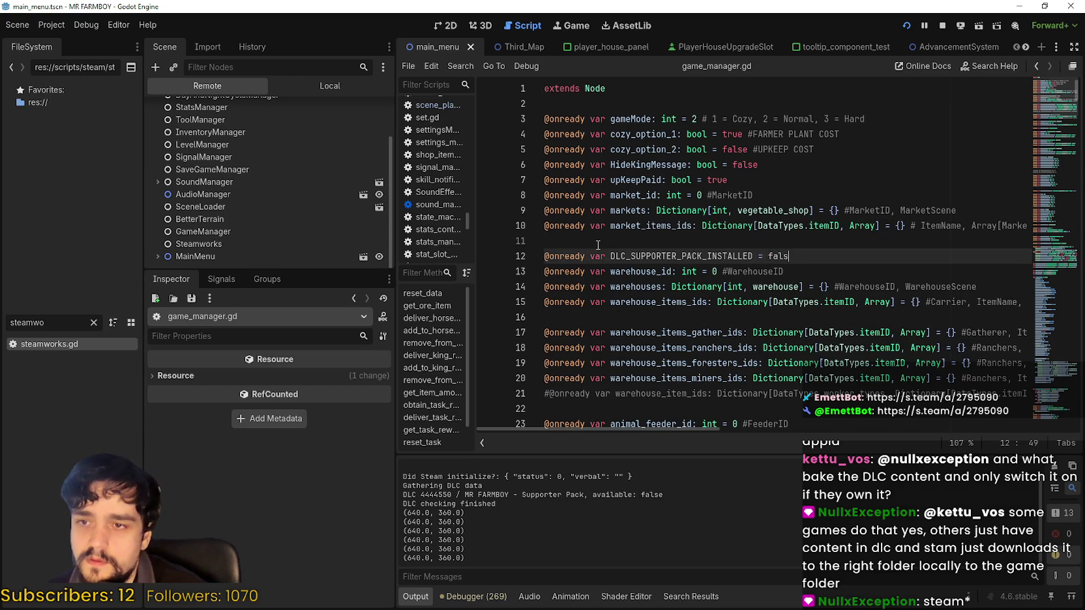
type("e")
key("Return")
key("ctrl+s")
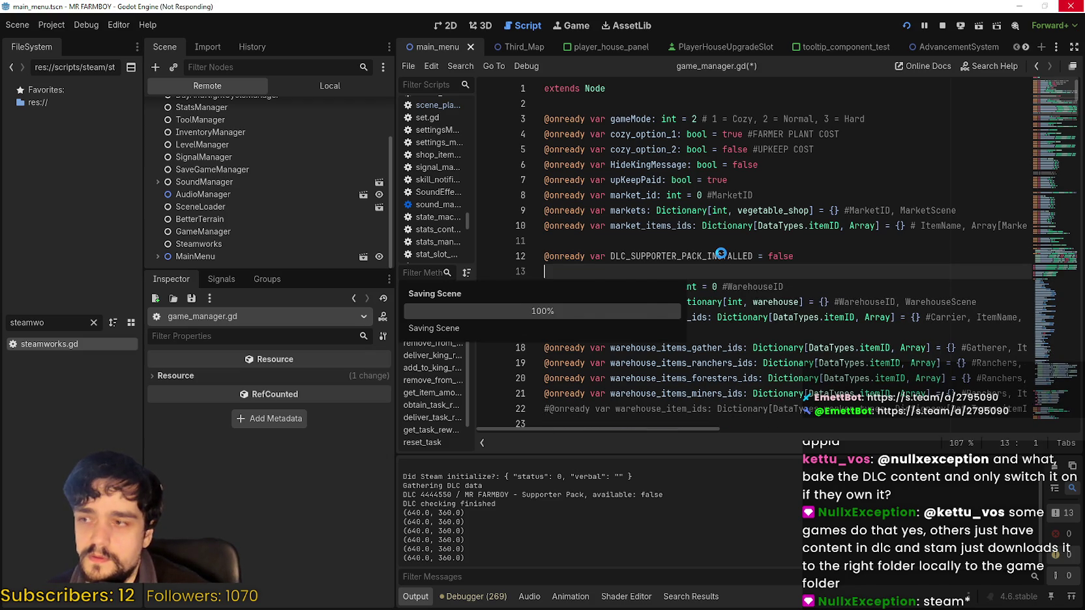
double_click(723, 255)
left_click(669, 241)
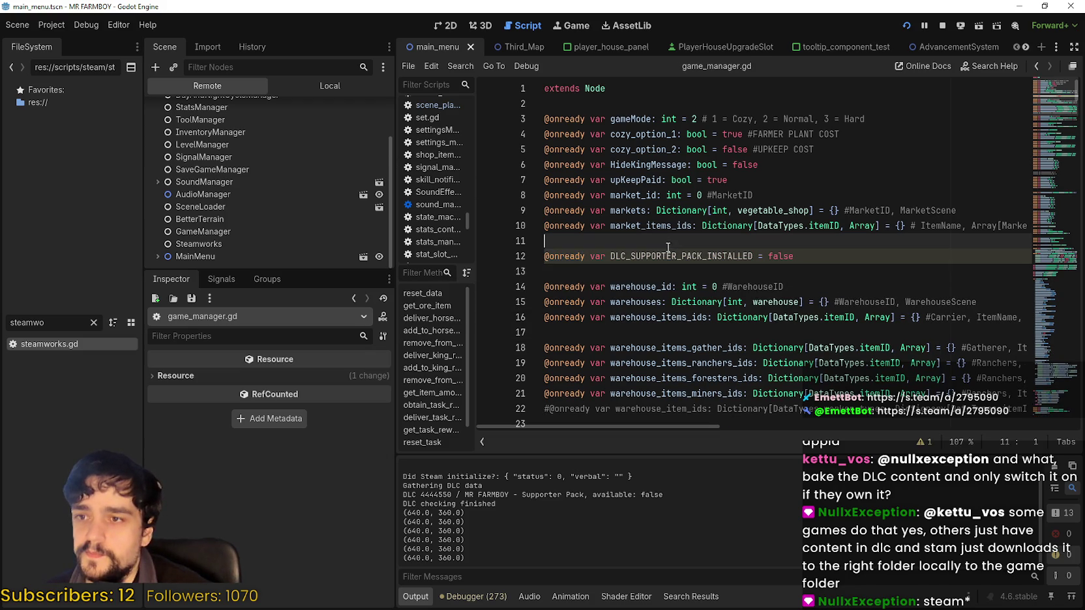
Filter FileSystem for 'thi', open Third_Map.tscn, and show its third_map_the_endless.gd script
left_click(93, 322)
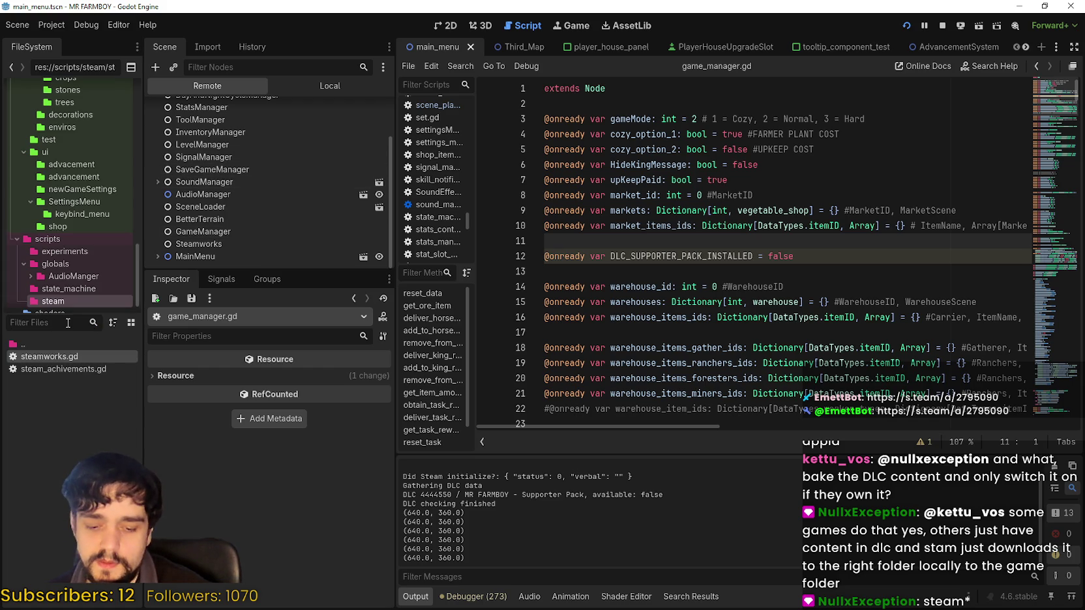
type("thi")
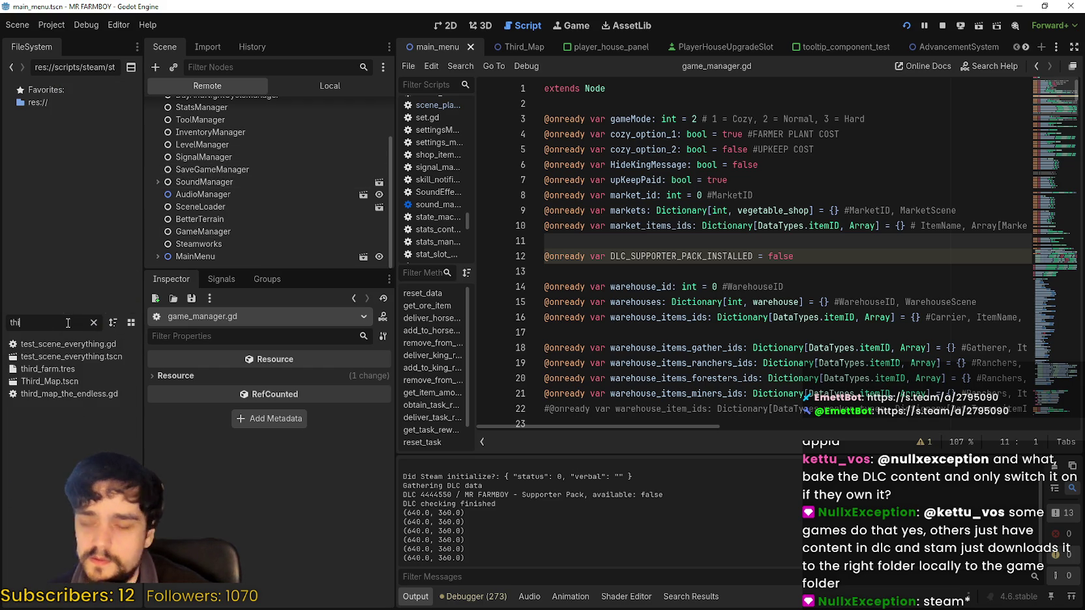
double_click(66, 385)
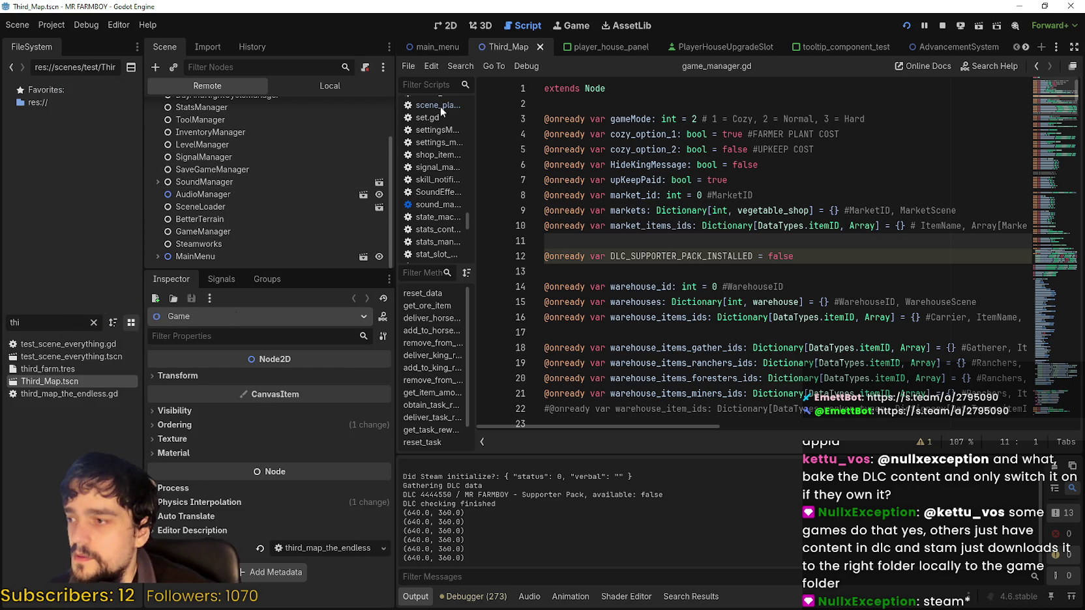
left_click(345, 85)
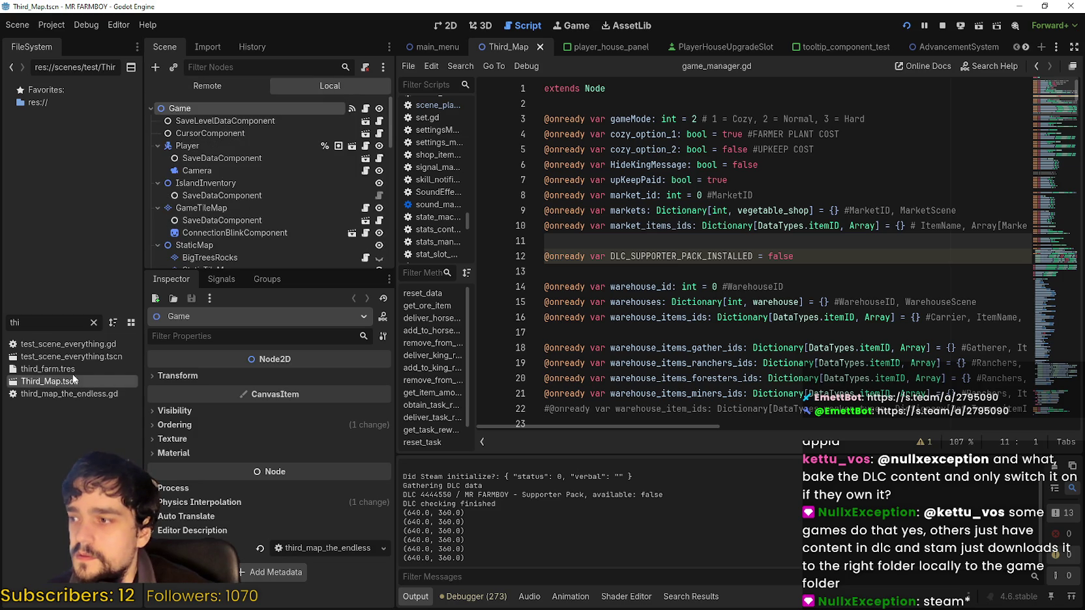
left_click(365, 108)
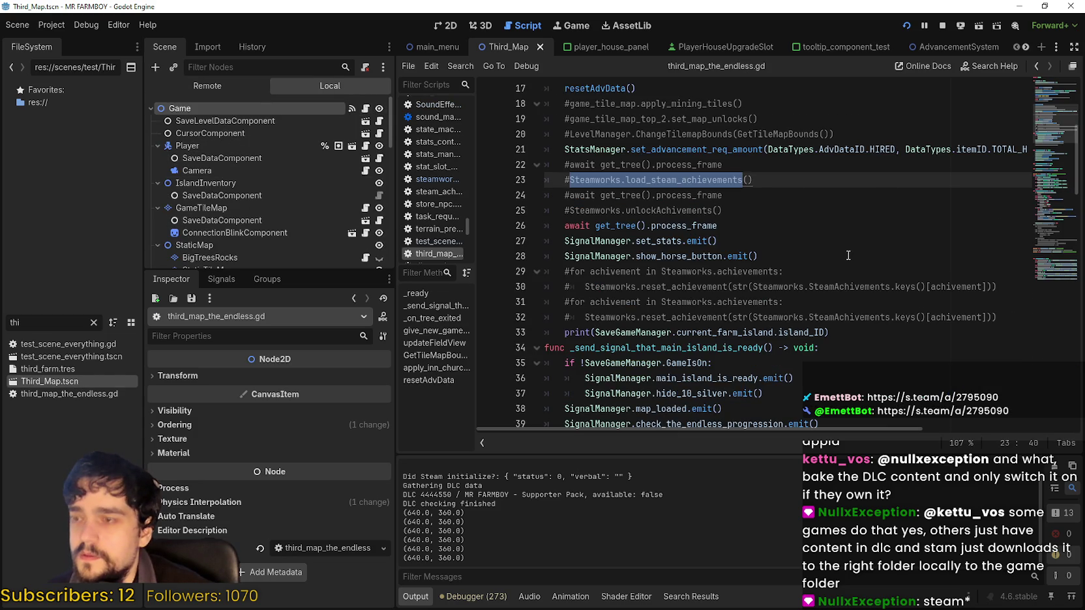
left_click(781, 244)
scroll(781, 244, "down", 3)
scroll(814, 248, "up", 1)
left_click(861, 243)
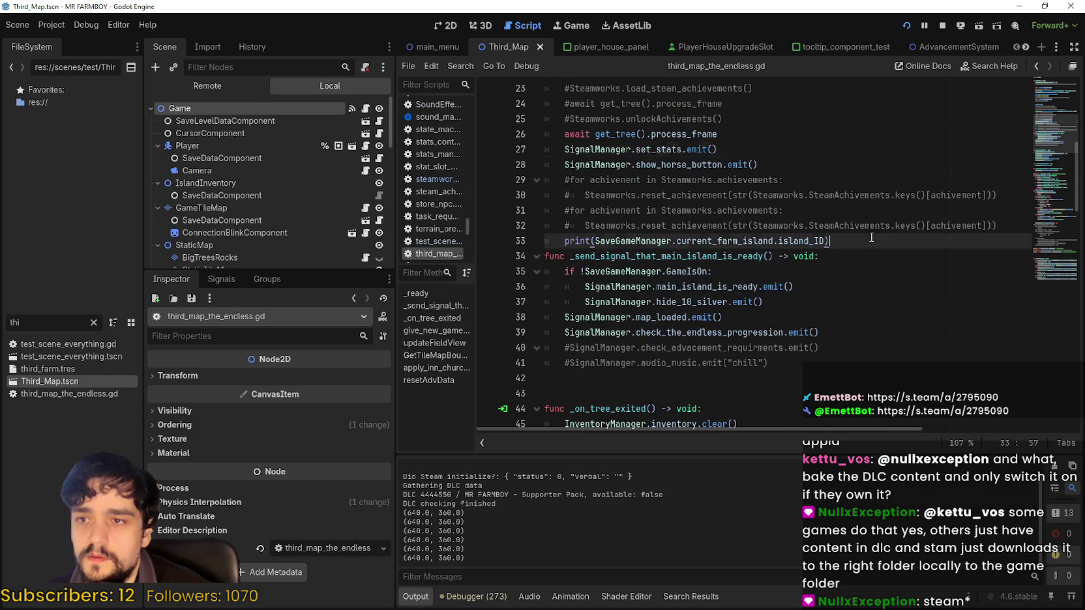
scroll(860, 251, "up", 2)
left_click(834, 239)
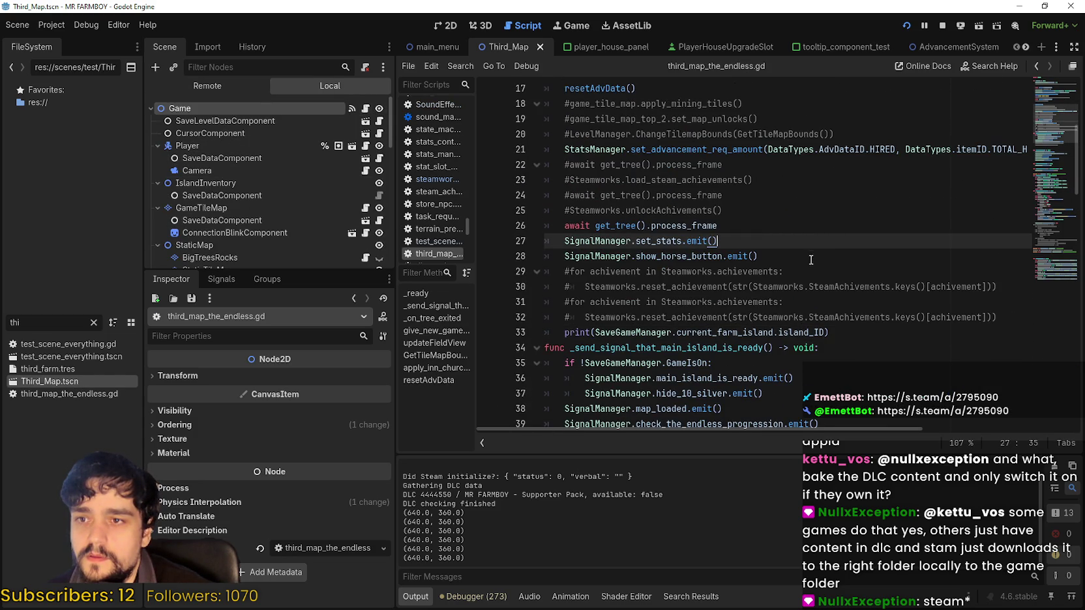
double_click(665, 237)
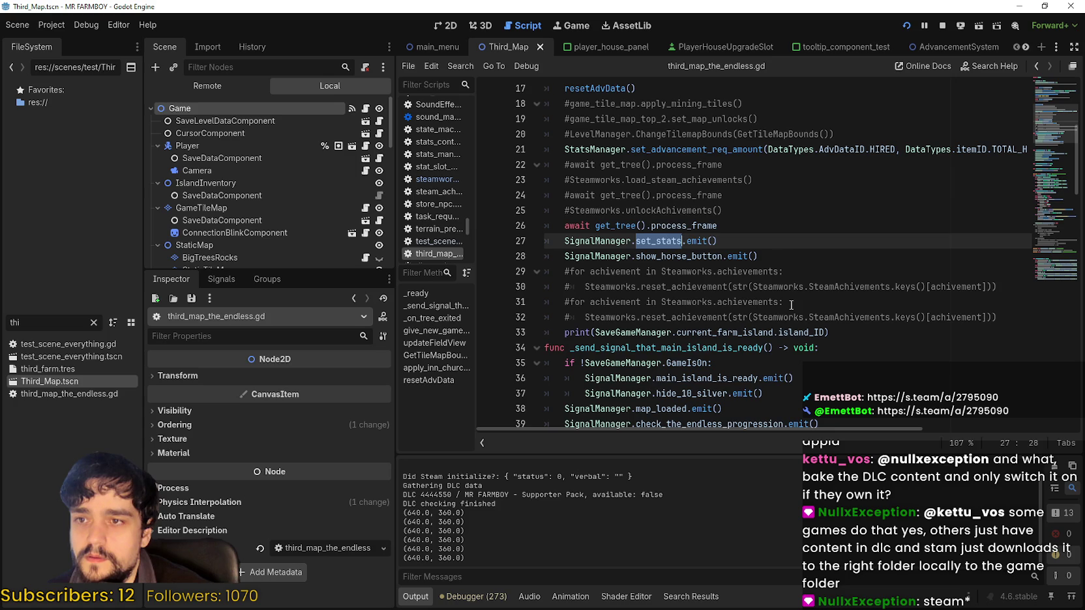
scroll(790, 304, "up", 5)
scroll(785, 297, "up", 3)
scroll(792, 286, "down", 12)
key("ctrl+z")
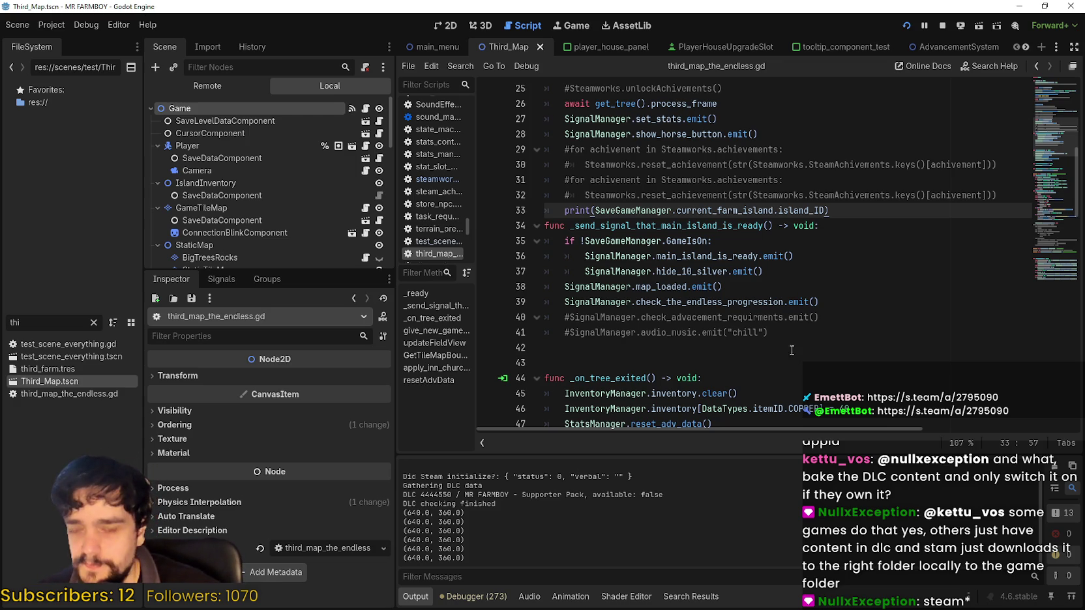
left_click(717, 287)
left_click(815, 254)
left_click(857, 197)
scroll(857, 197, "up", 4)
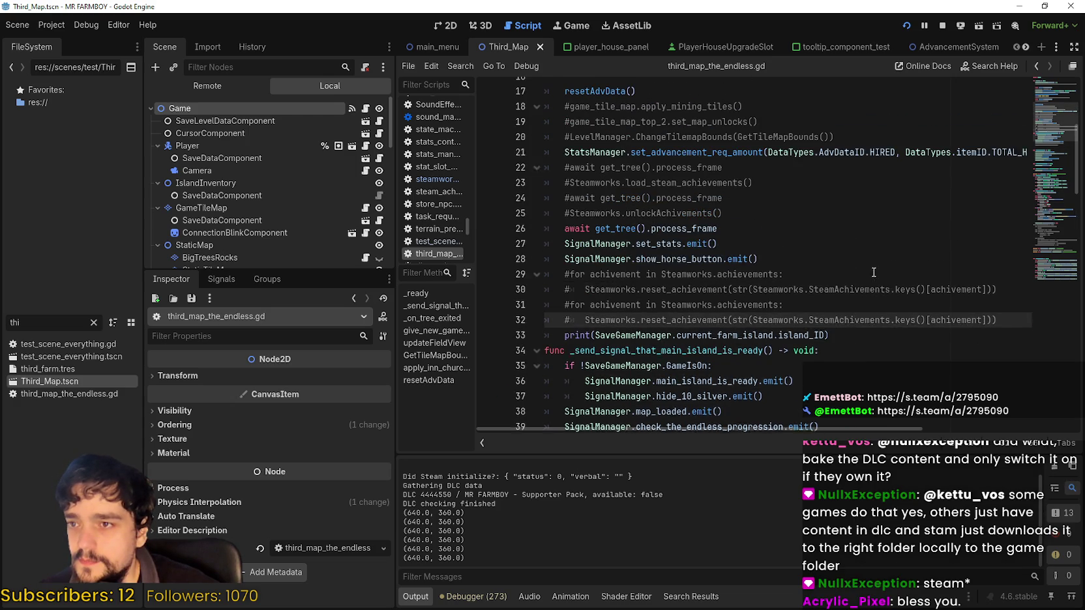
left_click(851, 305)
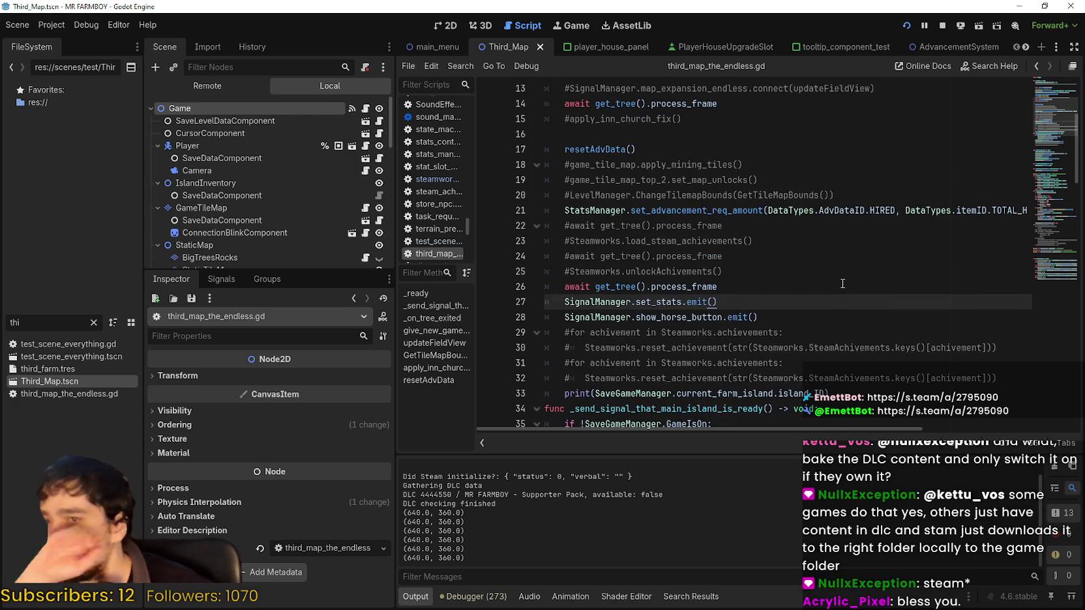
scroll(828, 294, "up", 2)
scroll(824, 293, "down", 3)
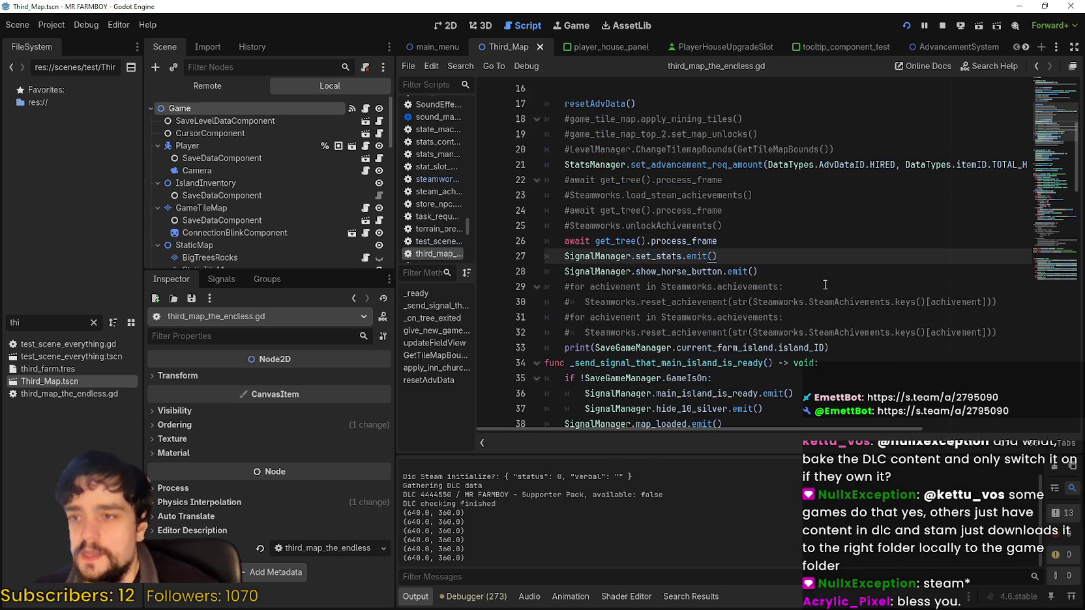
scroll(823, 287, "up", 4)
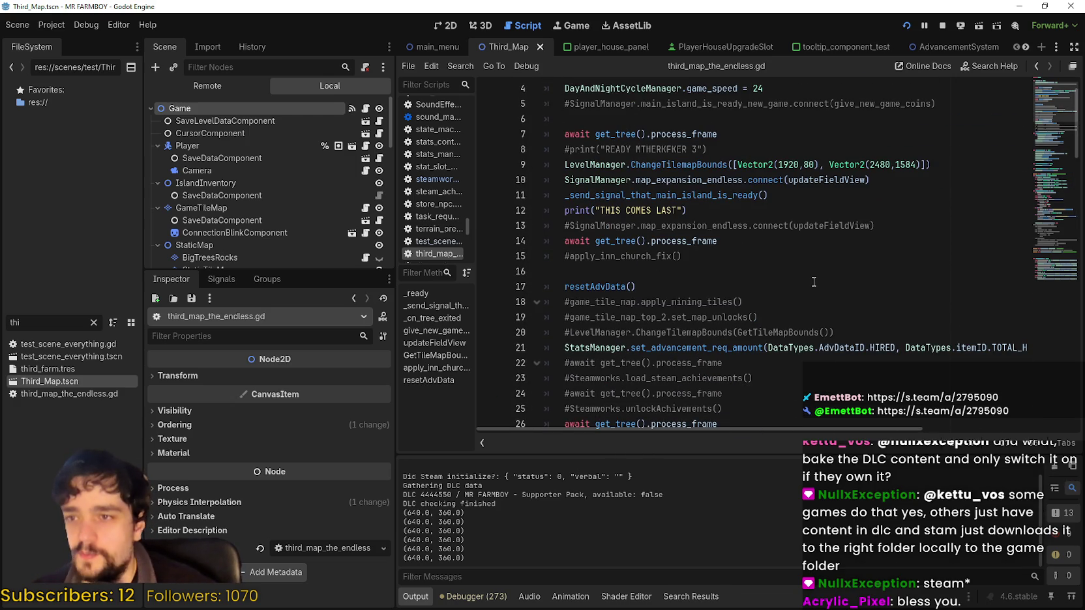
scroll(814, 284, "down", 4)
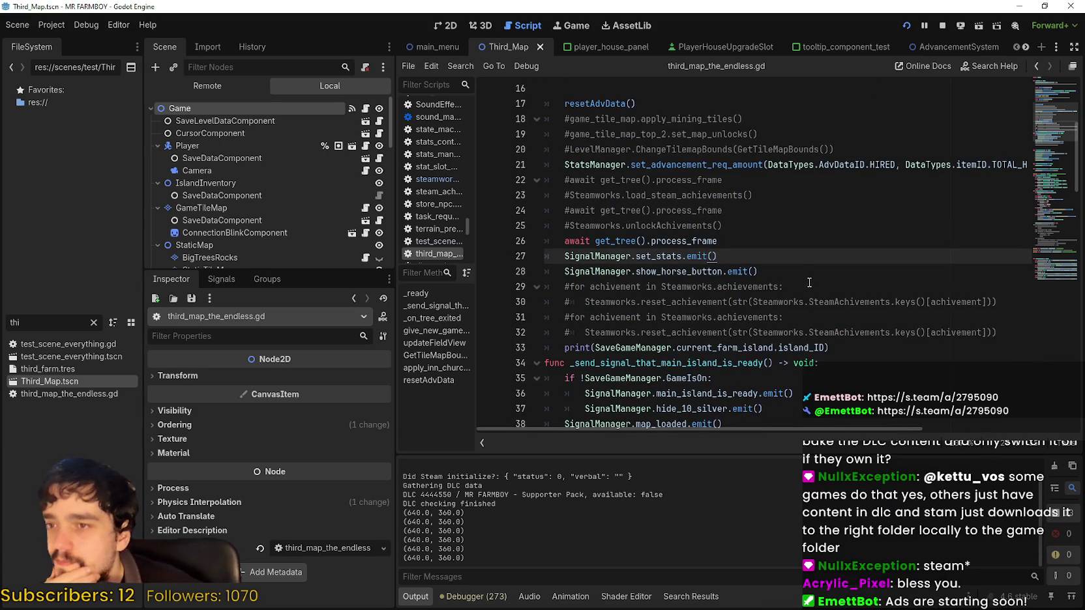
double_click(673, 256)
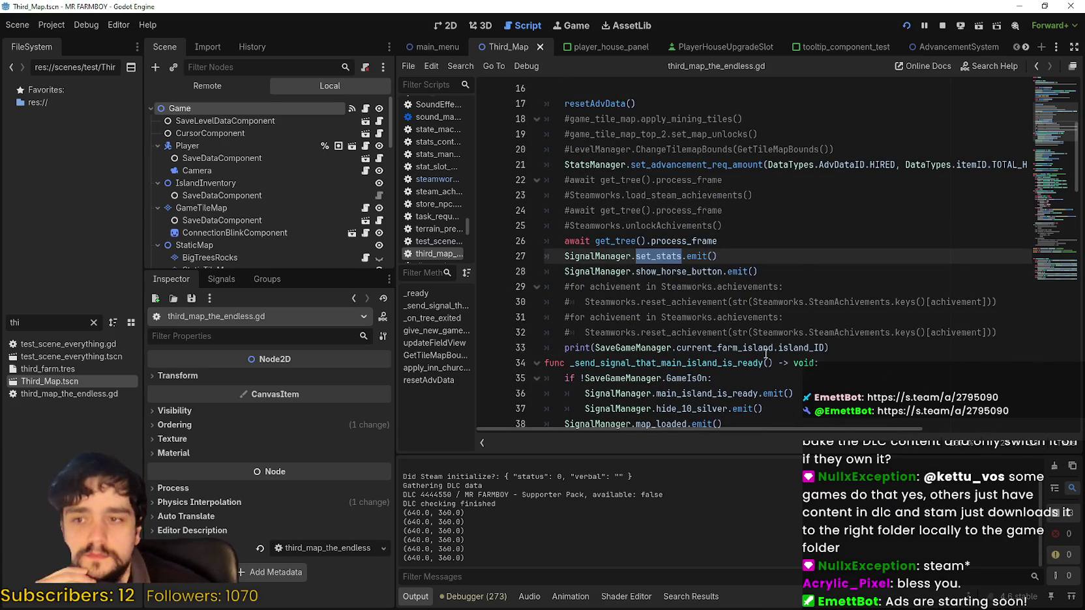
scroll(764, 354, "down", 2)
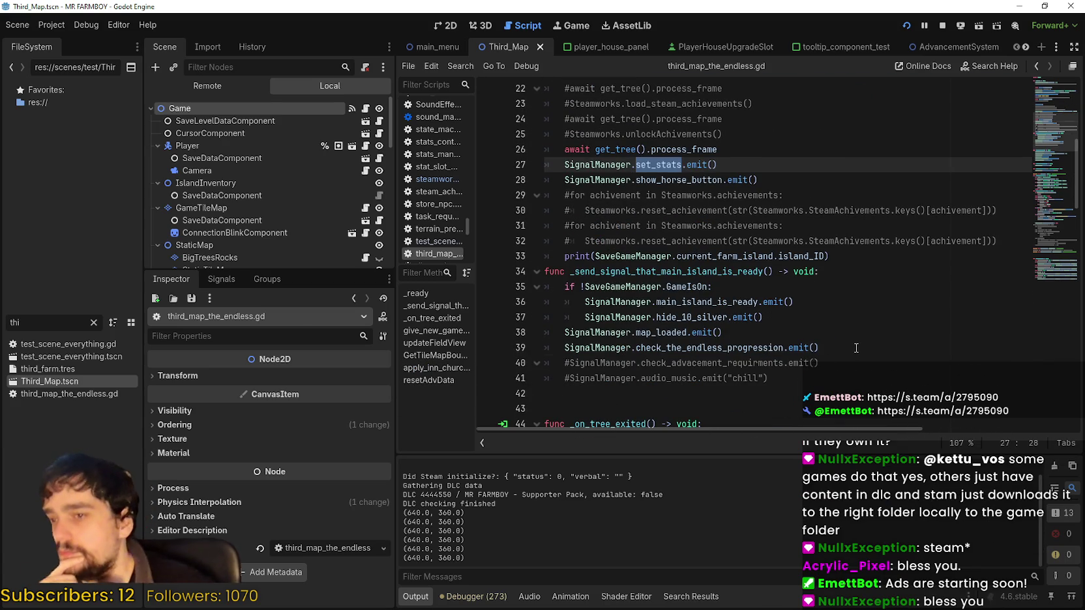
left_click(857, 346)
scroll(857, 343, "down", 2)
scroll(857, 343, "down", 8)
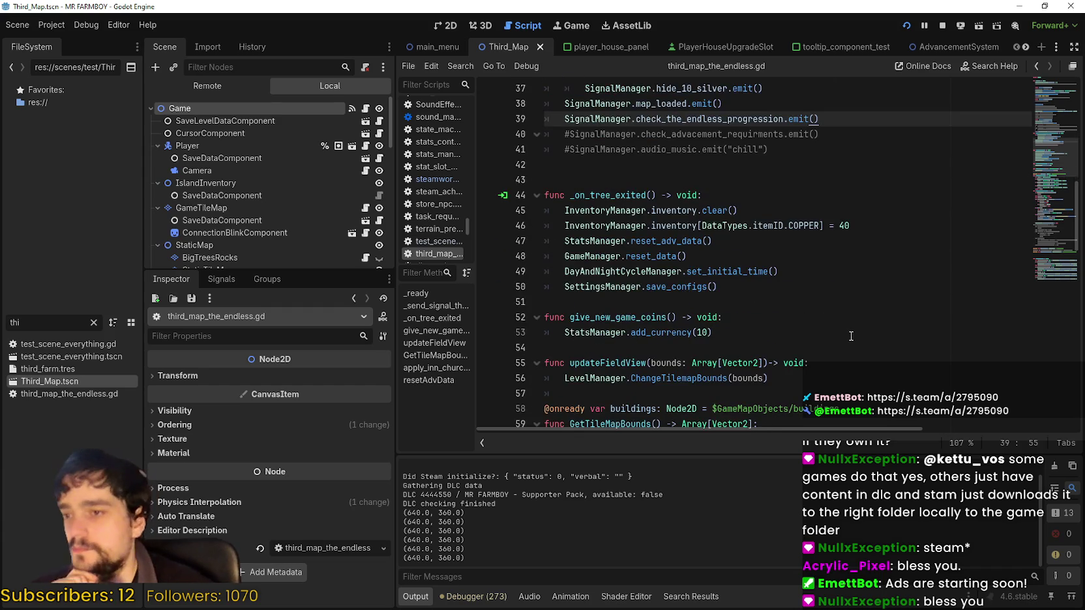
scroll(846, 344, "down", 7)
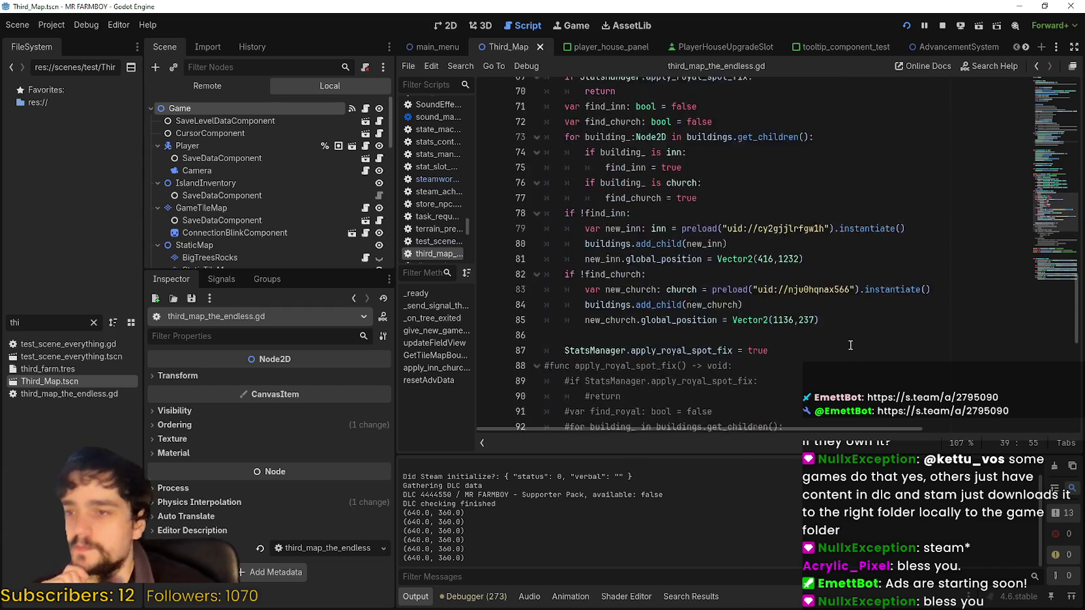
scroll(848, 346, "up", 6)
scroll(849, 346, "up", 13)
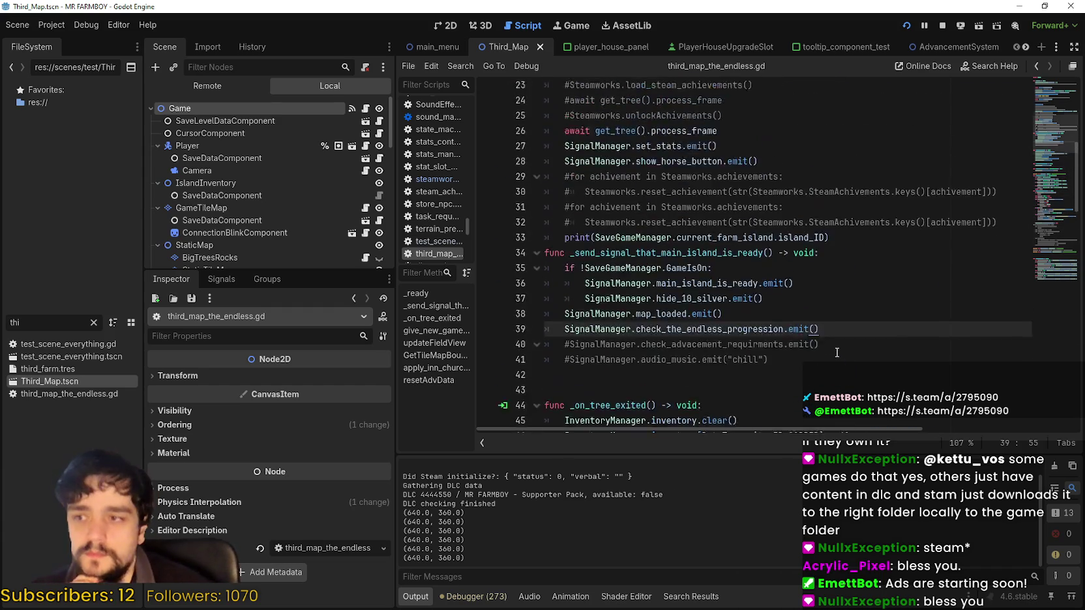
scroll(832, 351, "up", 3)
scroll(825, 352, "down", 2)
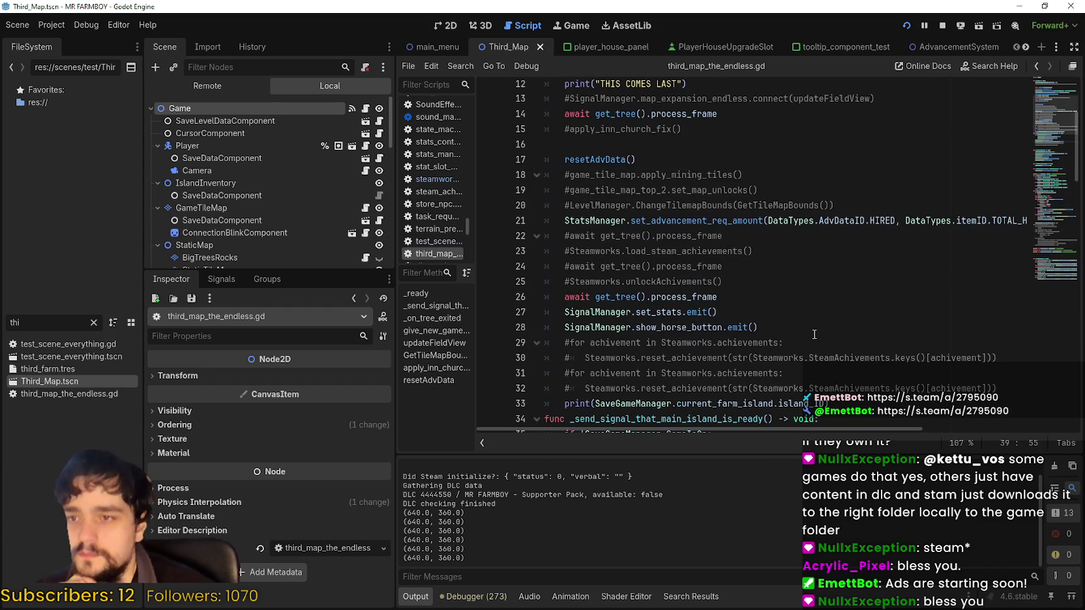
double_click(697, 254)
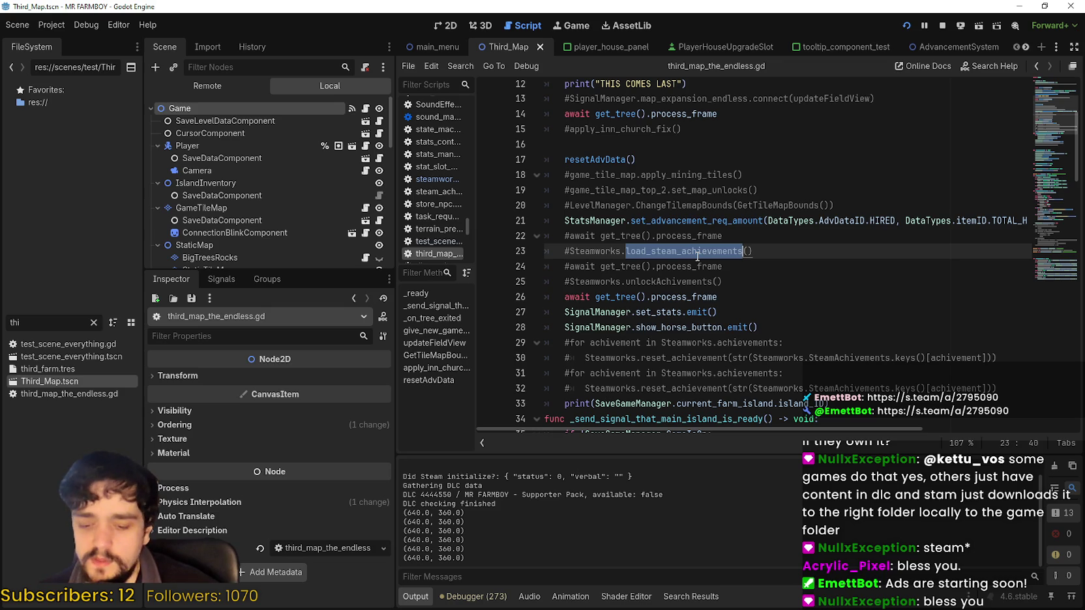
key("ctrl+shift+f")
Search the project for load_steam_achievements and open the scene_player_data_resource.gd line 46 match
left_click(541, 362)
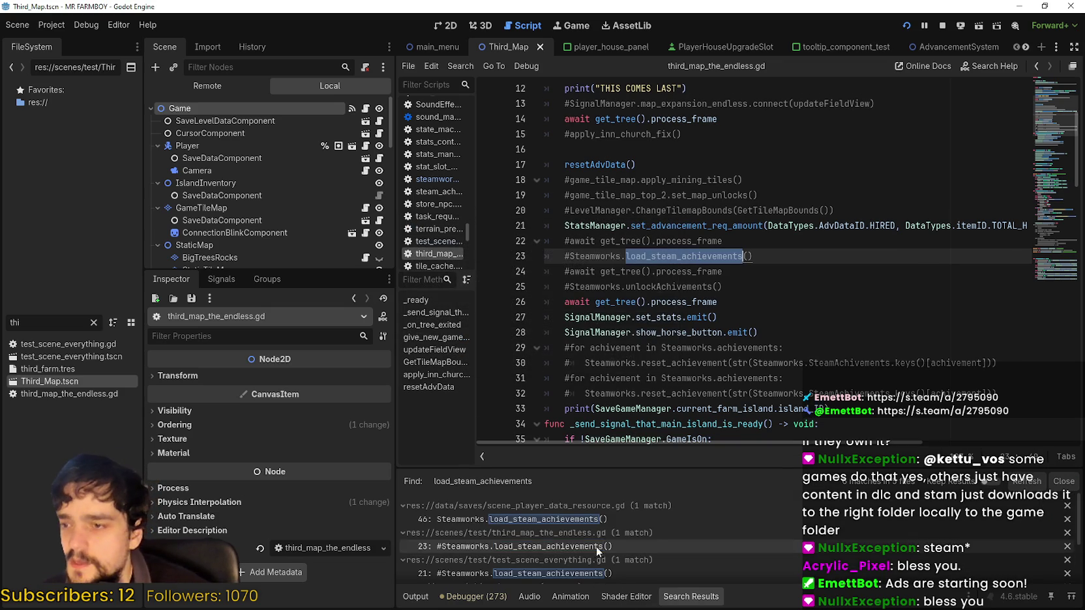
left_click(623, 520)
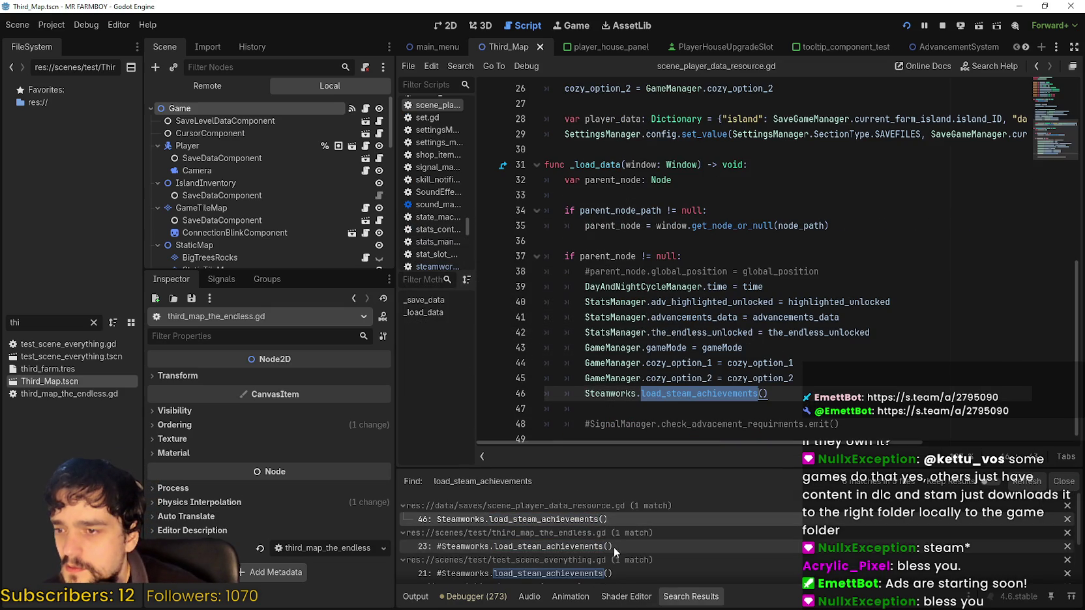
key("End")
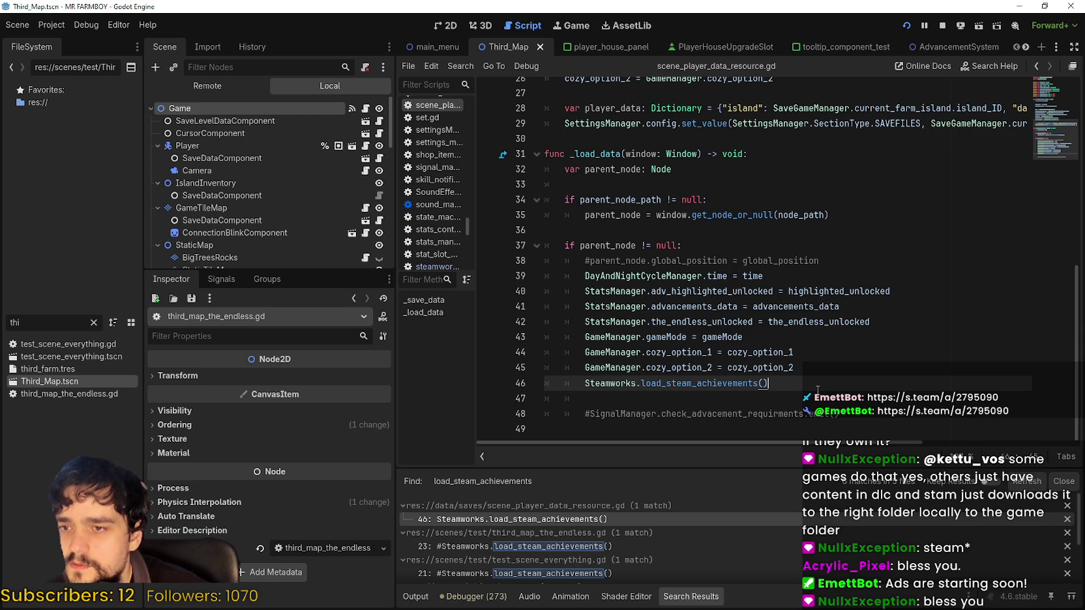
Inspect the load_steam_achievements call on line 46 and the surrounding save/load code
mouse_move(742, 382)
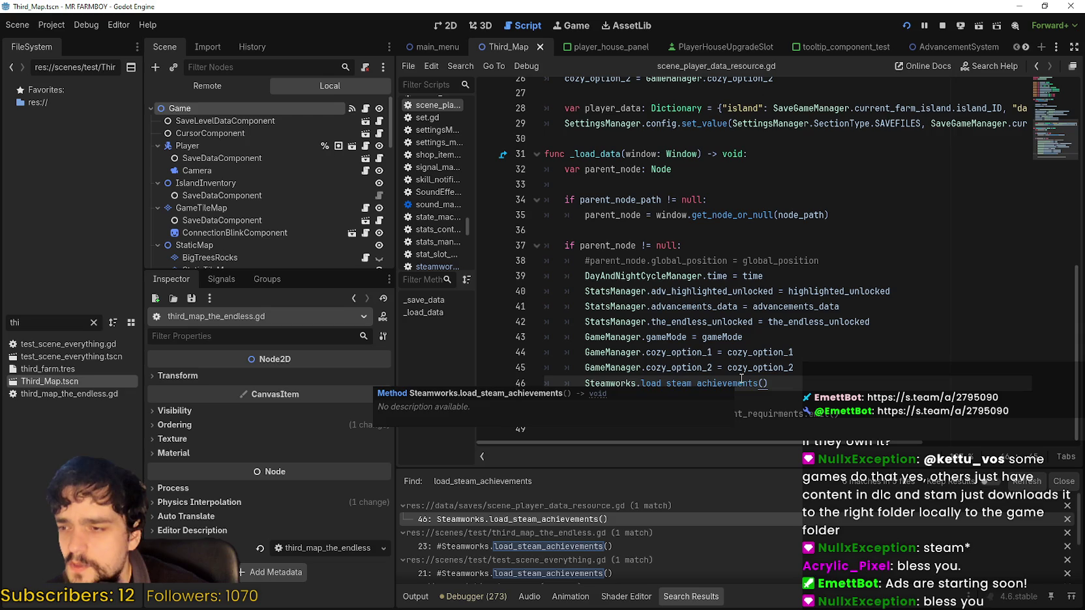
left_click_drag(768, 383, 565, 383)
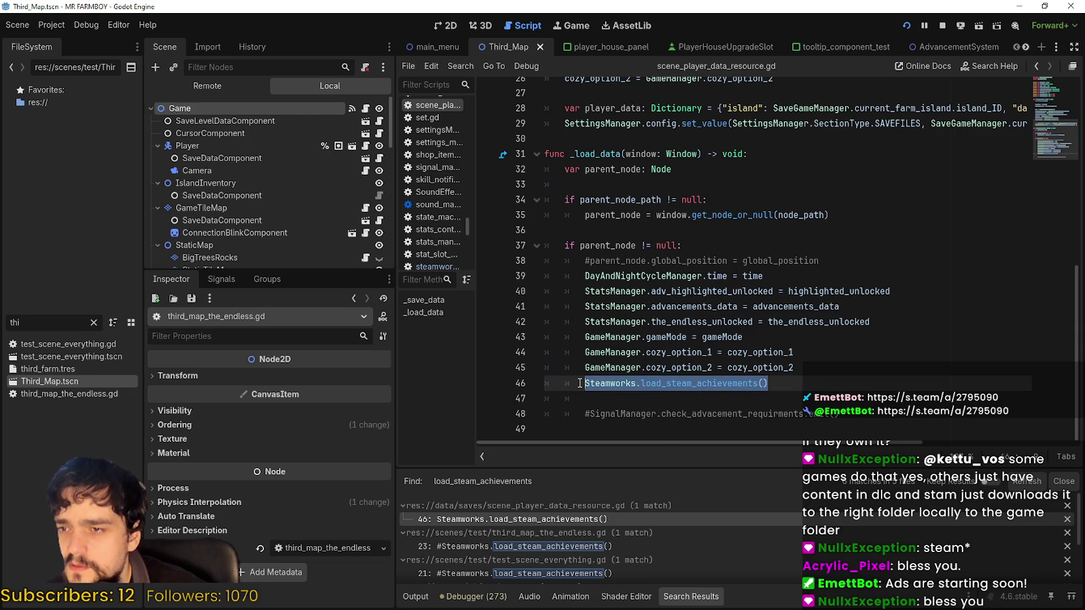
scroll(655, 566, "down", 1)
scroll(653, 556, "up", 3)
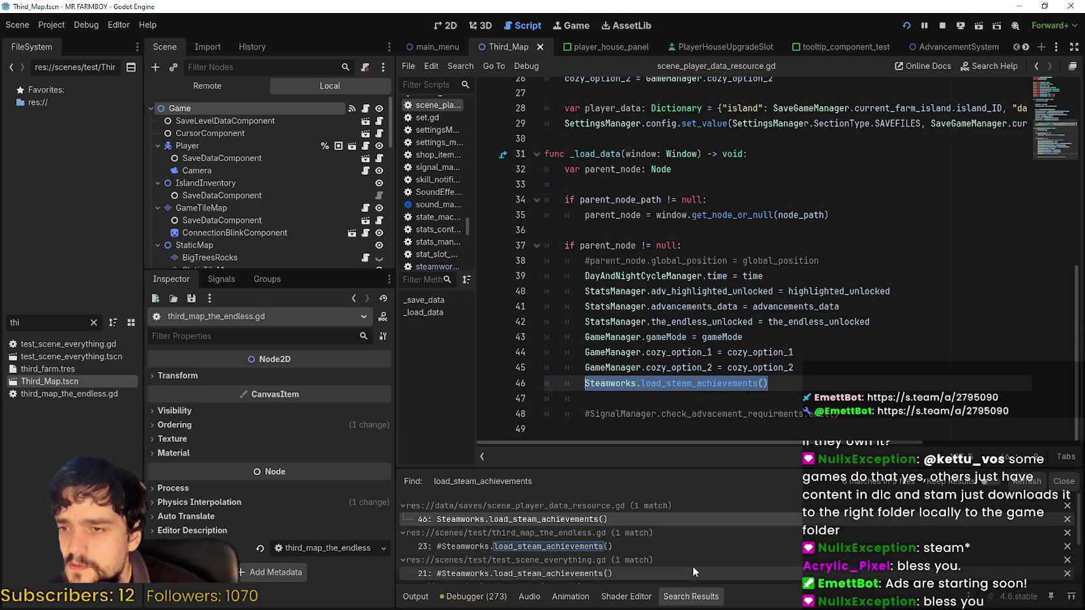
left_click(784, 383)
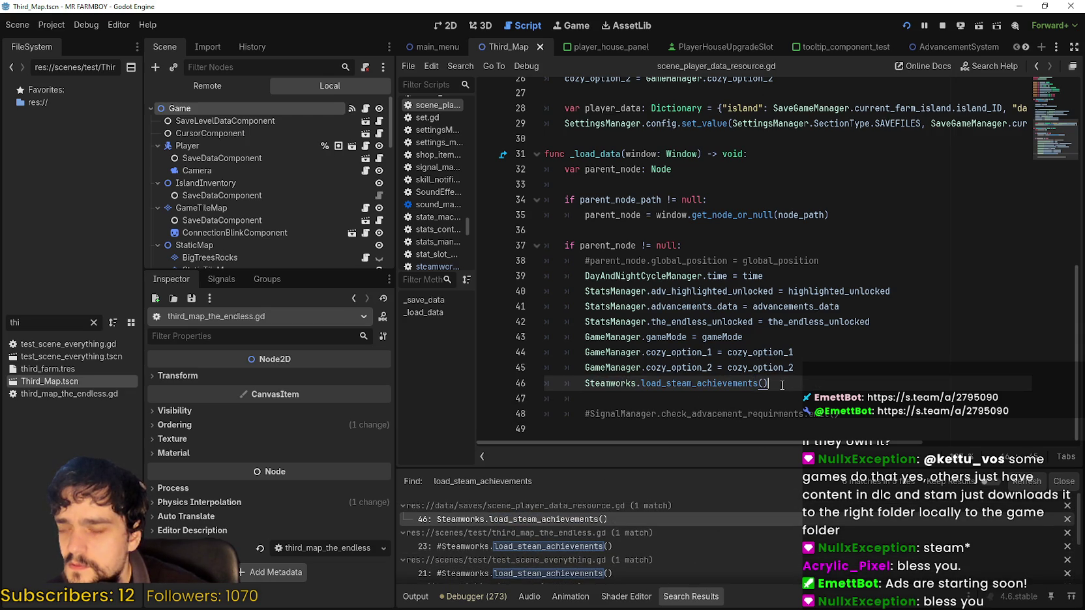
scroll(779, 378, "up", 2)
scroll(779, 372, "down", 2)
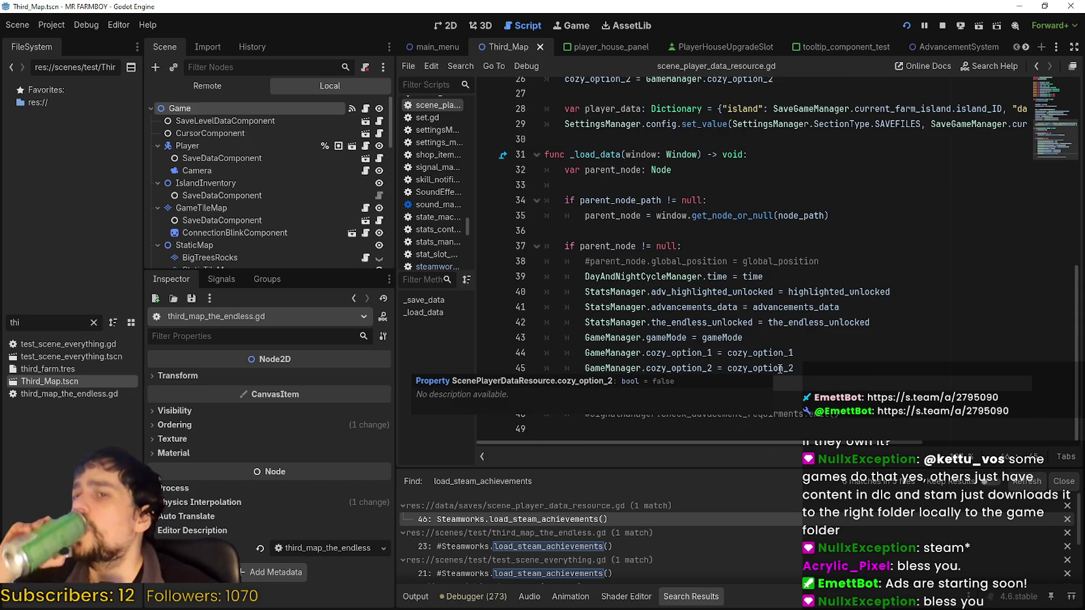
mouse_move(777, 370)
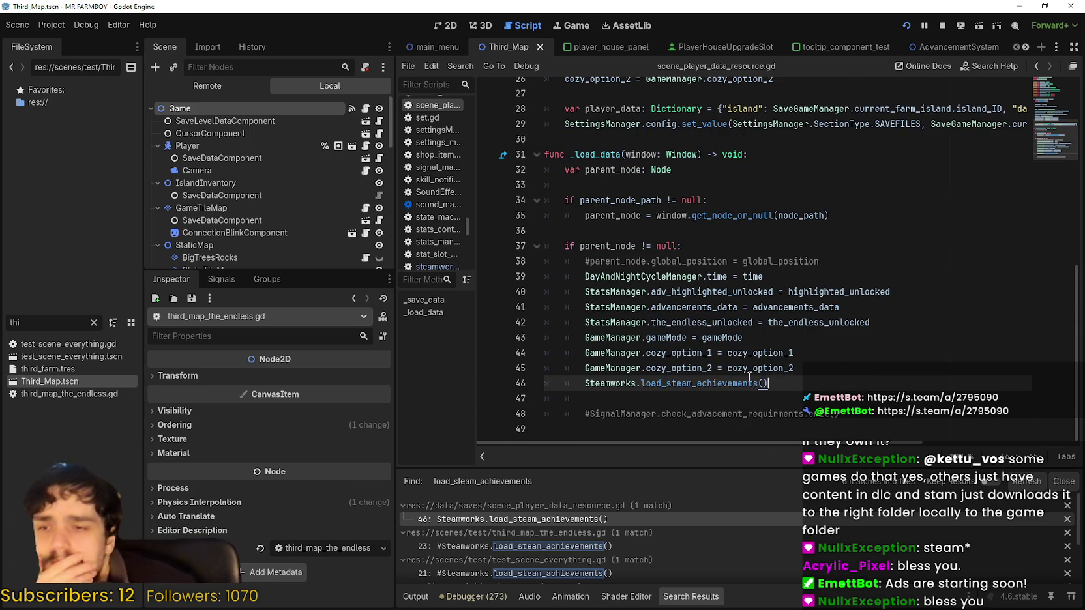
scroll(721, 384, "up", 7)
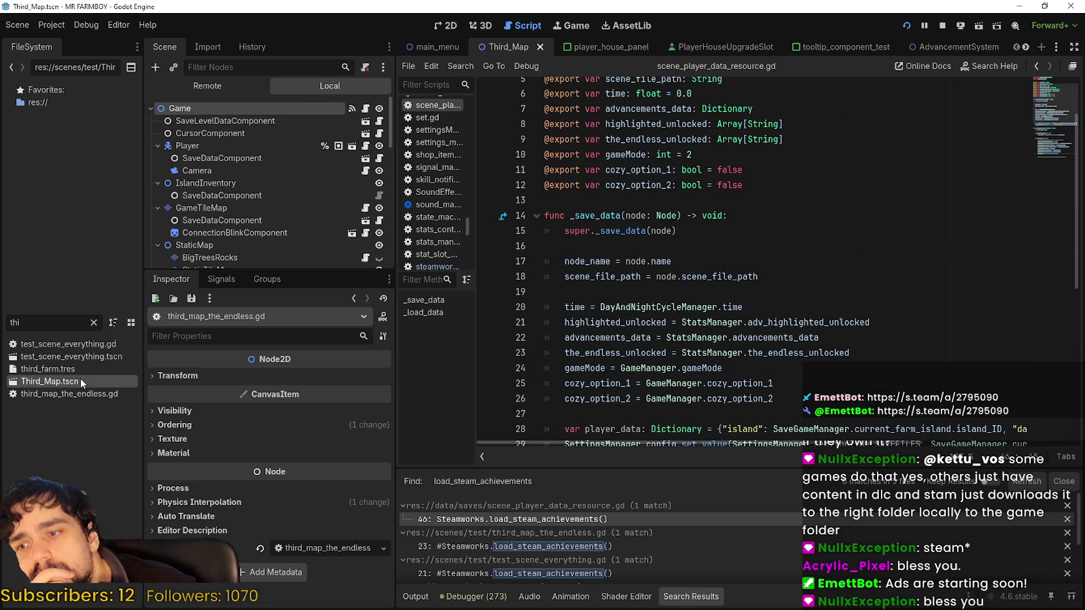
Open third_map_the_endless.gd and insert a new line after line 32 in _ready
left_click(365, 108)
scroll(807, 365, "down", 3)
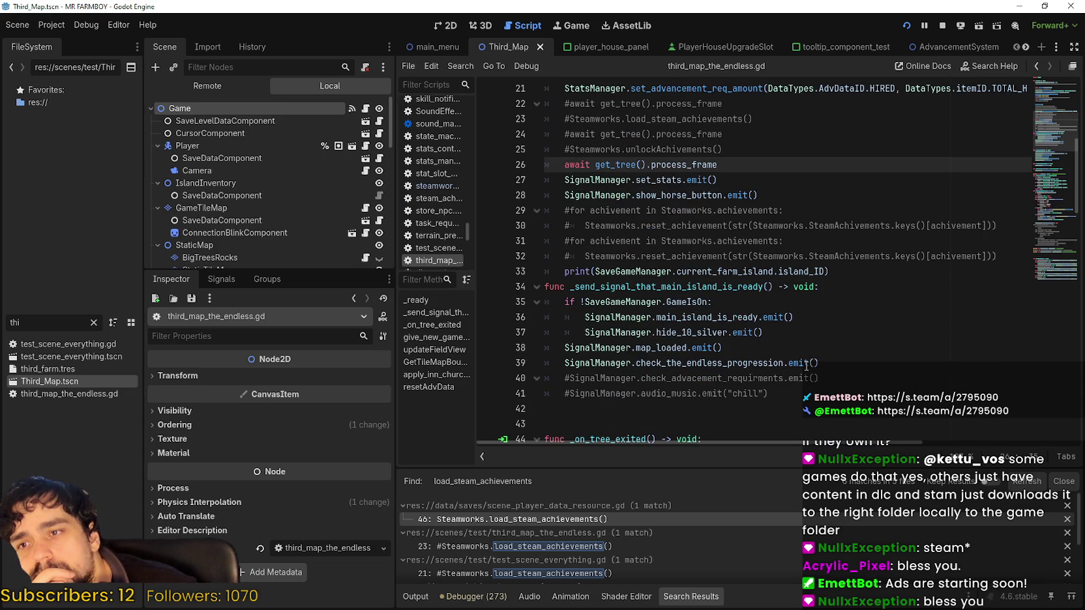
left_click(847, 271)
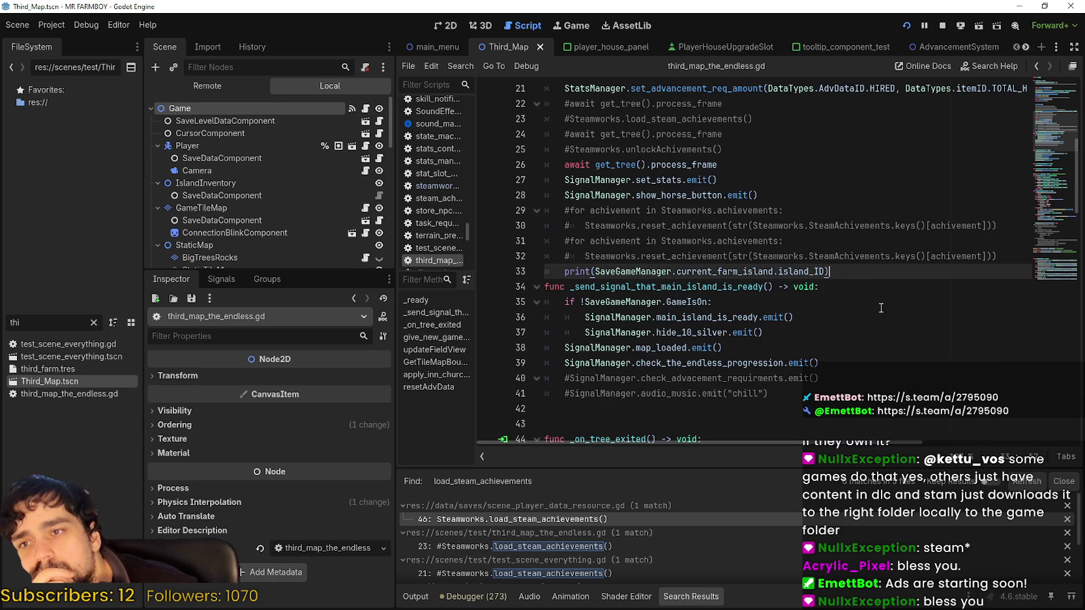
left_click(791, 187)
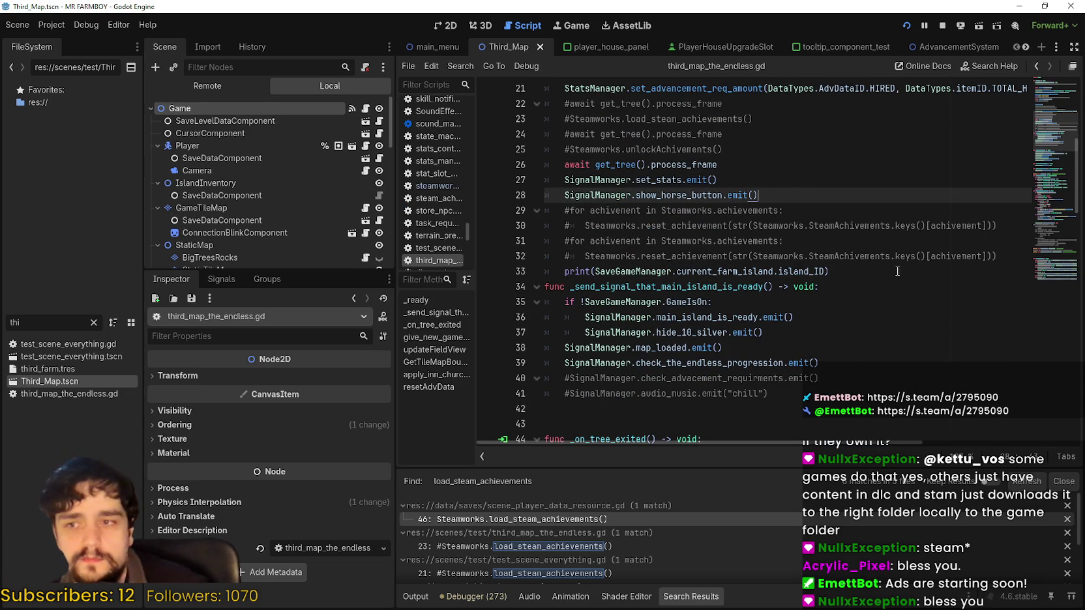
left_click(1012, 253)
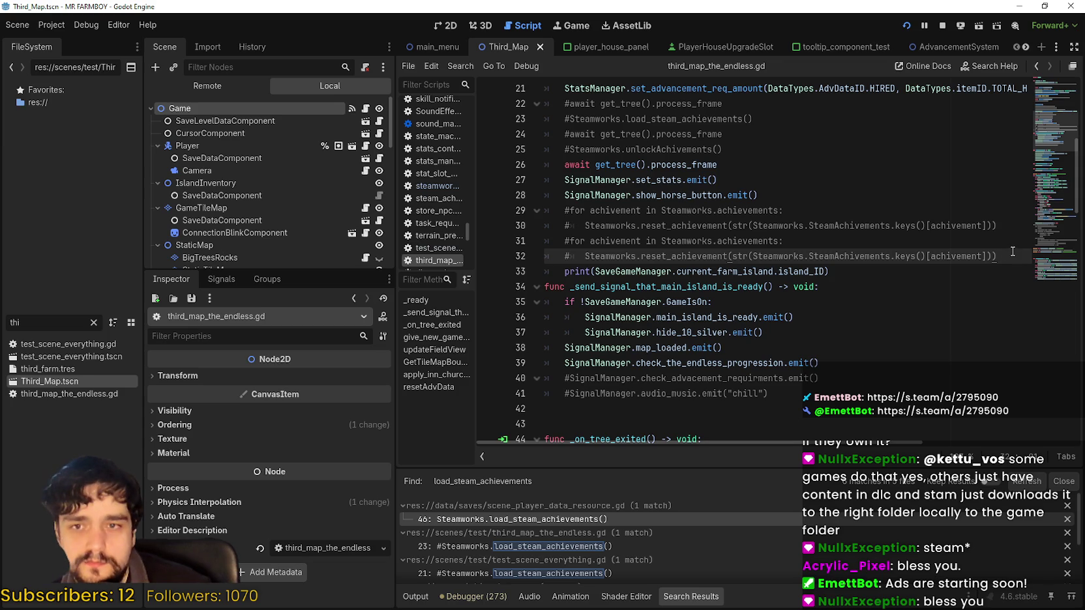
key("Return")
Enter Steamworks.install_all_optional_dlc() on line 33 using autocomplete
type("Steam")
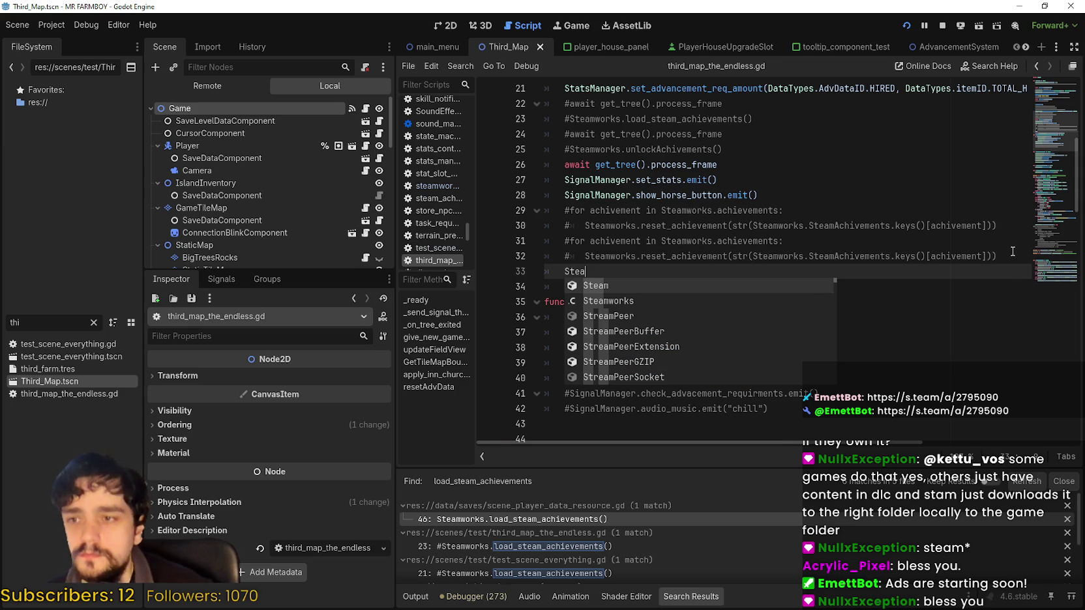
type(".a")
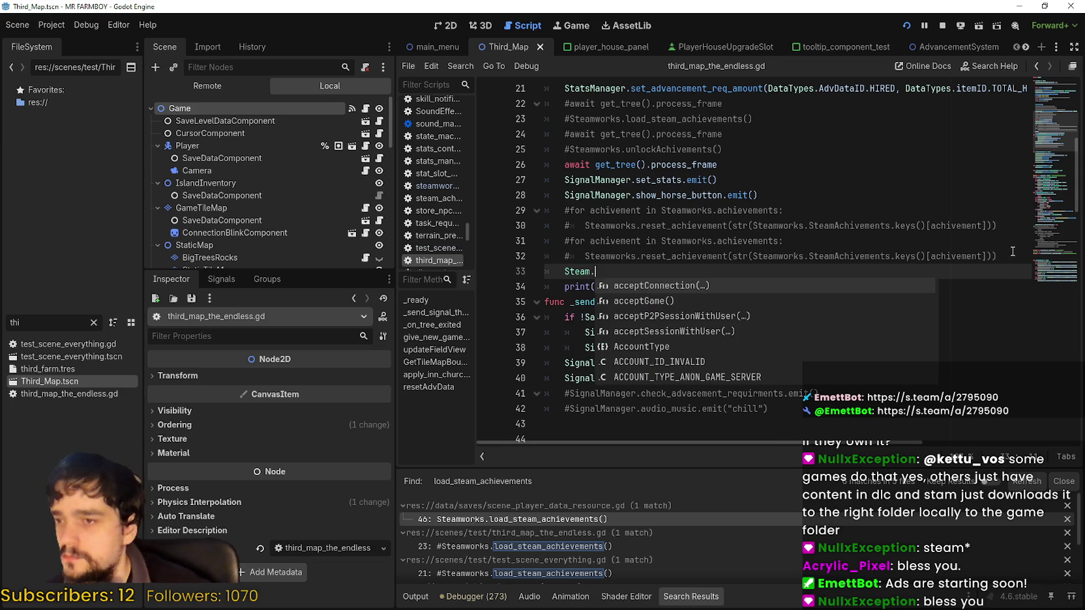
key("BackSpace")
type("dlc")
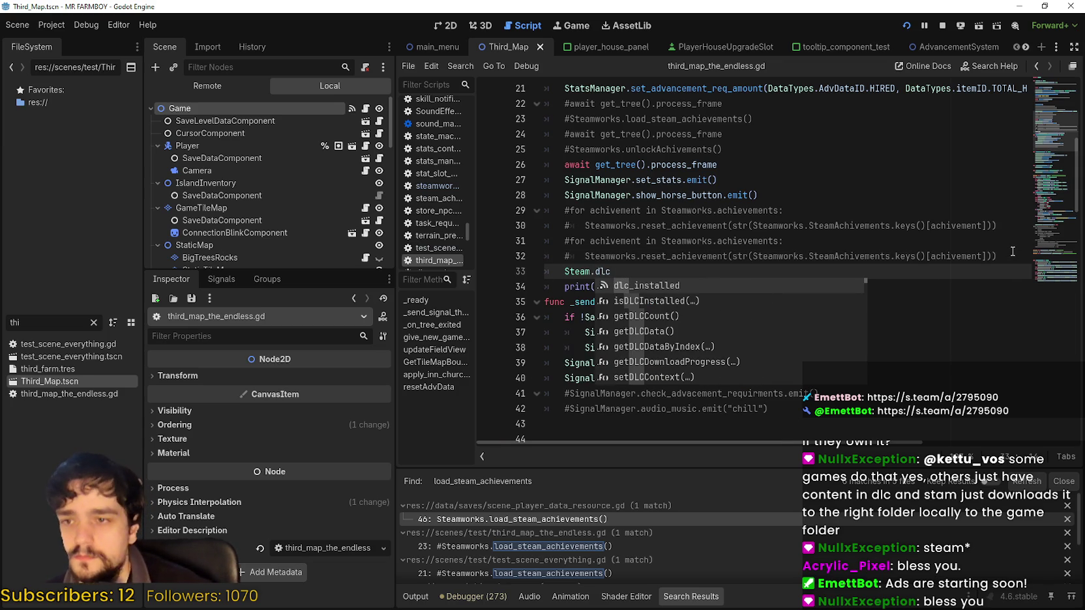
key("BackSpace")
key("BackSpace")
key("BackSpace")
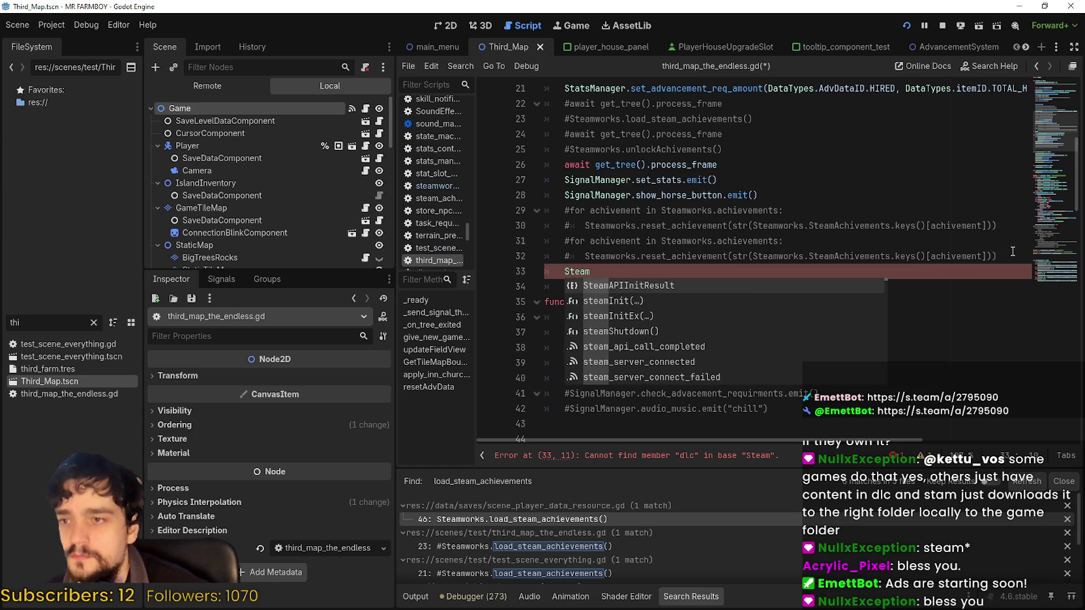
type("work")
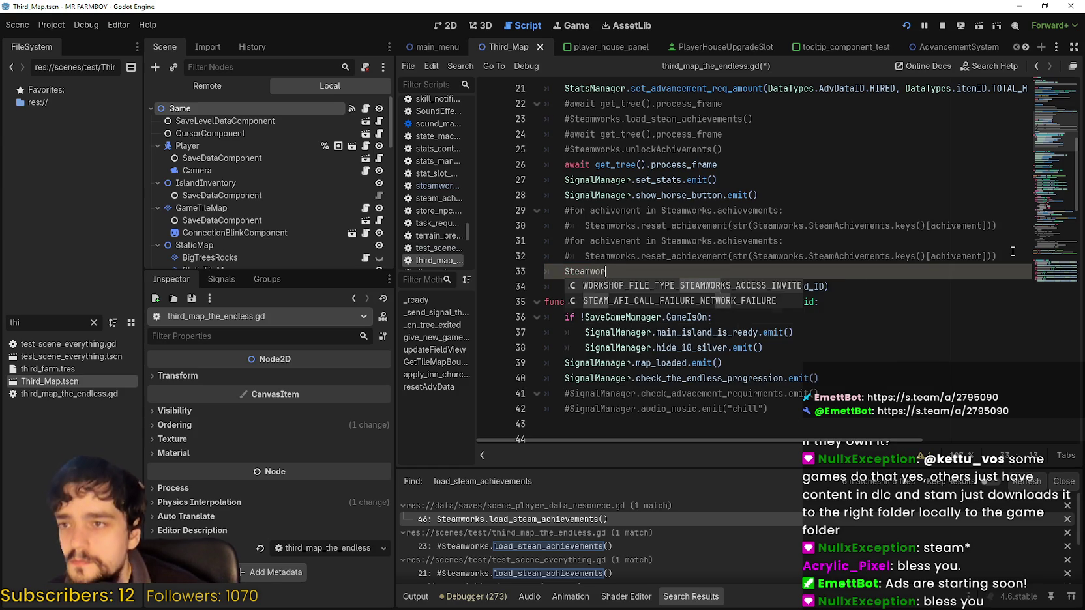
key("Return")
type("/")
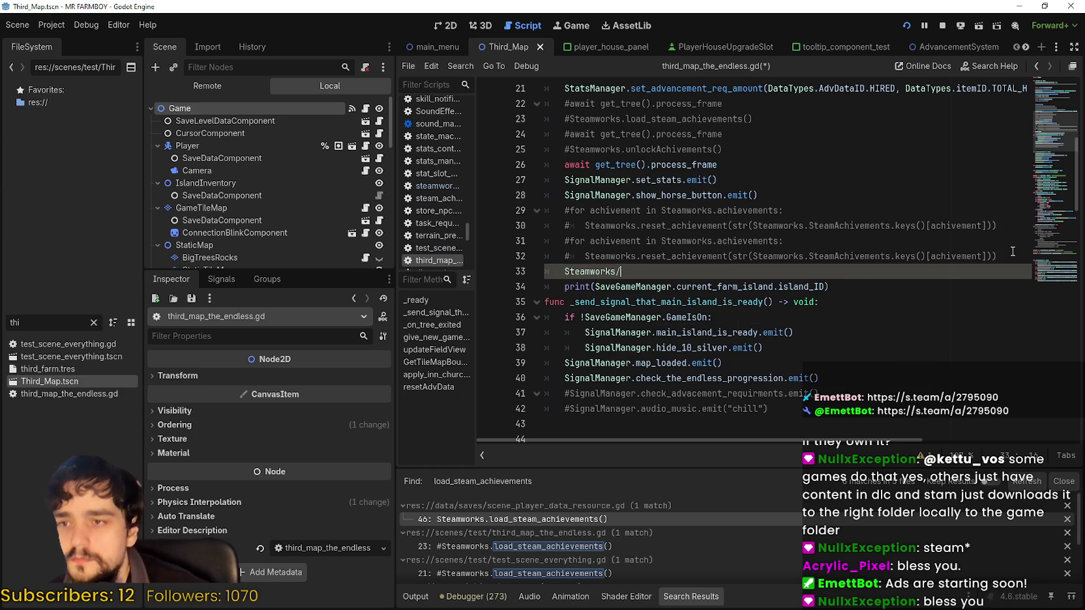
type("dlc")
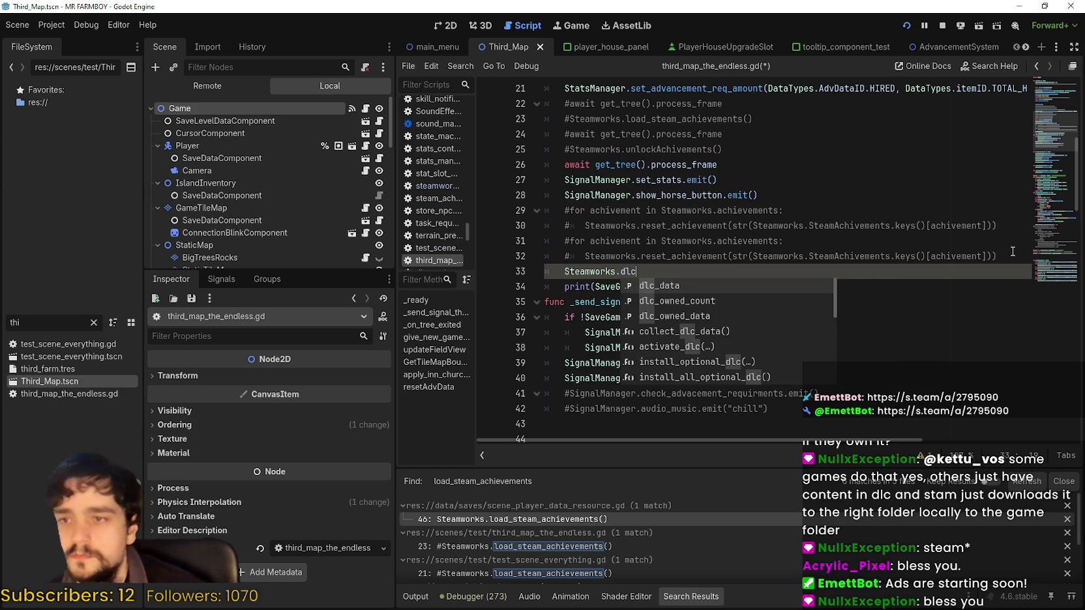
key("Down")
key("Down")
key("Down")
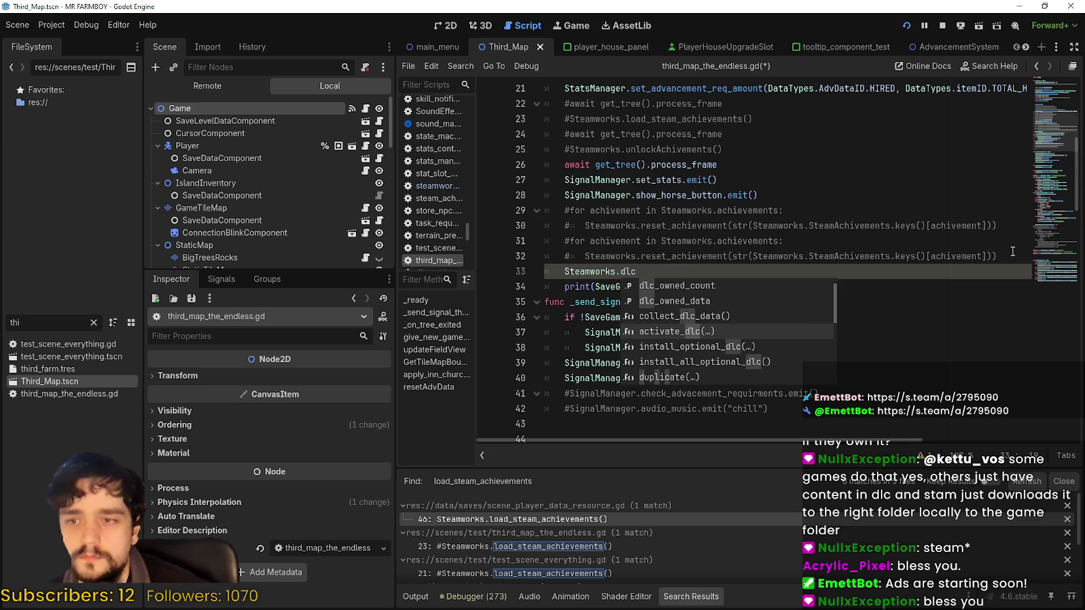
key("Return")
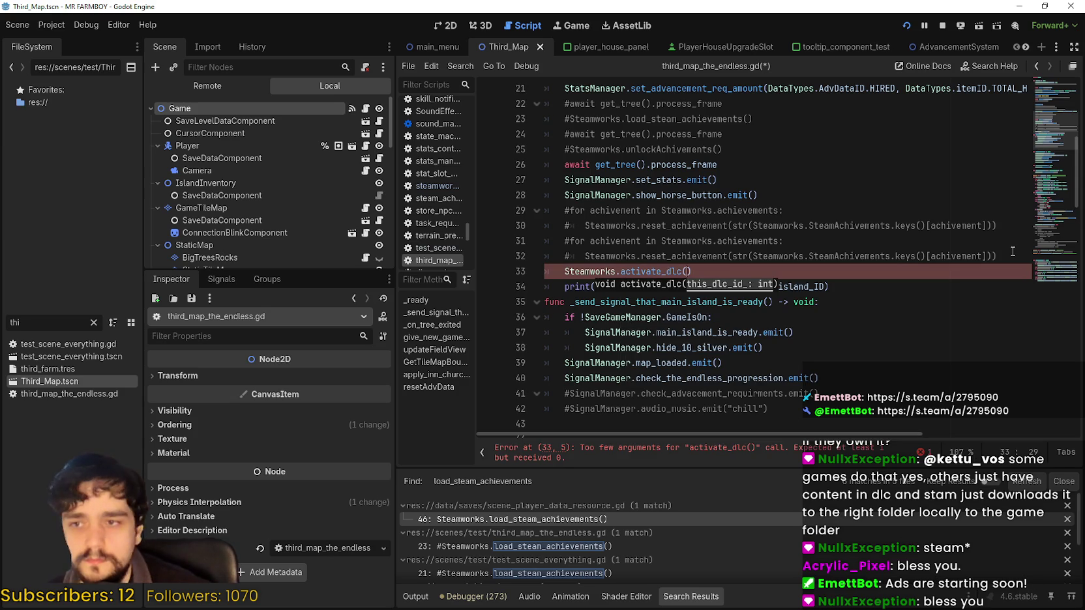
key("BackSpace")
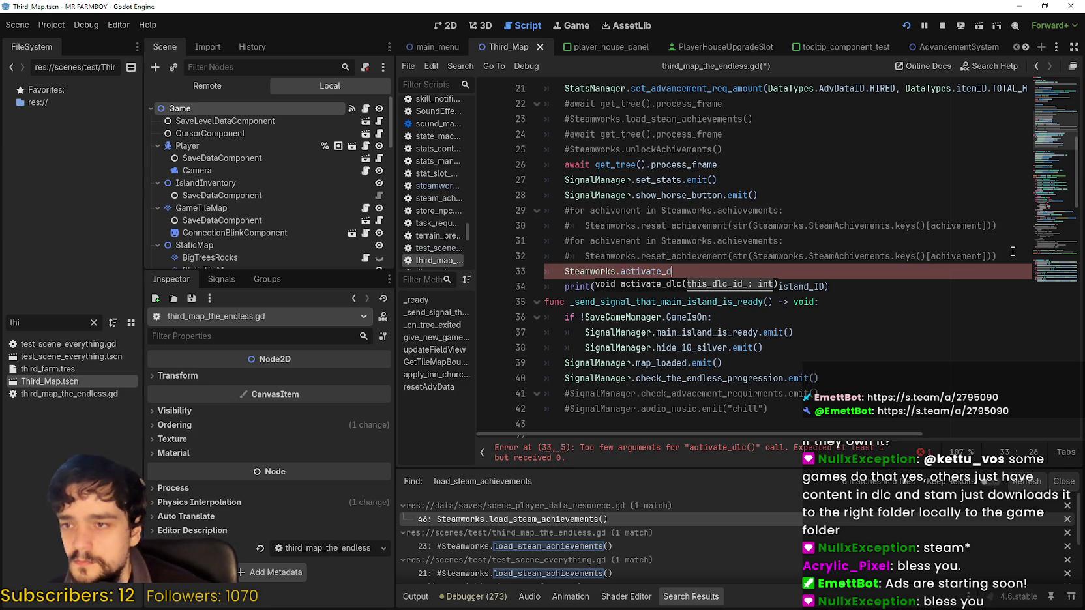
key("BackSpace")
key("BackSpace")
key("BackSpace")
type("dl")
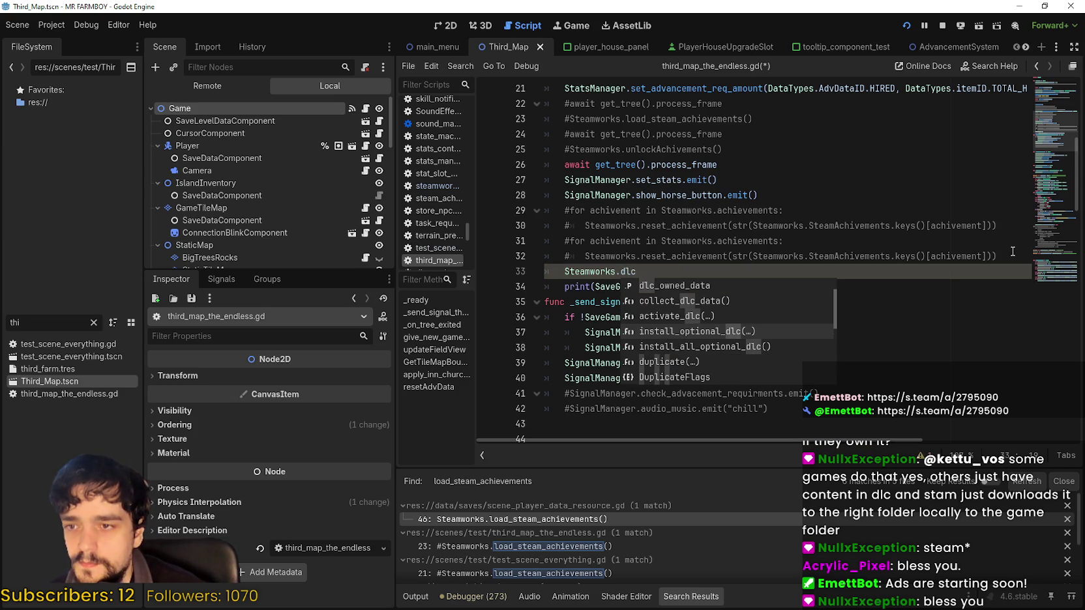
key("Return")
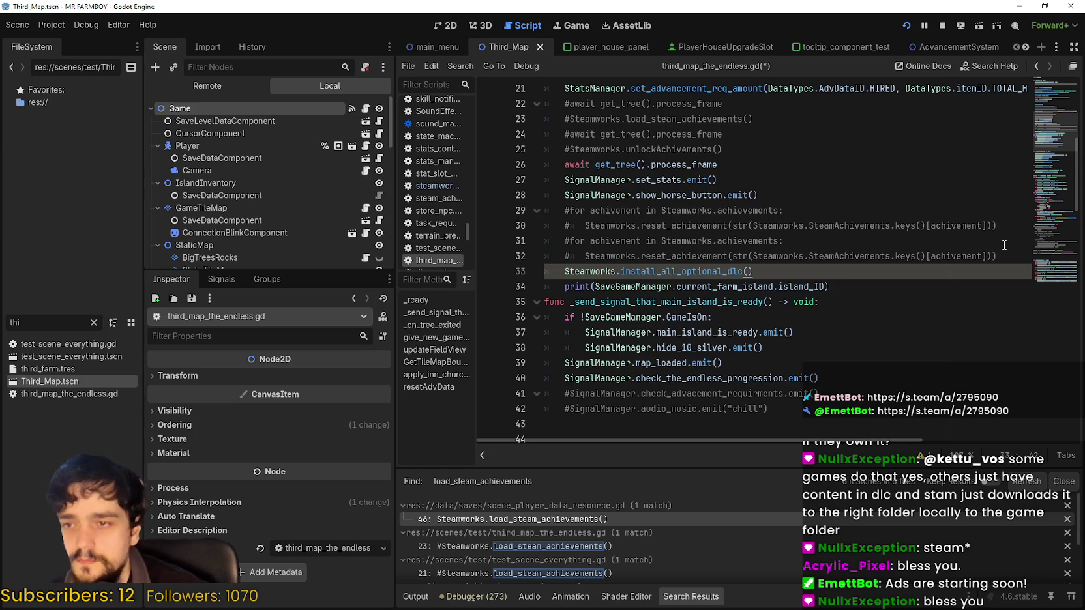
Save the script, copy the install line, and open the test_scene_everything scene
left_click(1004, 245)
left_click_drag(779, 271, 564, 272)
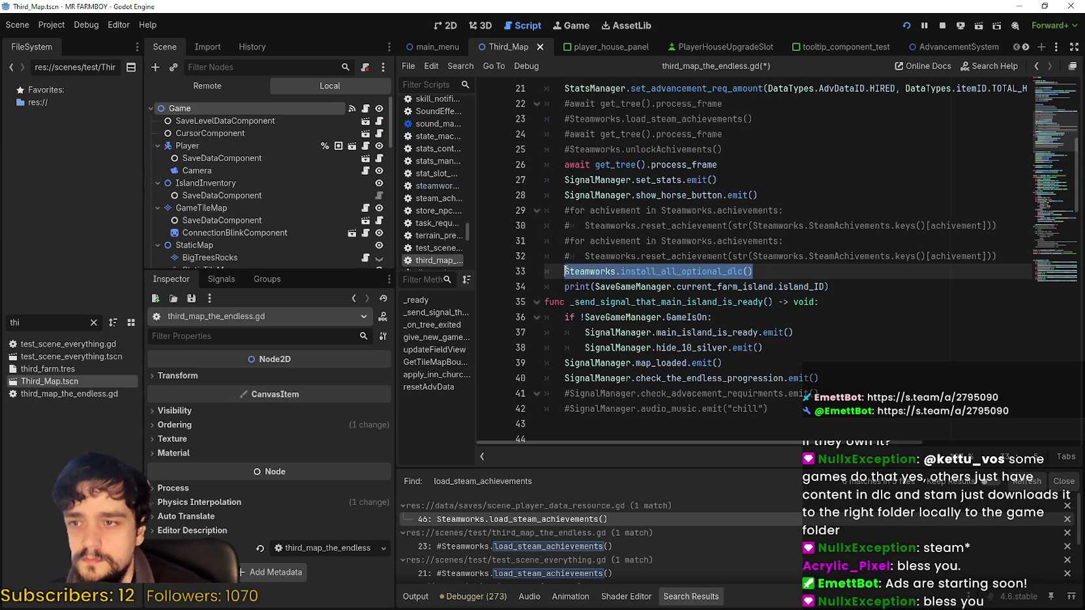
left_click(819, 271)
key("ctrl+s")
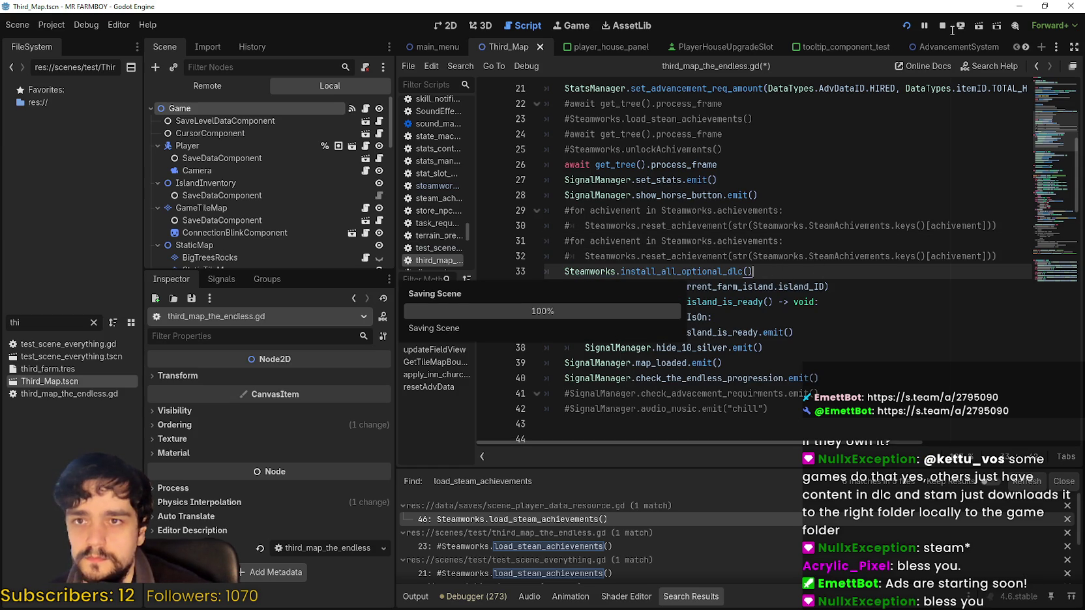
triple_click(617, 276)
key("ctrl+c")
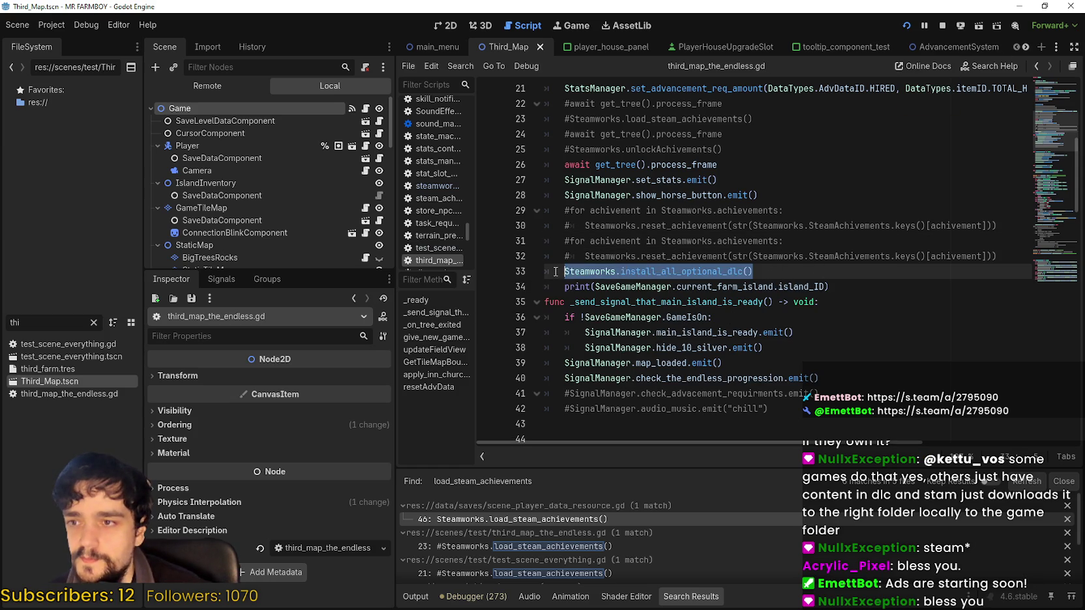
left_click(789, 277)
double_click(47, 356)
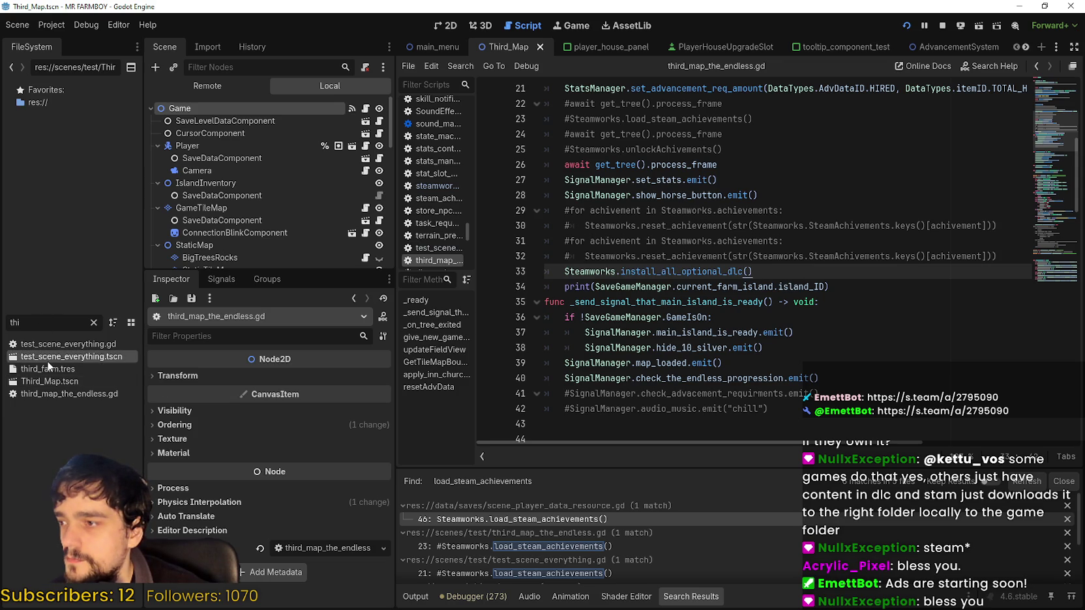
Paste Steamworks.install_all_optional_dlc() after the print line in test_scene_everything.gd, fix its indent, and save
left_click(366, 109)
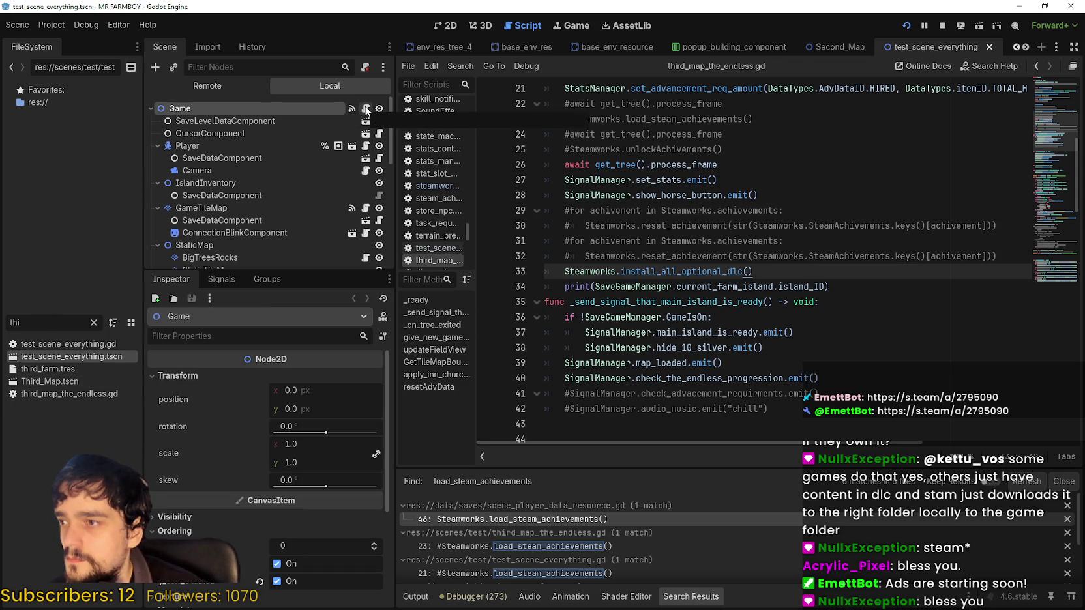
scroll(821, 231, "down", 4)
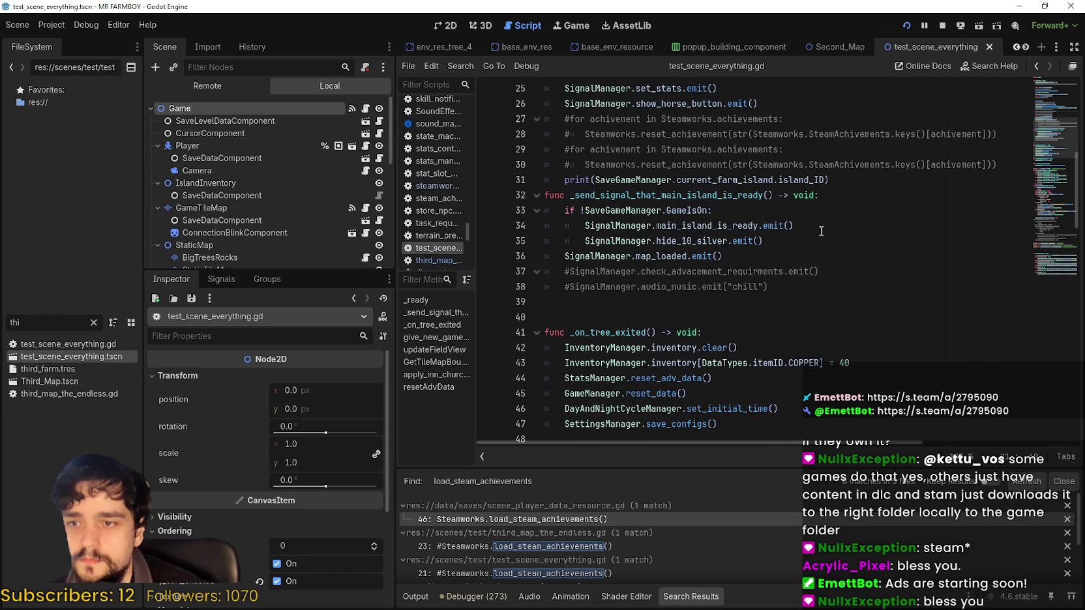
left_click(884, 174)
key("Return")
key("ctrl+v")
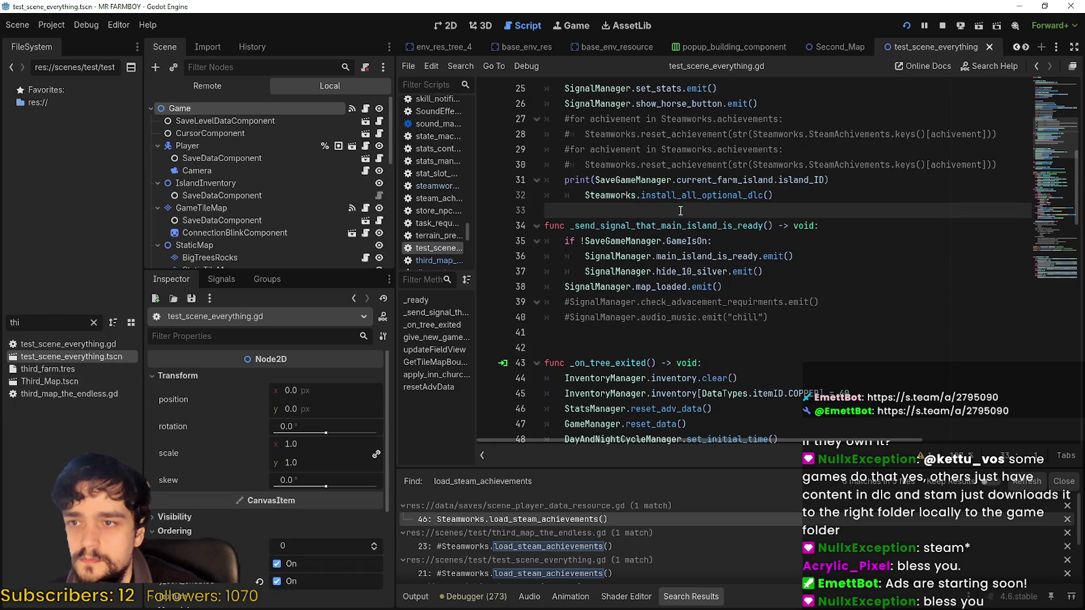
key("Up")
key("shift+Tab")
key("Down")
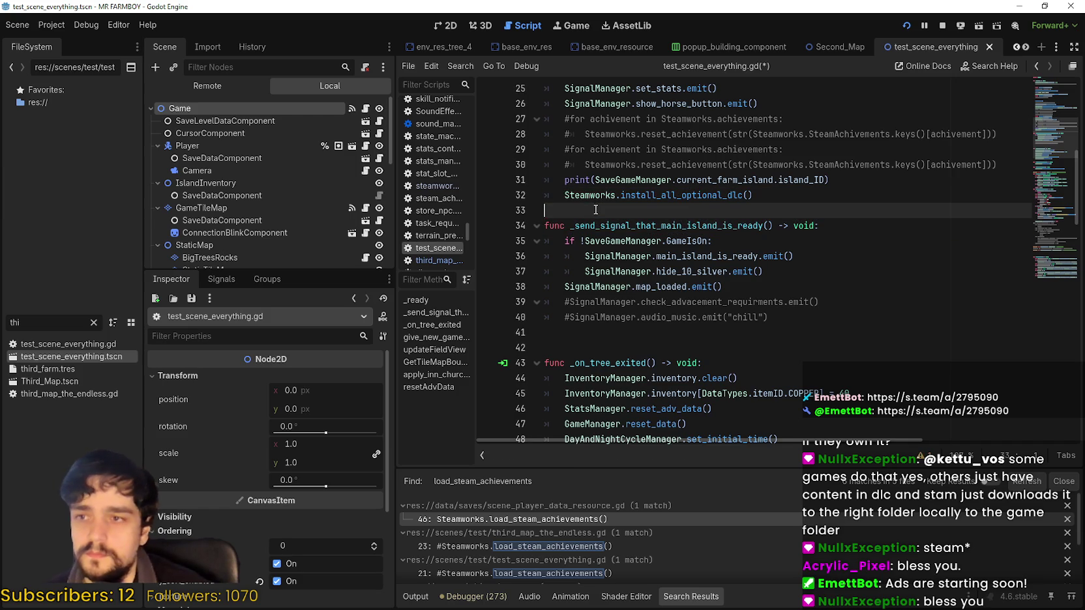
key("ctrl+s")
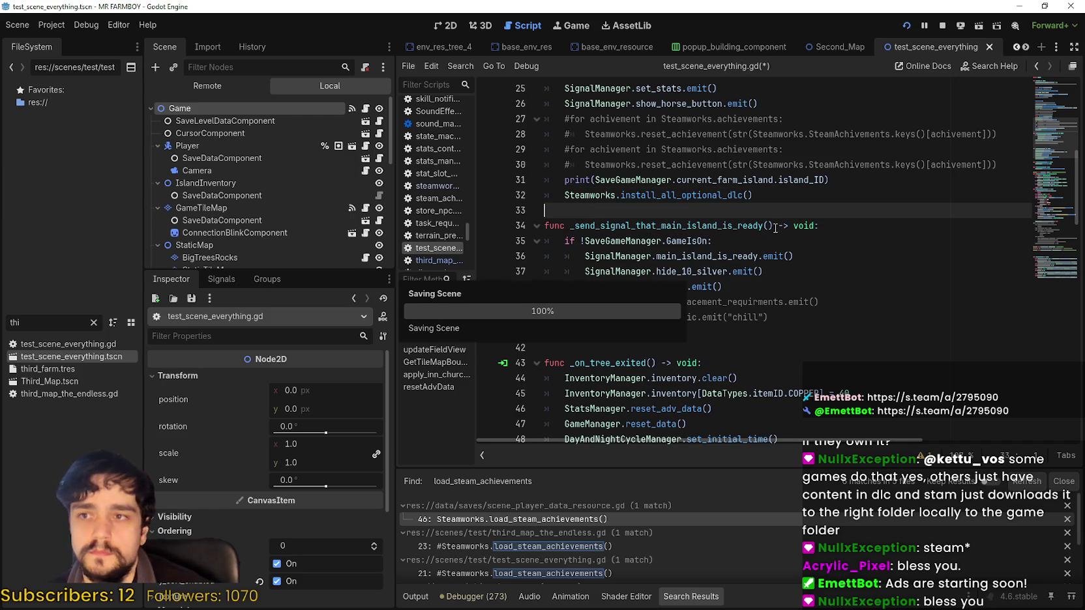
Stop the running game and relaunch the project with F5
scroll(794, 228, "up", 2)
left_click(794, 182)
left_click(796, 153)
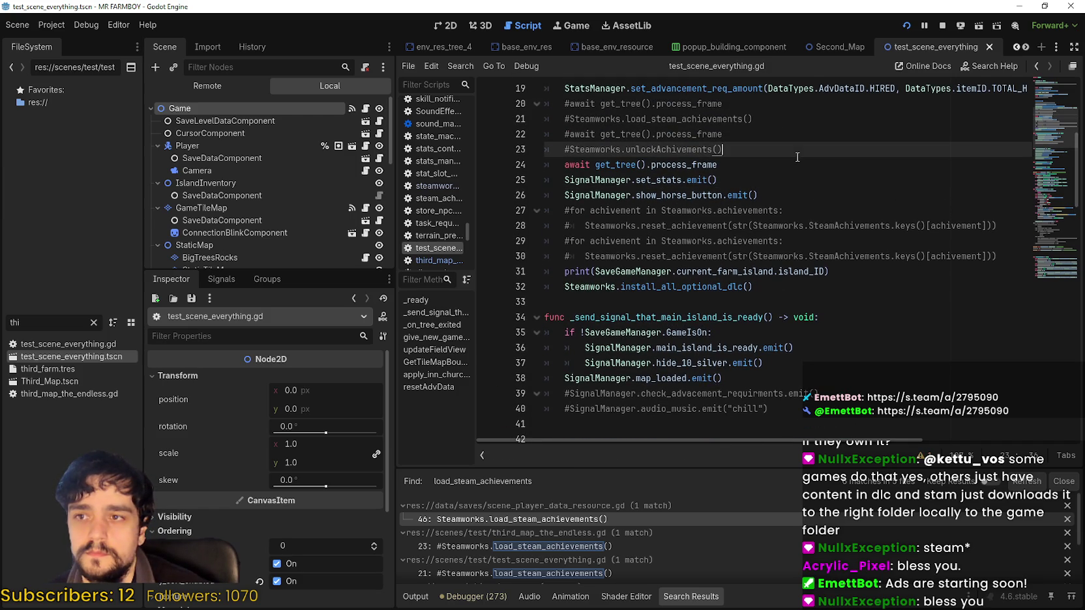
left_click(847, 288)
scroll(847, 286, "up", 2)
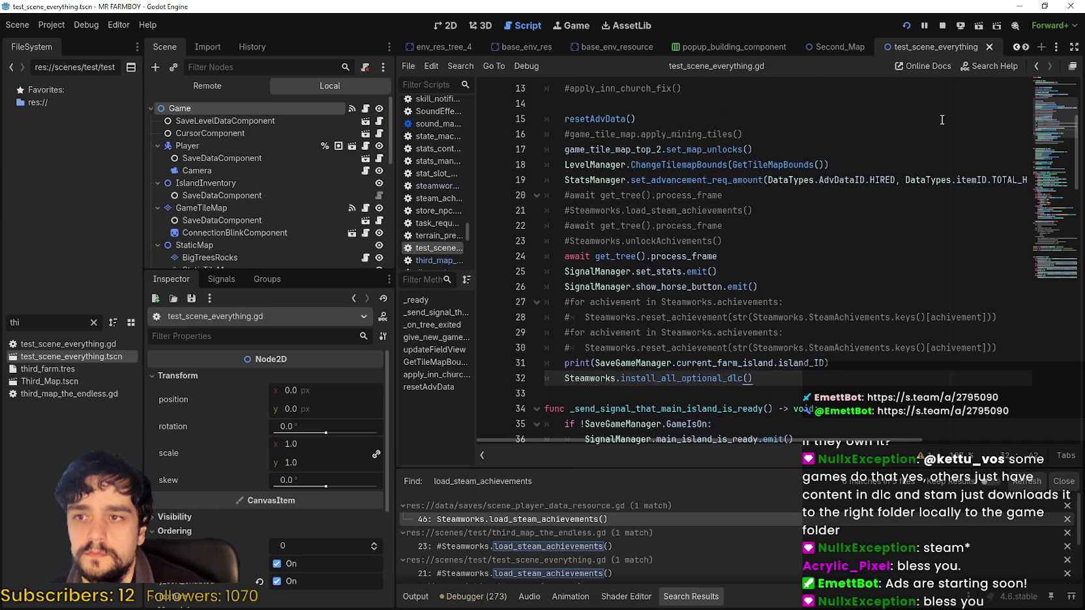
left_click(941, 27)
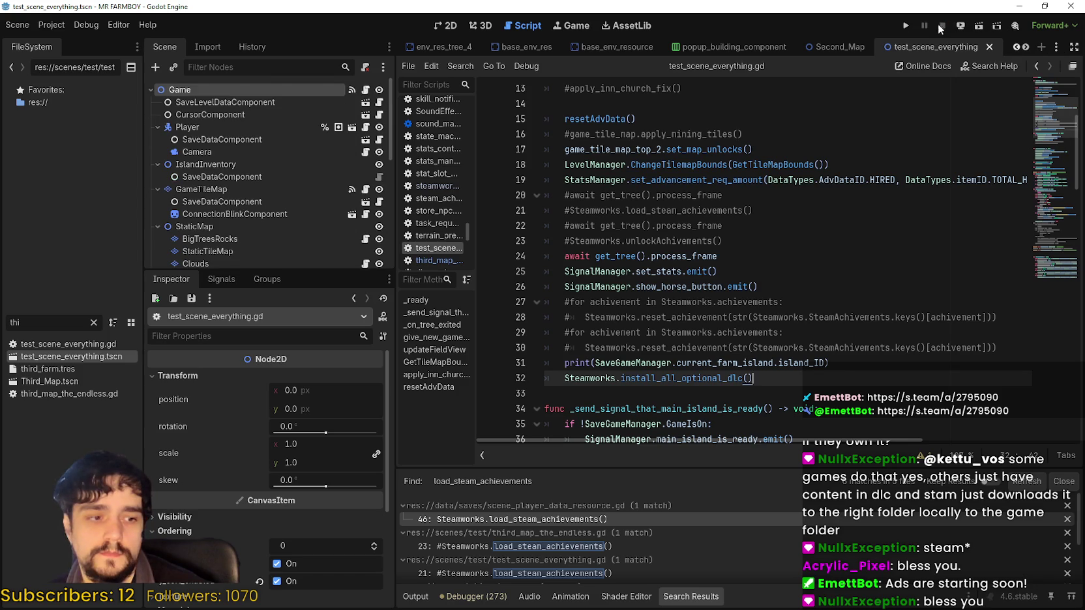
right_click(708, 386)
key("Escape")
left_click(708, 388)
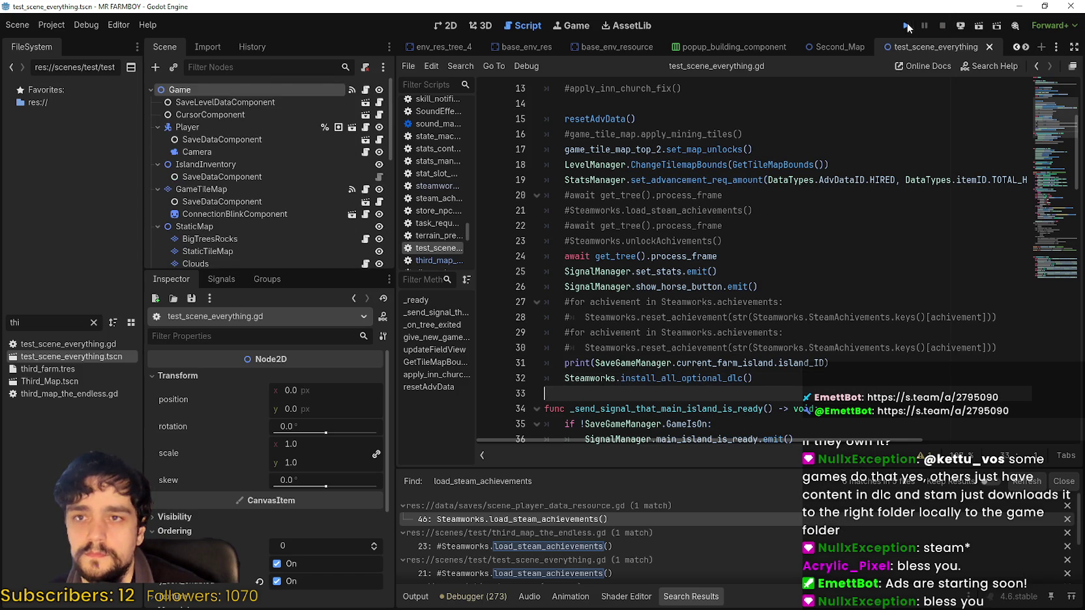
key("F5")
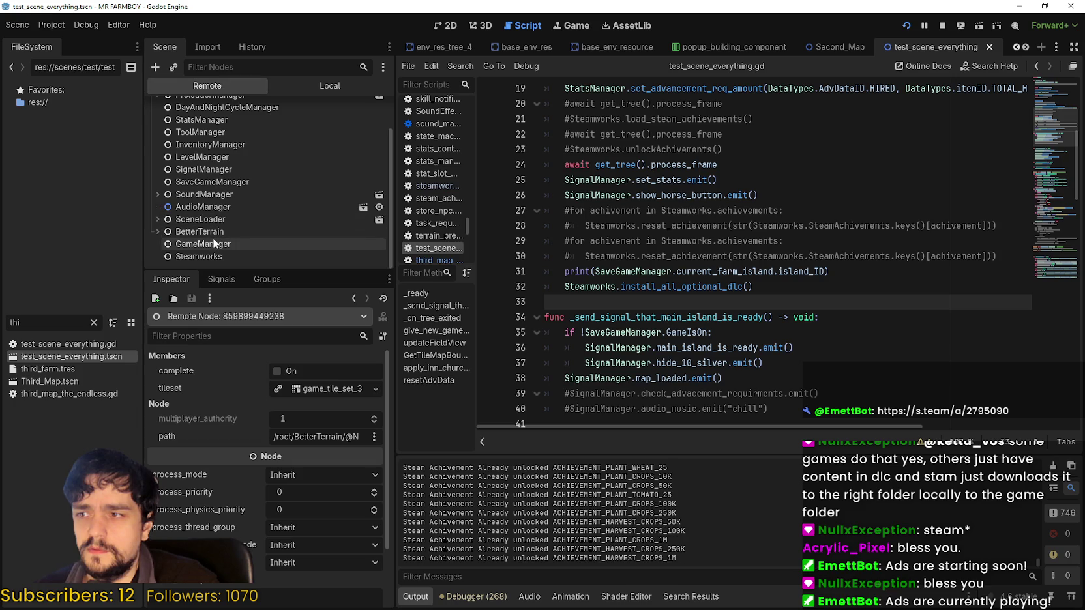
Check that Steamworks' dlc_owned_data shows DLC 4444550 owned and installed, then stop the game
left_click(214, 243)
scroll(284, 488, "down", 5)
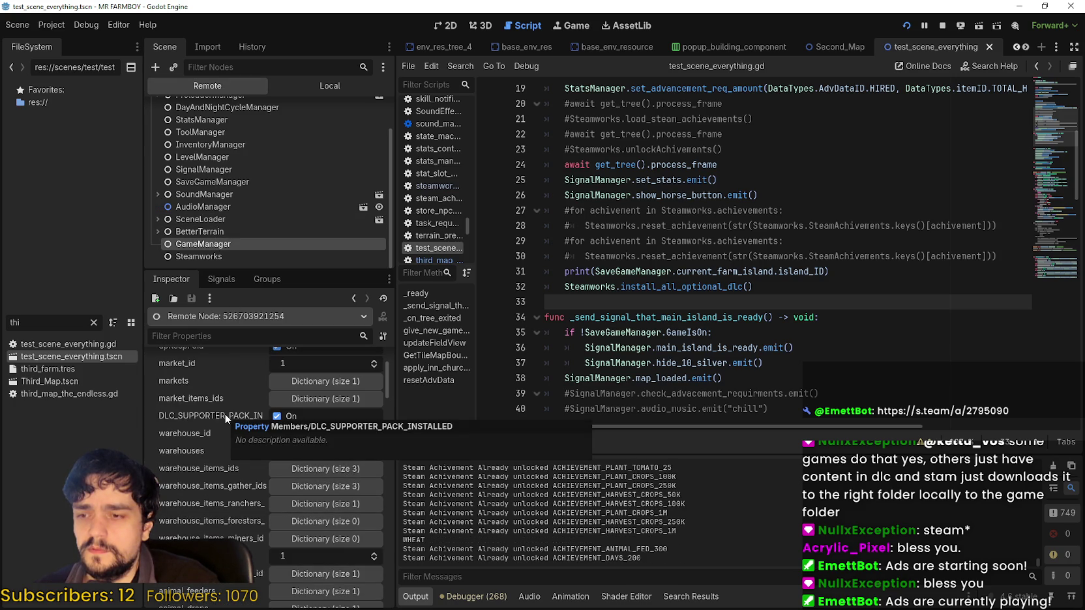
left_click(217, 254)
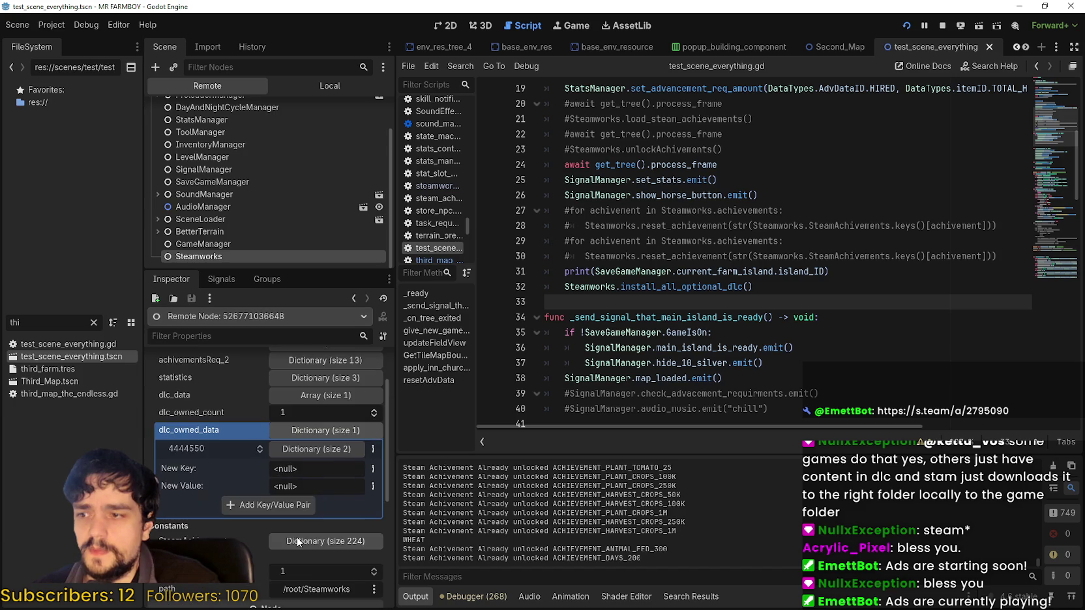
left_click(300, 450)
left_click(299, 452)
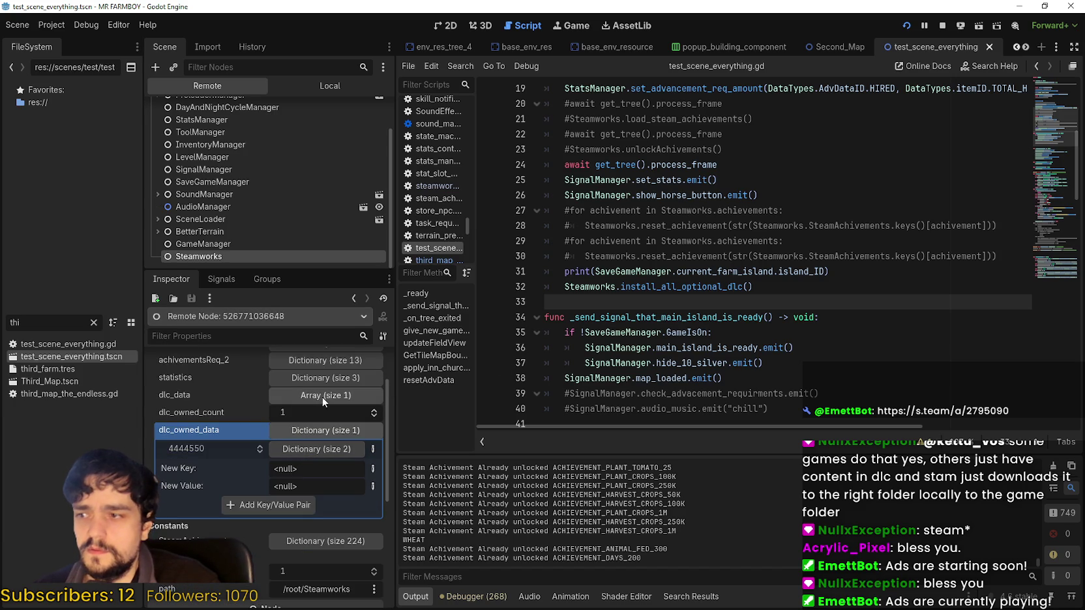
left_click(942, 26)
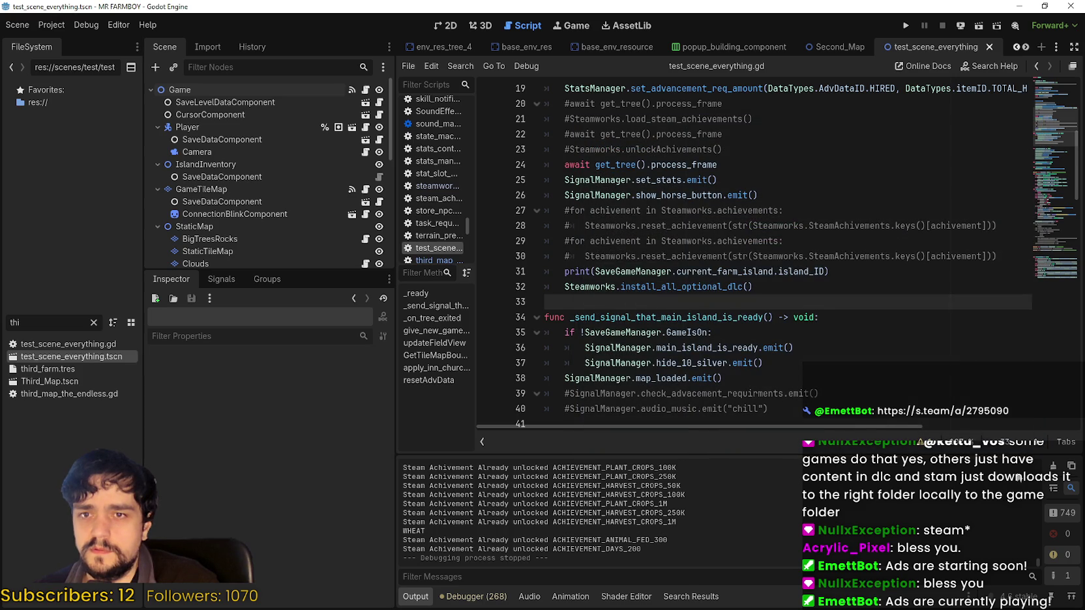
left_click(807, 369)
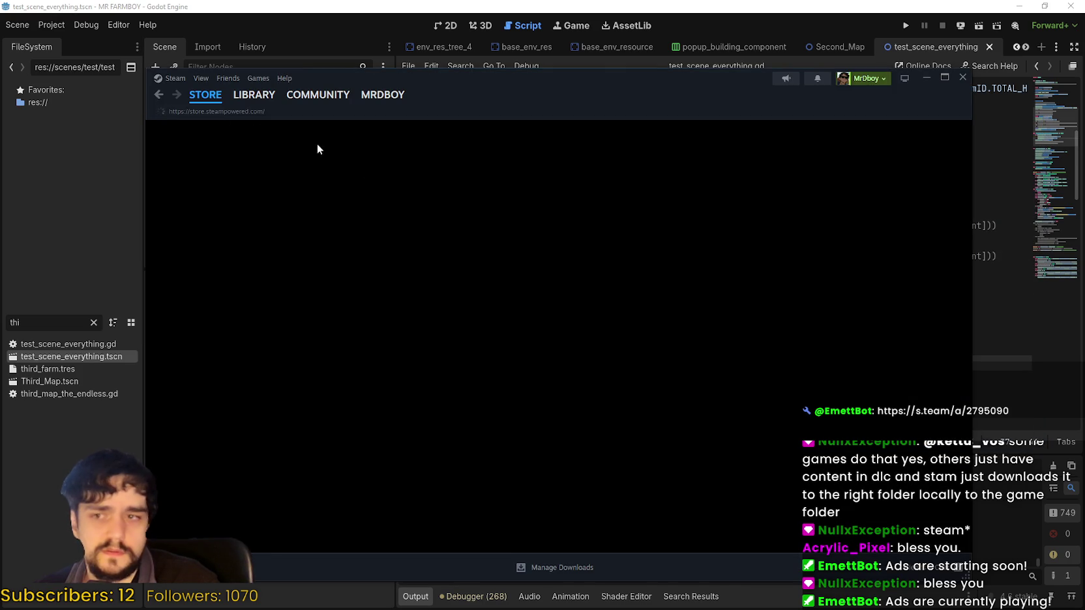
Open MR FARMBOY from the Steam library home, view its Supporter Pack DLC, then close Steam
mouse_move(251, 95)
left_click(256, 152)
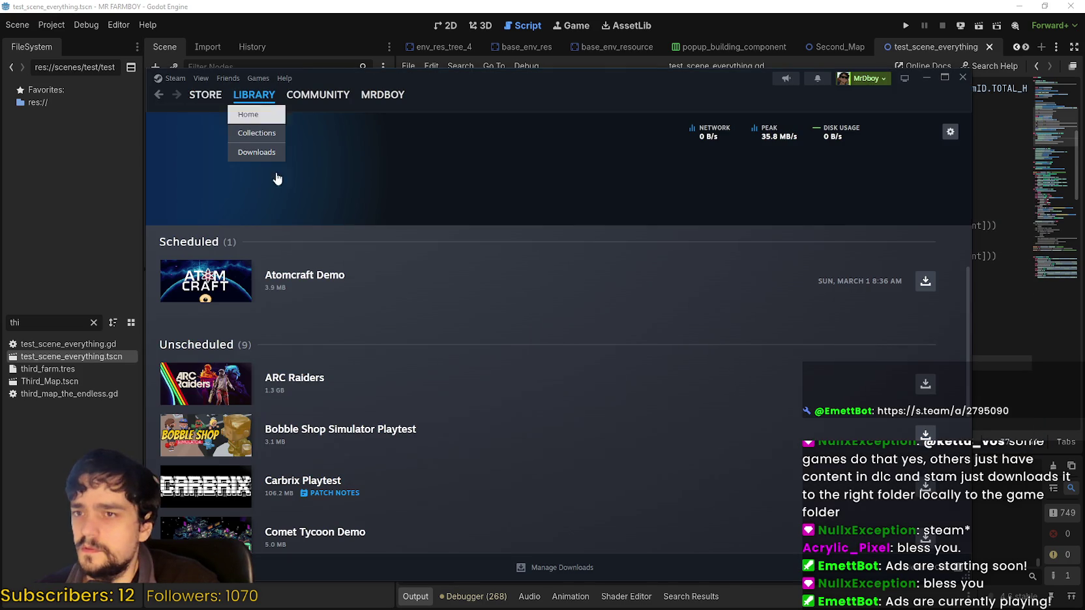
left_click(246, 98)
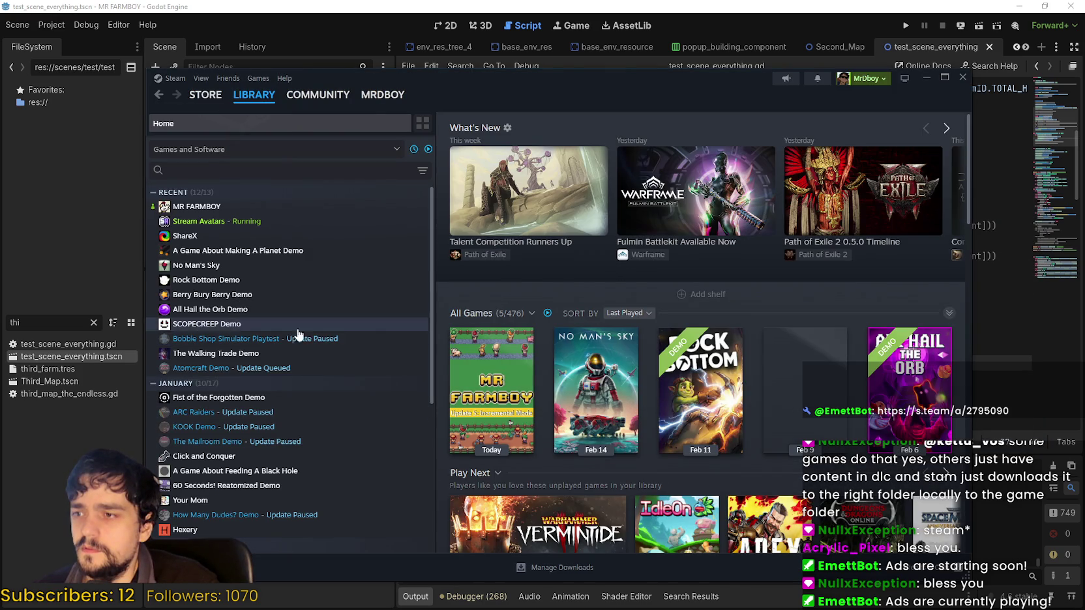
left_click(267, 220)
left_click(267, 208)
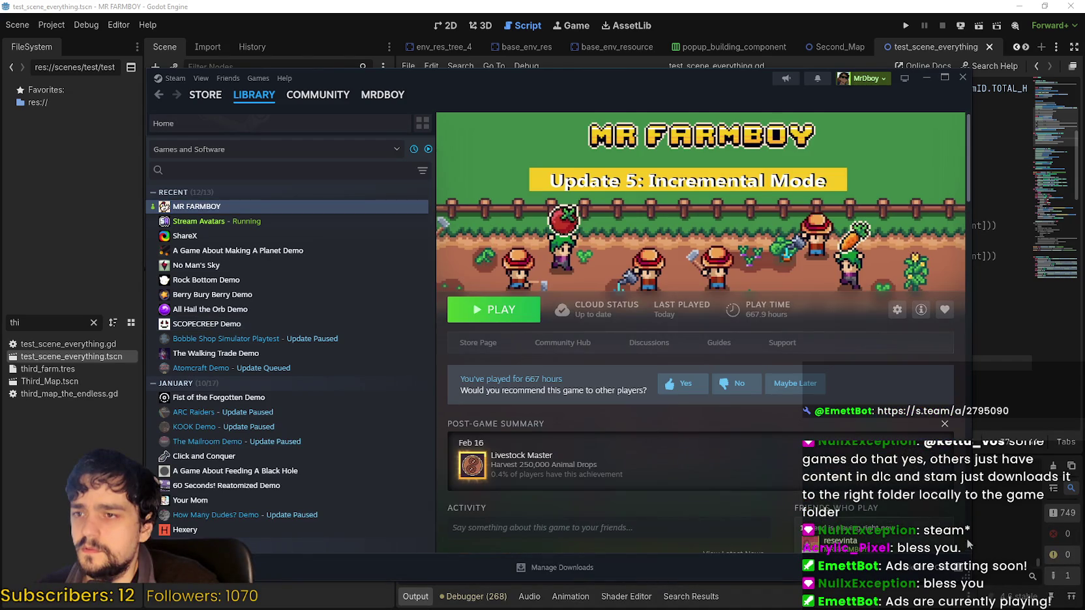
scroll(924, 498, "down", 10)
scroll(924, 498, "down", 4)
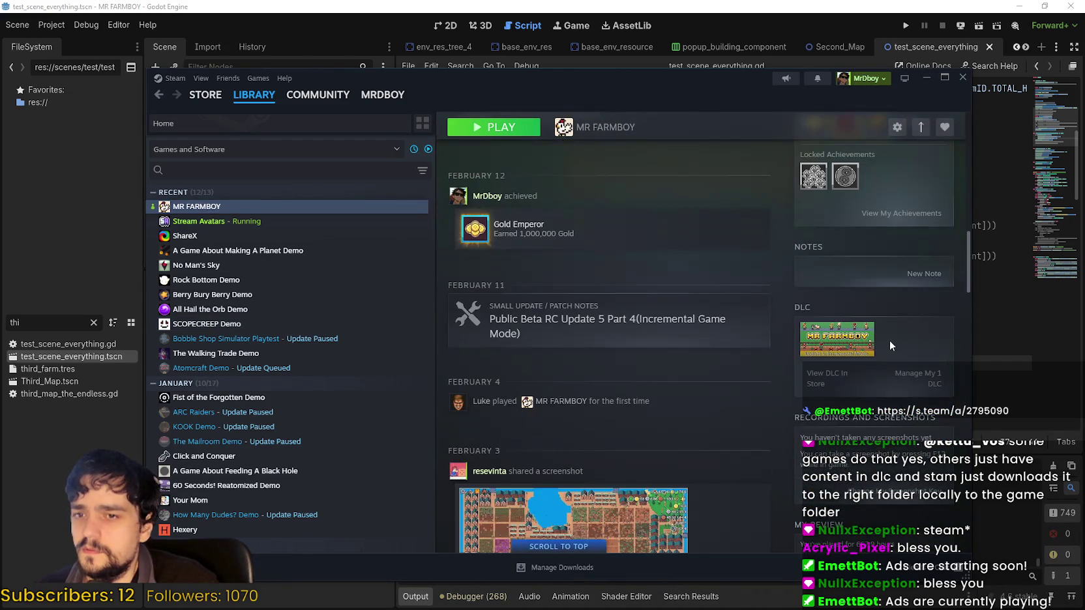
left_click(919, 378)
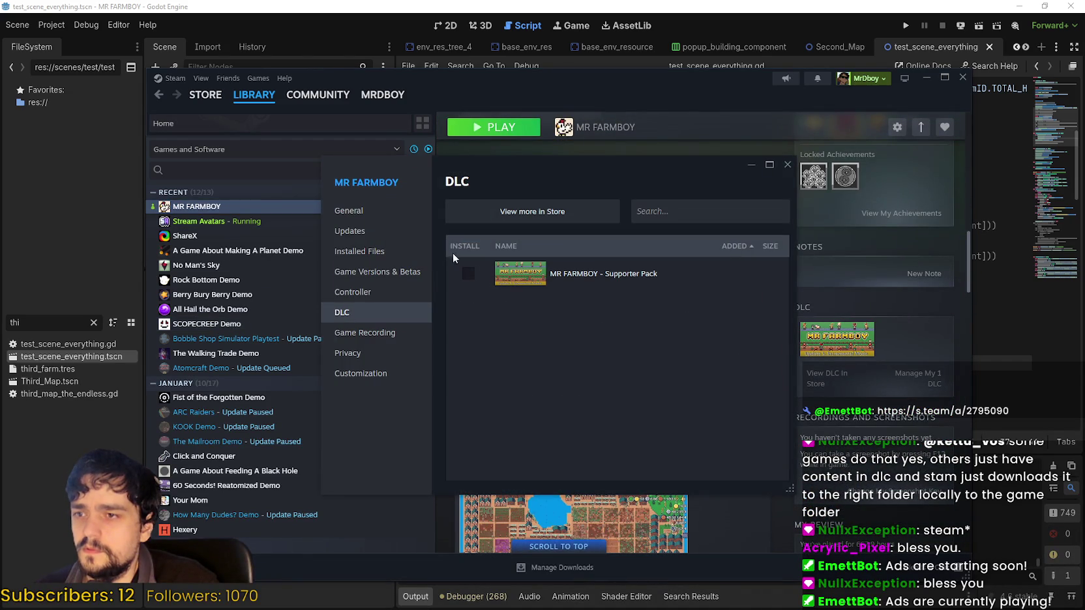
left_click(788, 164)
left_click(899, 30)
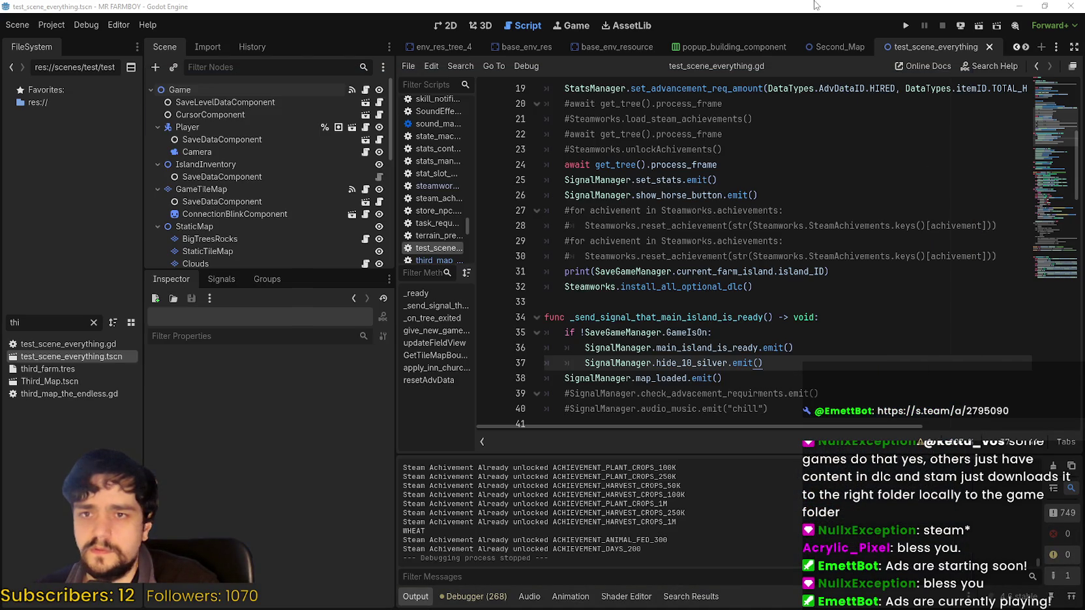
Run MR FARMBOY to its Update 5 main menu and leave it running while returning to the editor
key("F5")
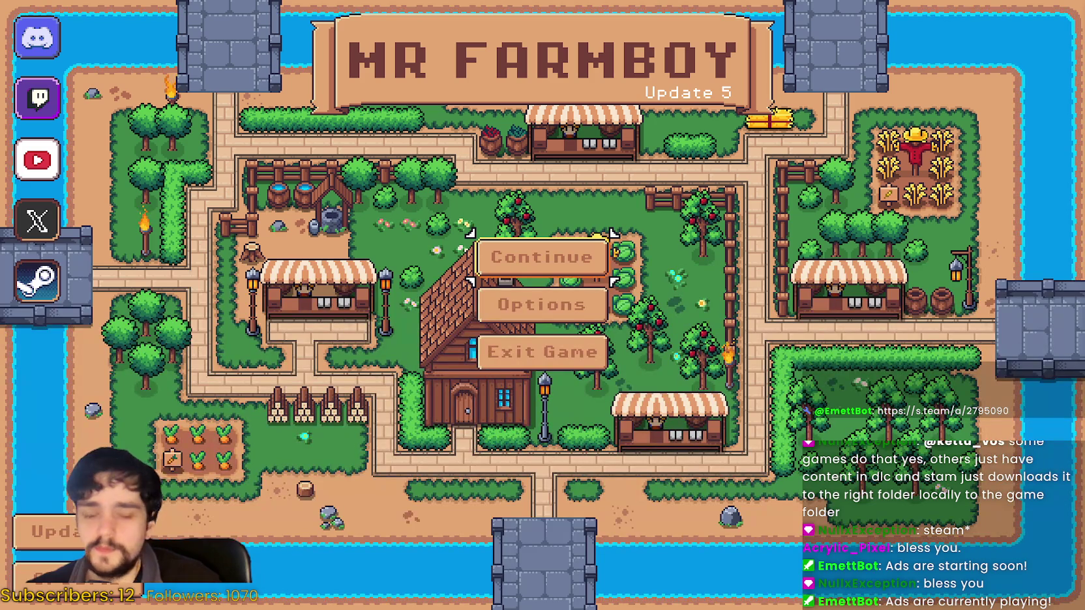
key("alt+Tab")
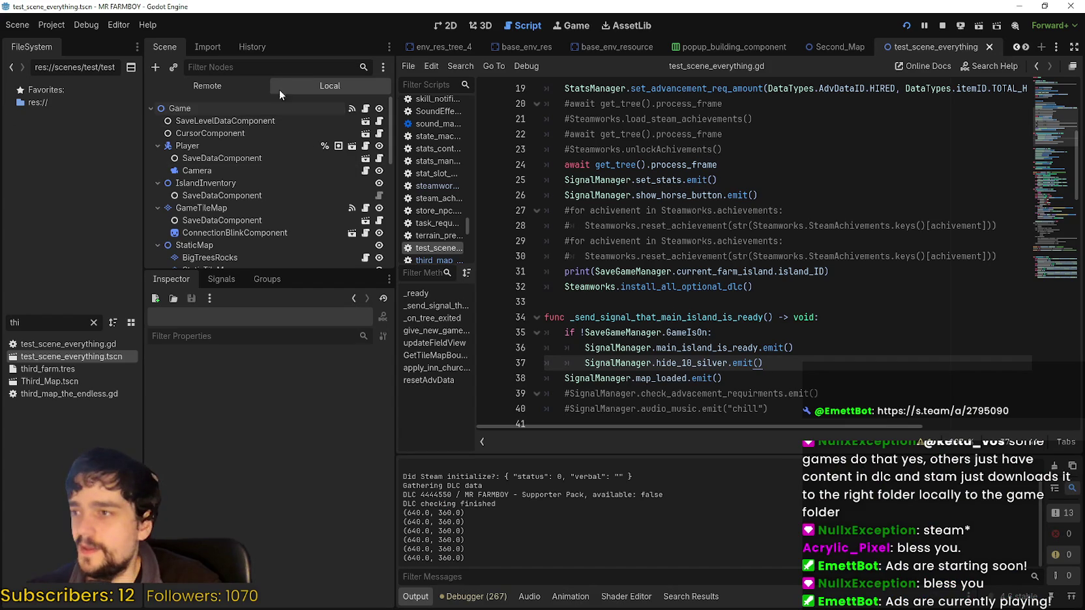
In the Remote tree, check DLC 4444550's owned and installed flags and GameManager's DLC_SUPPORTER_PACK_INSTALLED
left_click(249, 87)
scroll(263, 517, "down", 5)
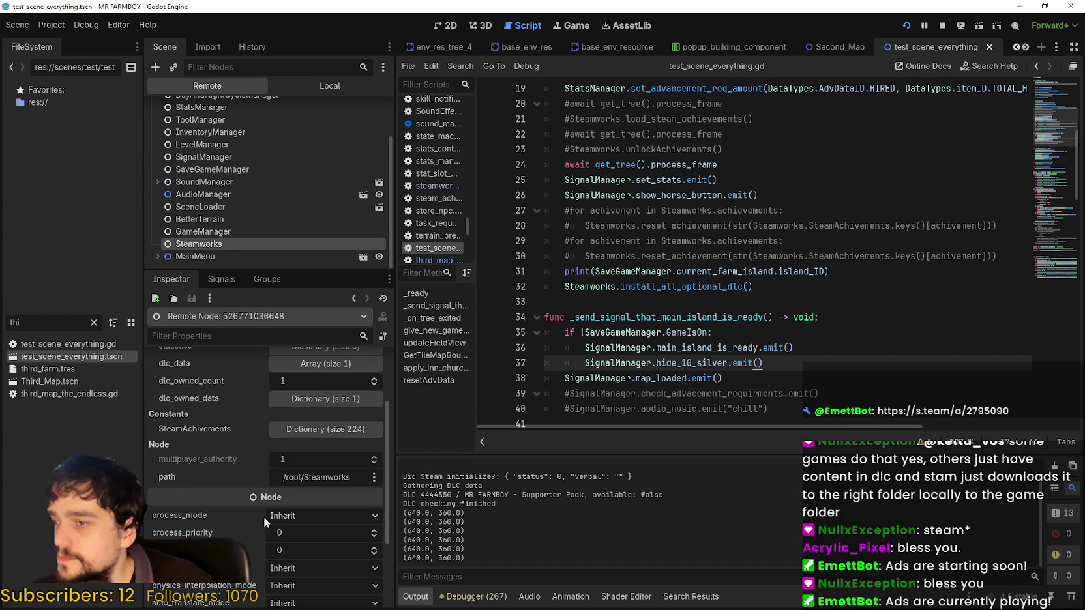
scroll(249, 408, "up", 2)
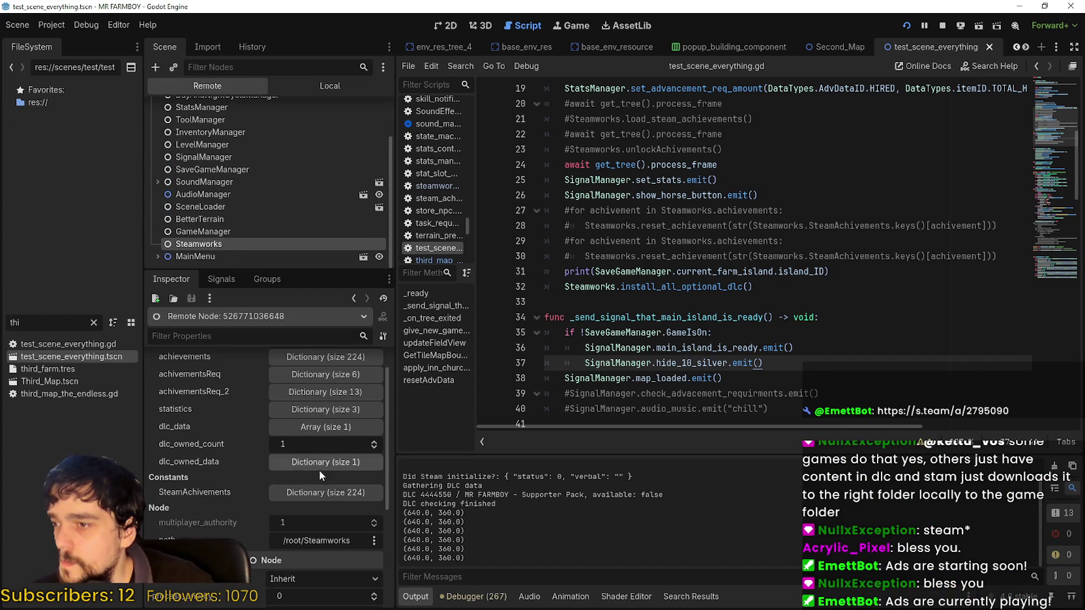
left_click(306, 462)
left_click(319, 481)
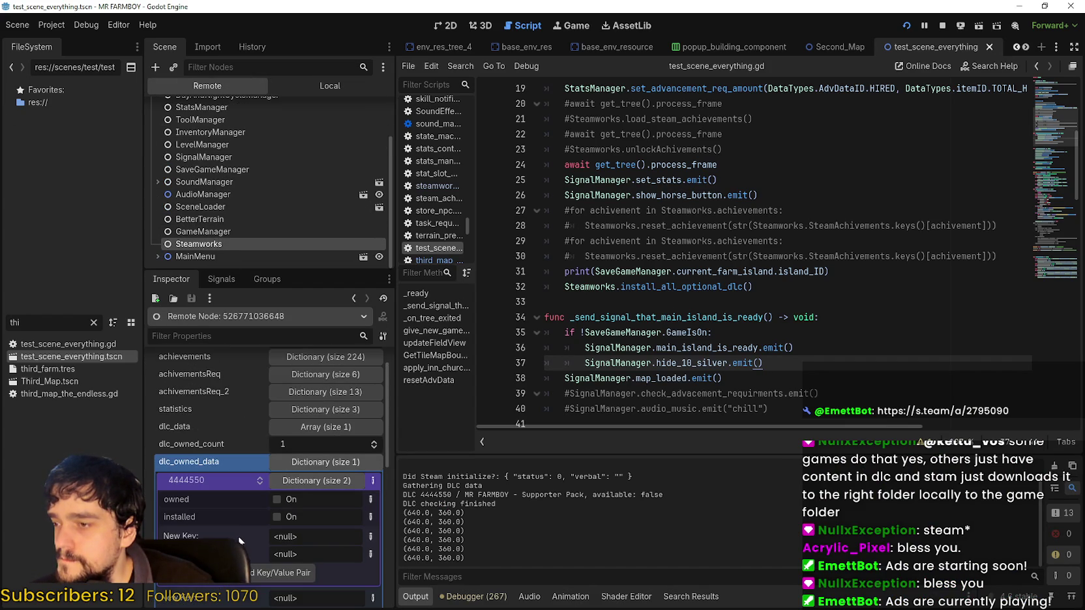
left_click(231, 232)
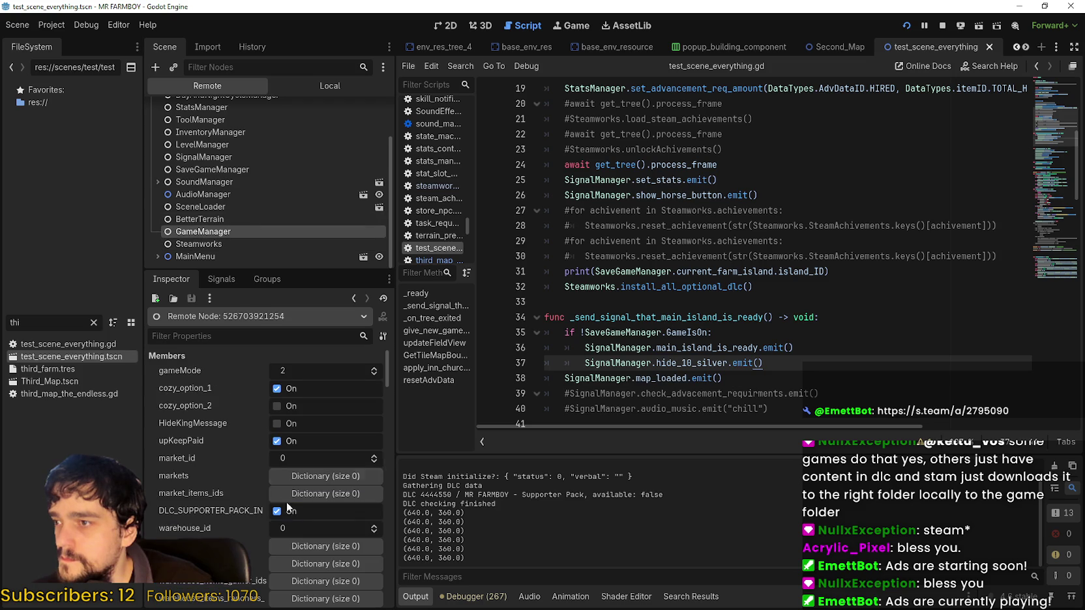
right_click(243, 515)
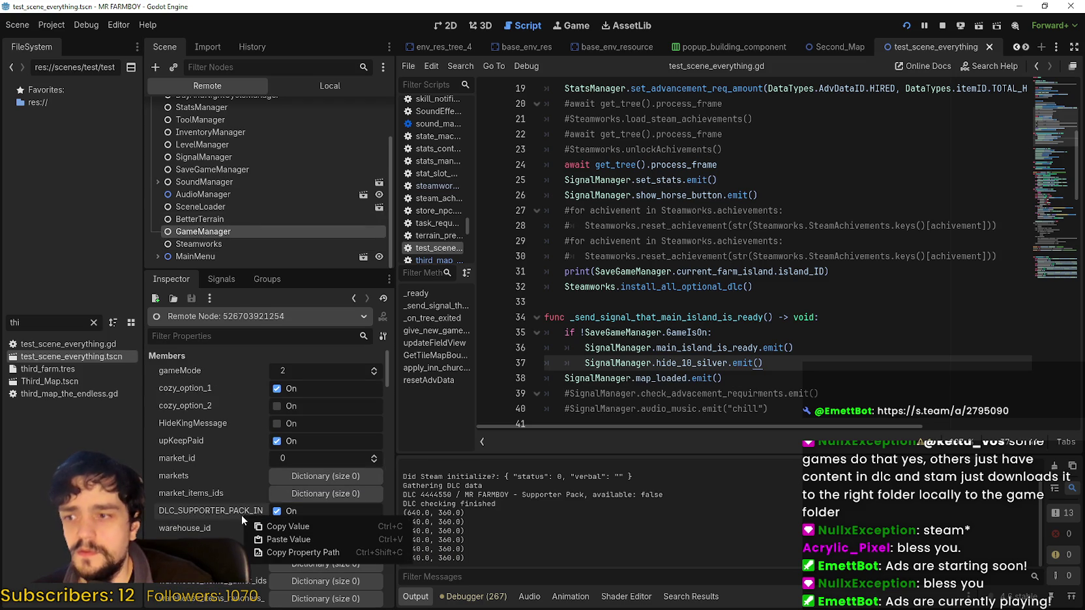
left_click(715, 301)
Look up the install_all_optional_dlc call to reach its definition in steamworks.gd
scroll(746, 331, "down", 10)
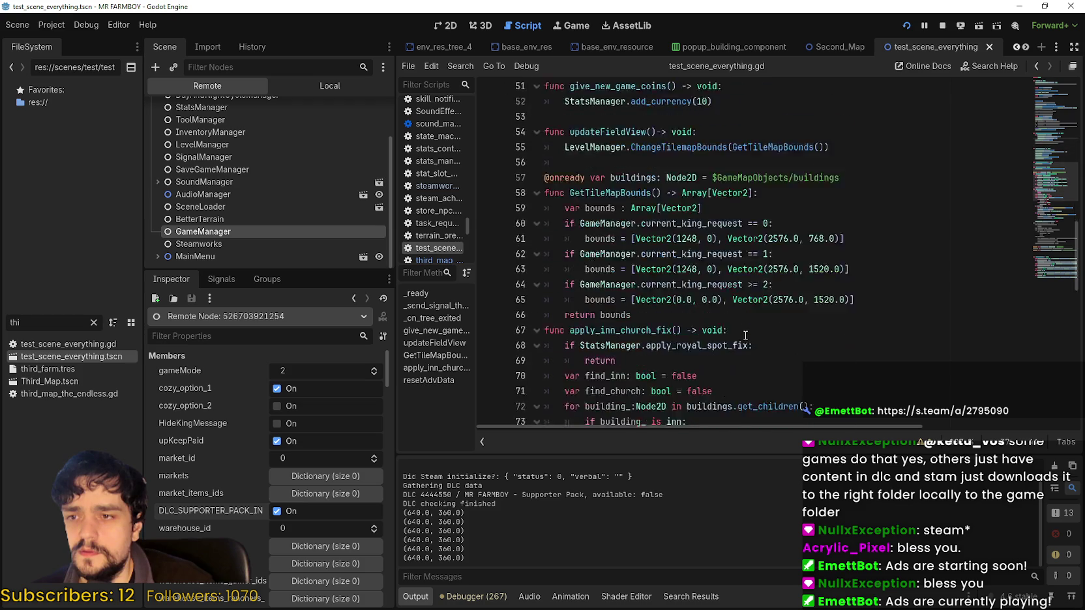
scroll(745, 335, "down", 5)
left_click(848, 339)
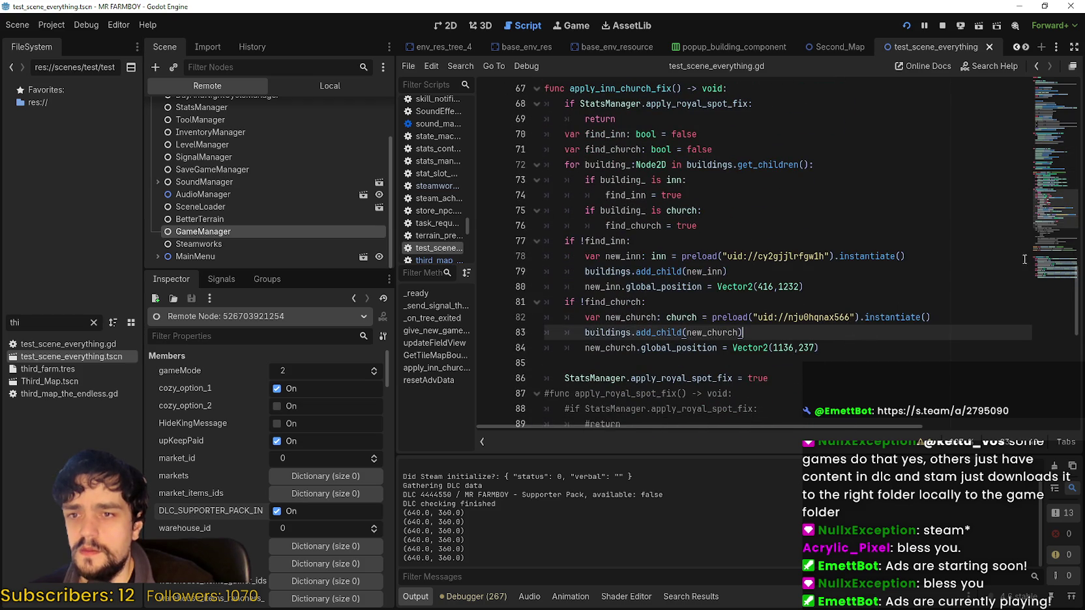
scroll(605, 325, "up", 8)
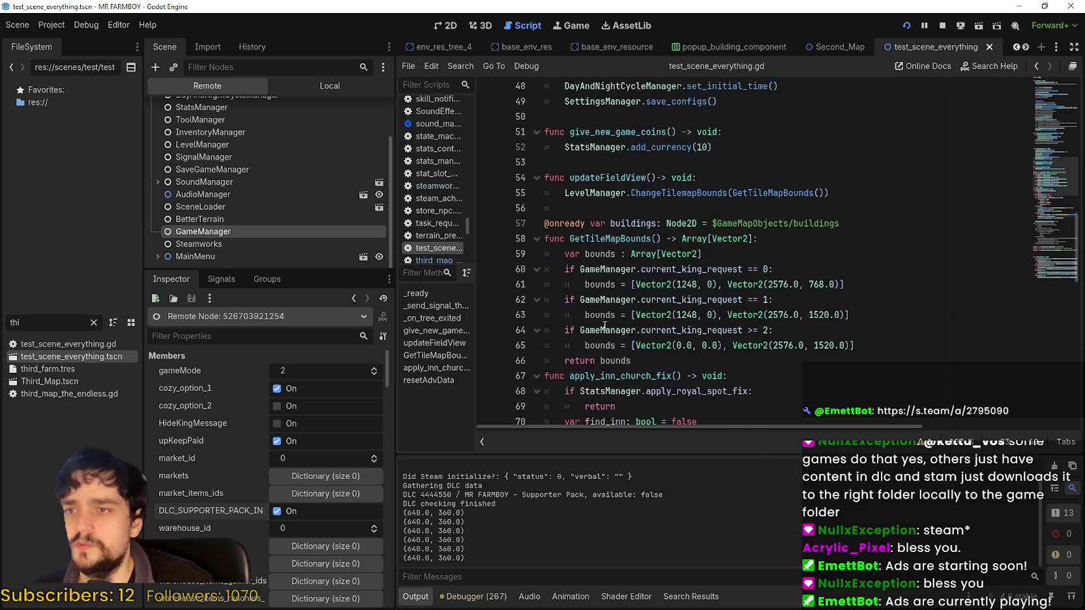
scroll(605, 324, "up", 3)
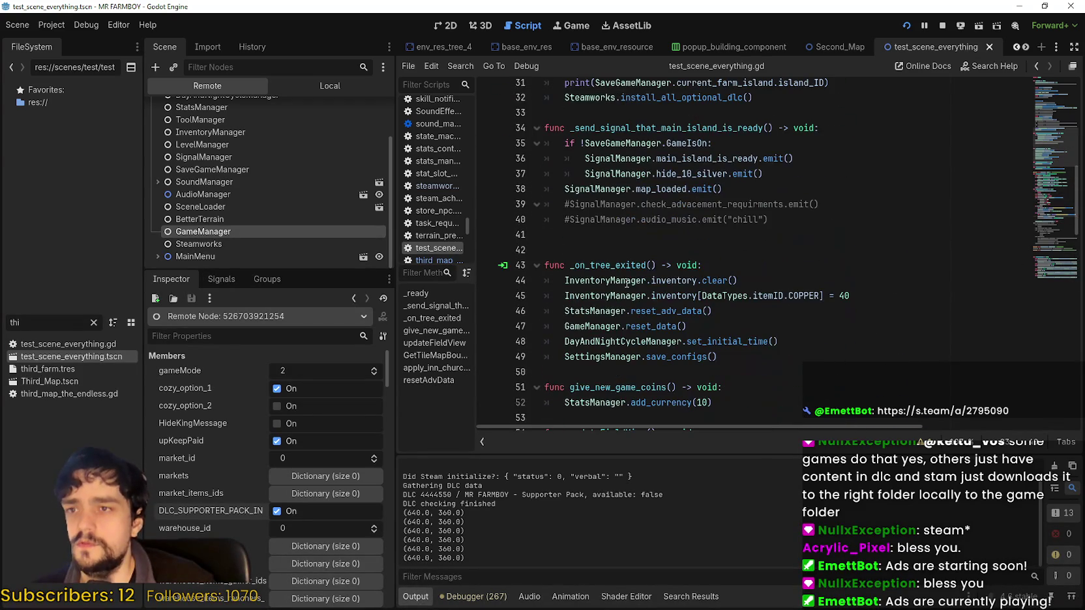
scroll(626, 283, "up", 5)
right_click(705, 326)
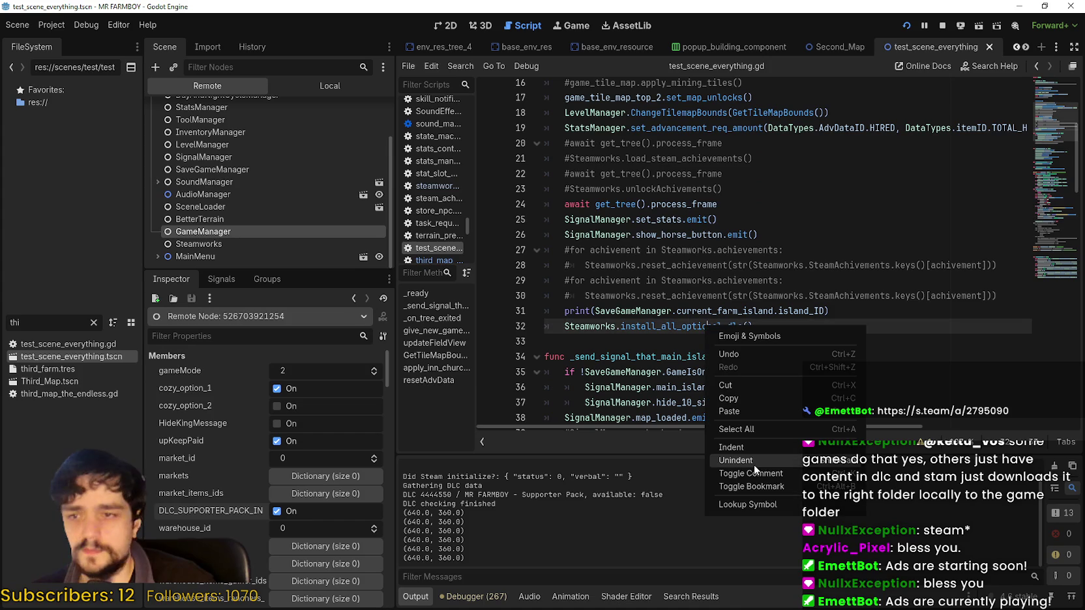
left_click(769, 506)
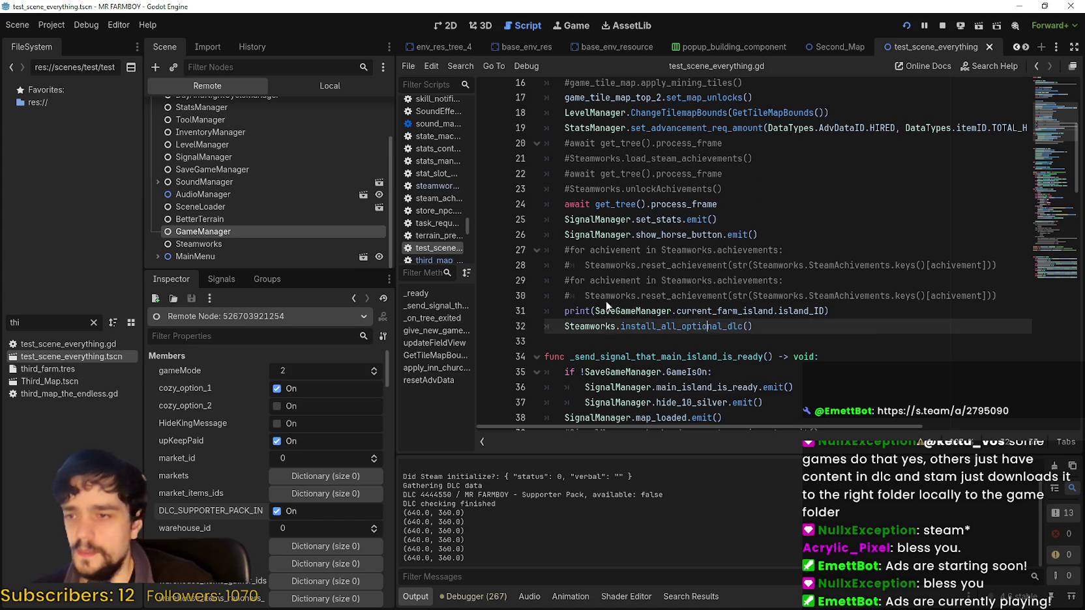
left_click(678, 326, "ctrl")
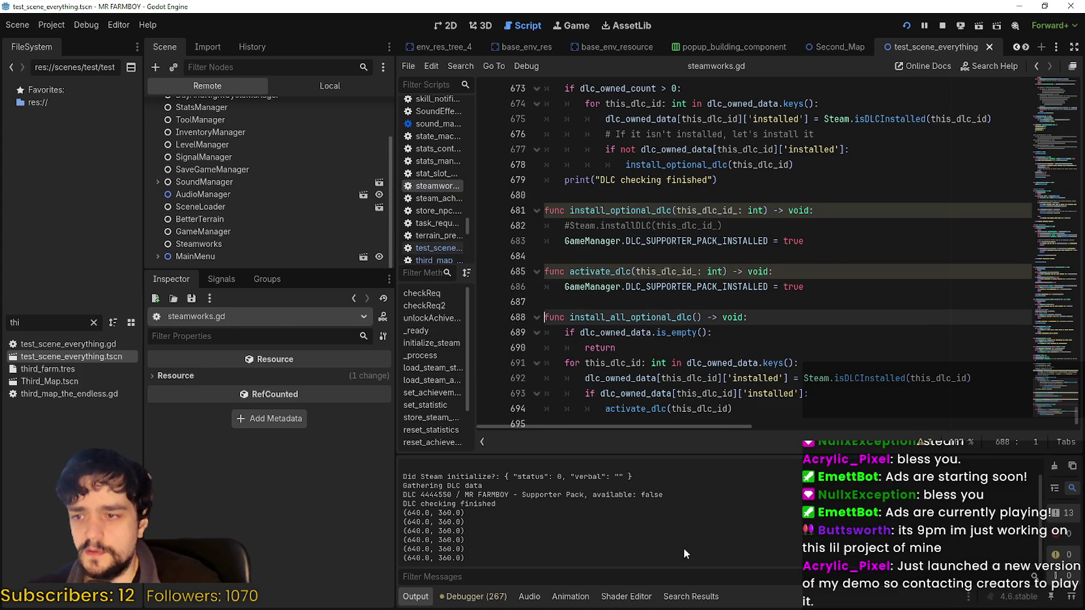
Jump from line 683 to the DLC_SUPPORTER_PACK_INSTALLED declaration in game_manager.gd
left_click(673, 240)
left_click_drag(674, 241, 651, 225)
left_click(673, 240)
right_click(703, 406)
left_click(708, 418)
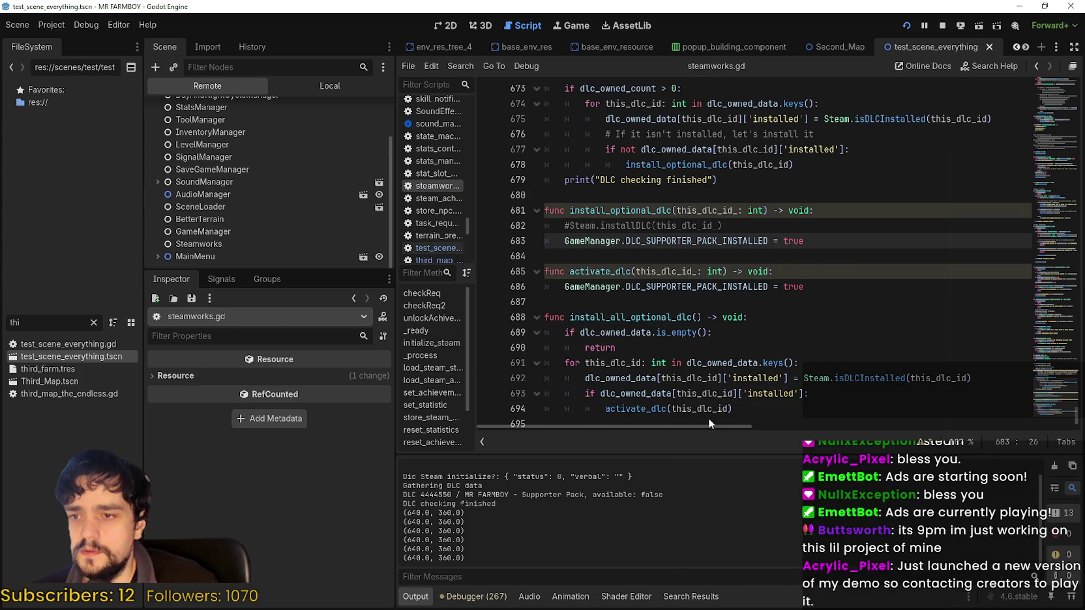
left_click(706, 239, "ctrl")
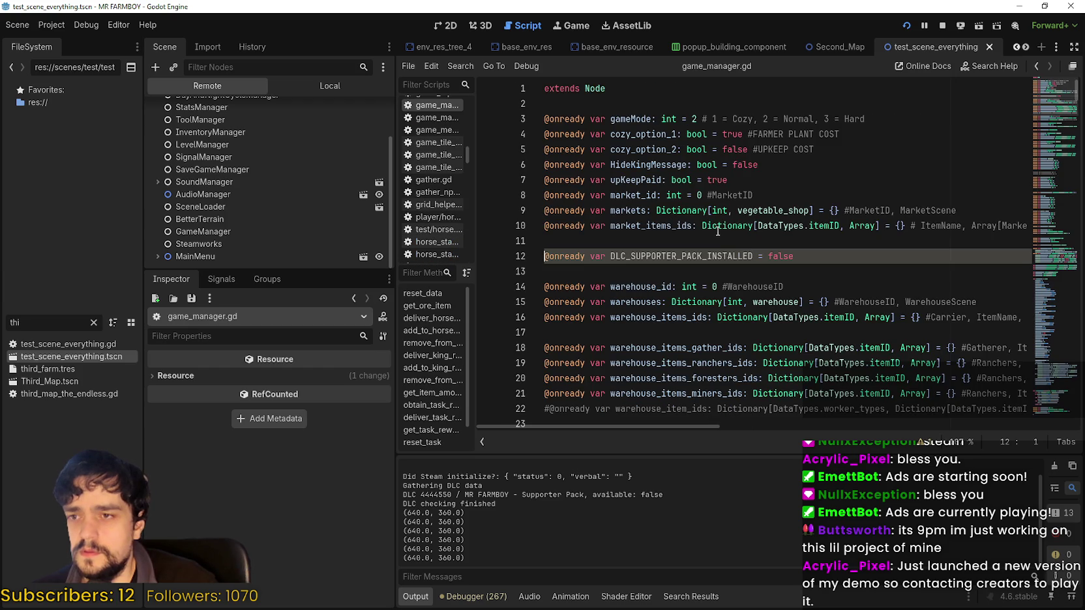
Declare DLC_SUPPORTER_PACK_INSTALLED as ': bool' on line 12 and save
double_click(806, 256)
double_click(702, 256)
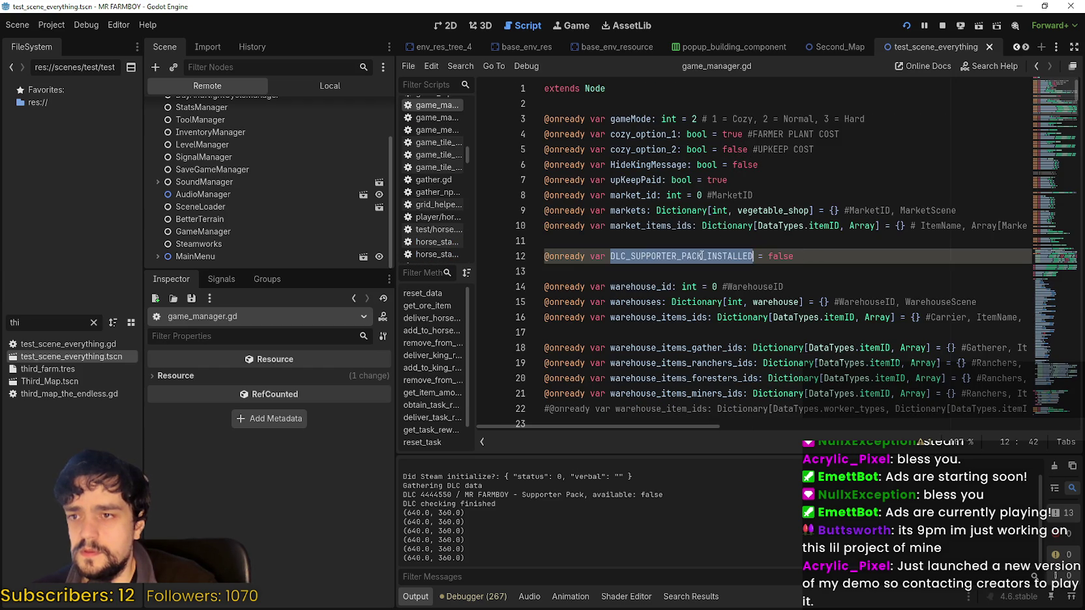
left_click(678, 266)
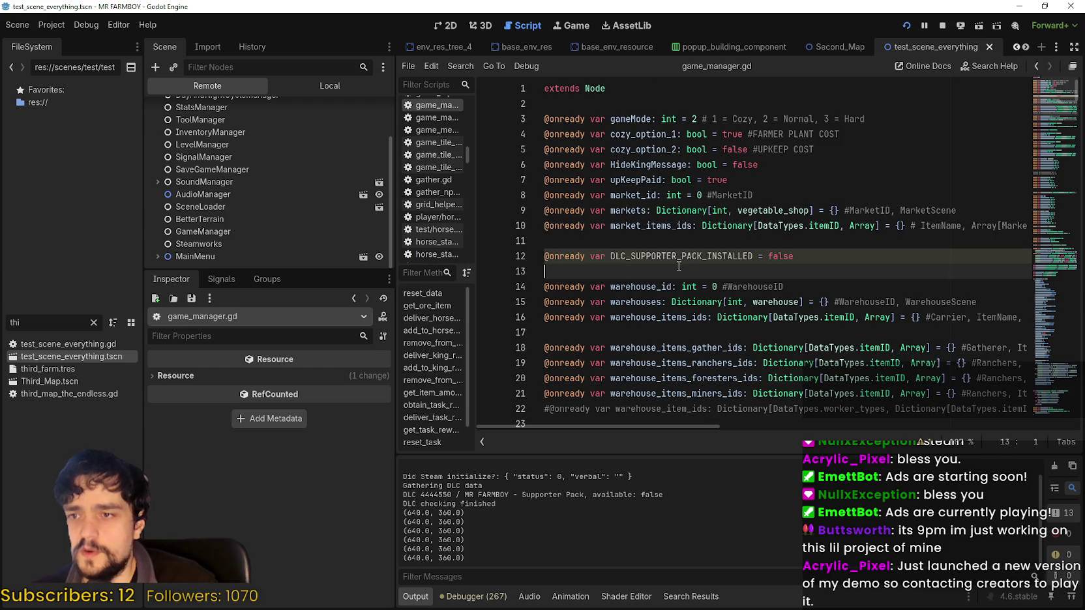
left_click(754, 256)
type(": bool")
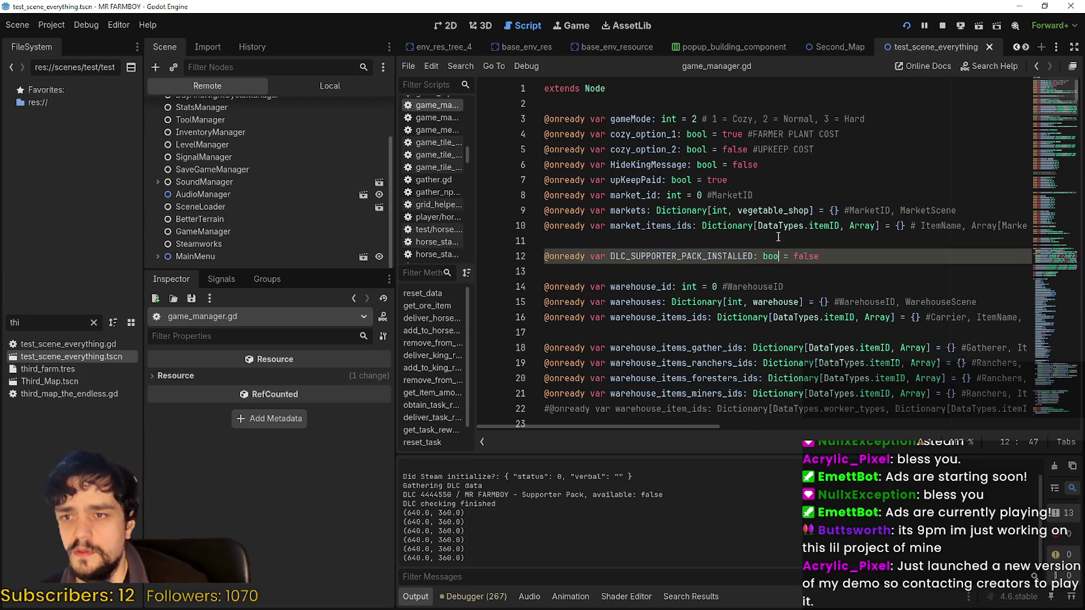
left_click(788, 235)
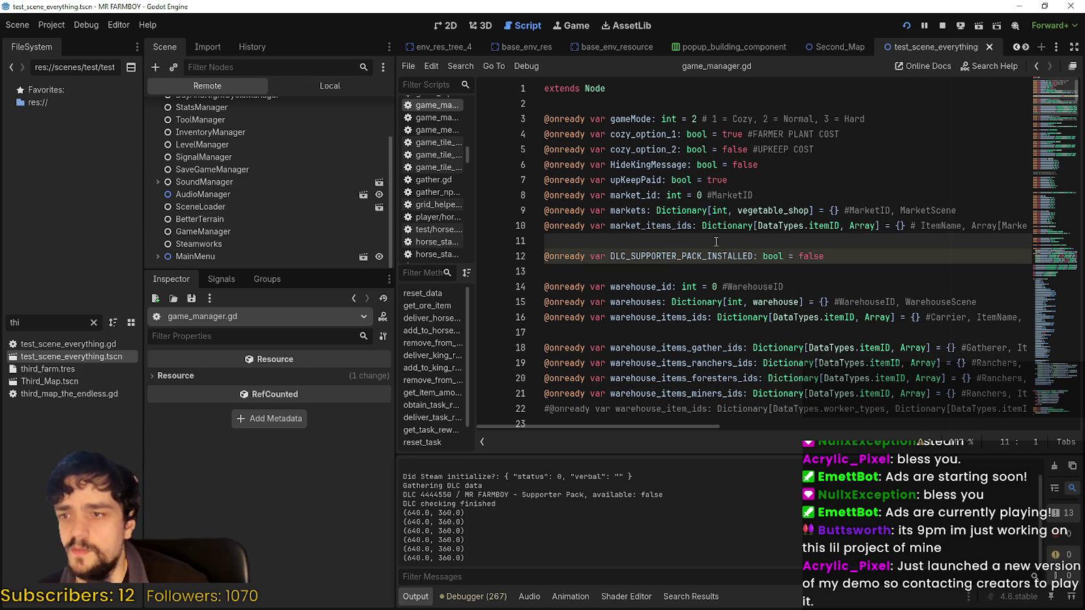
key("ctrl+s")
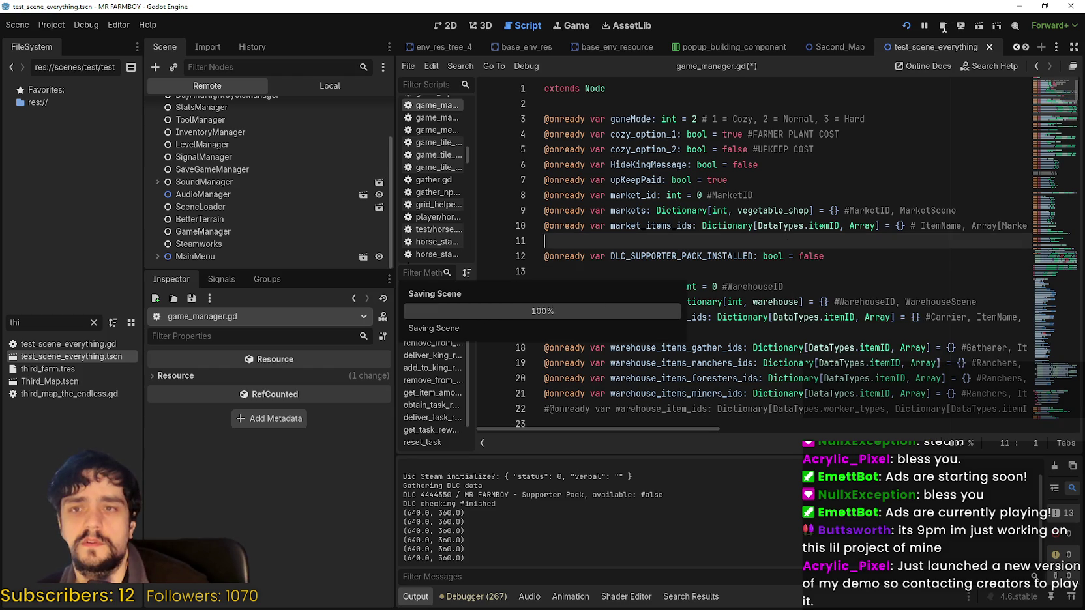
Inspect the remote Steamworks node, then filter the FileSystem for 'steam' and open steamworks.gd
left_click(668, 256)
left_click(242, 243)
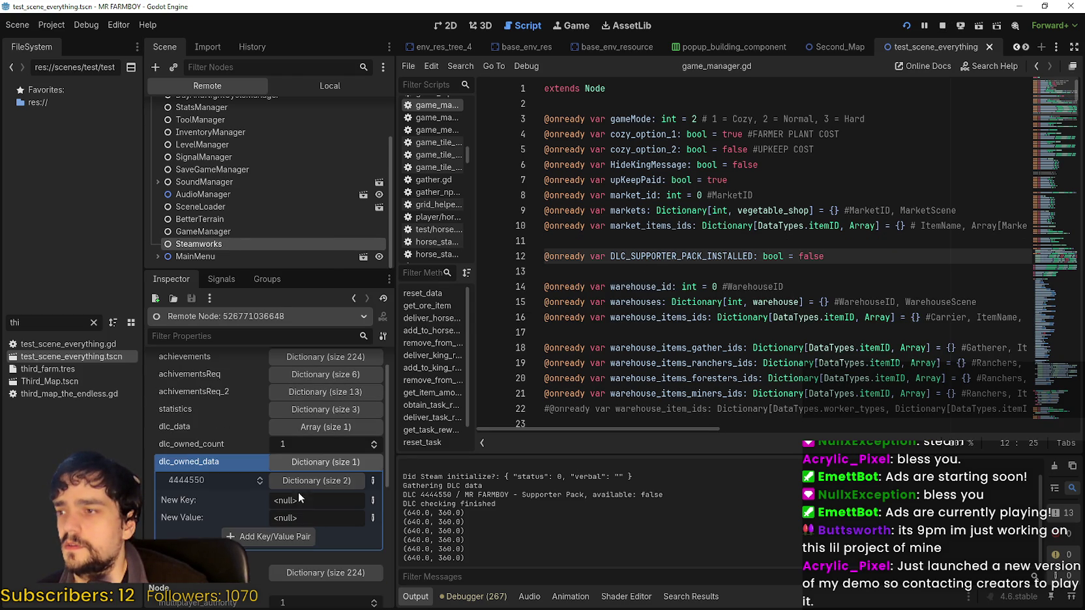
left_click_drag(45, 322, 1, 323)
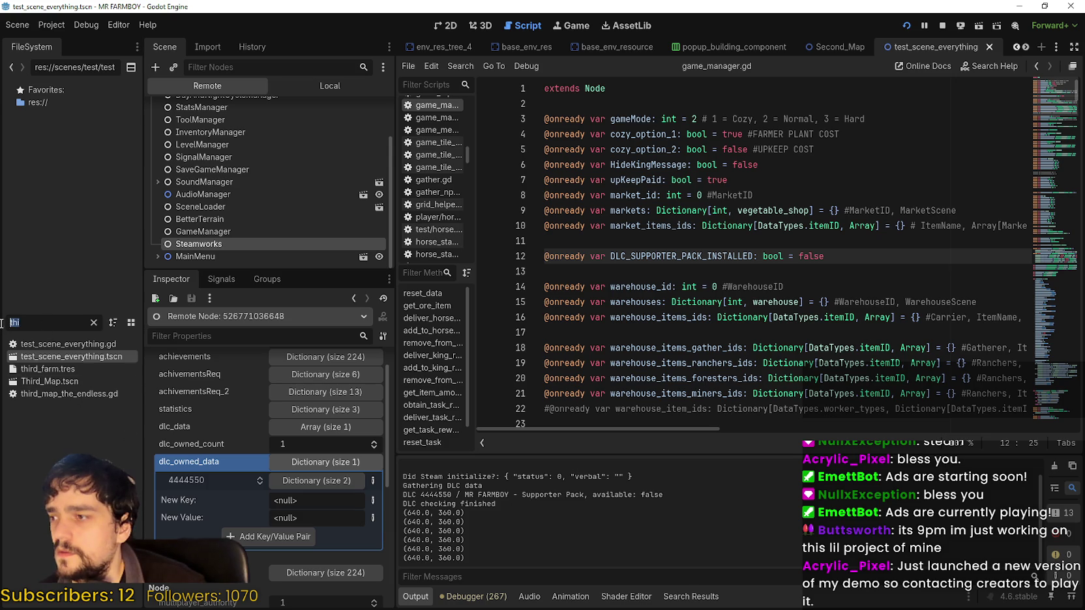
type("steam")
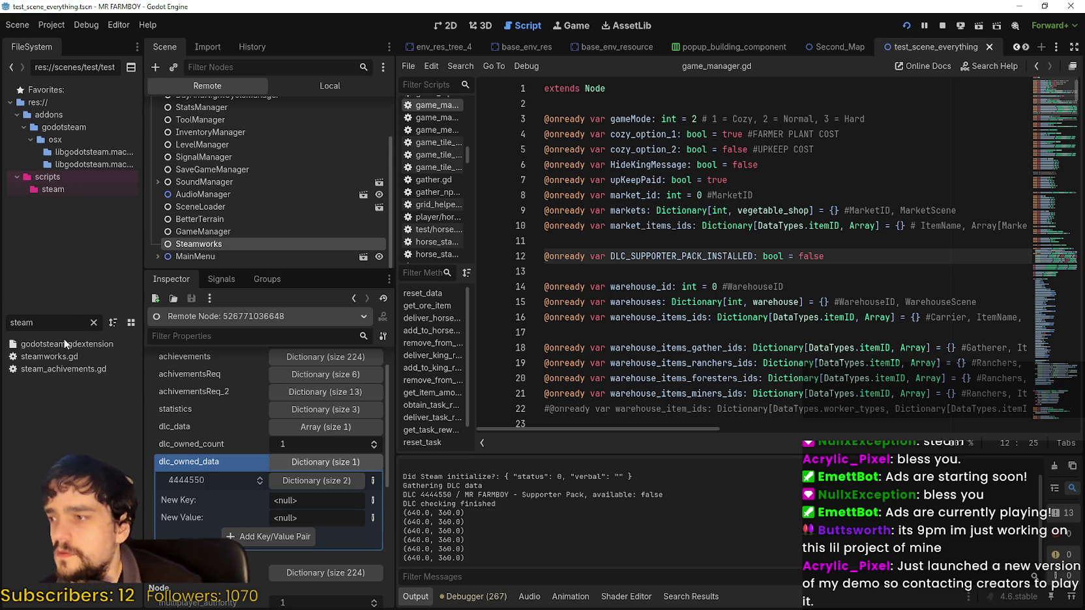
double_click(56, 363)
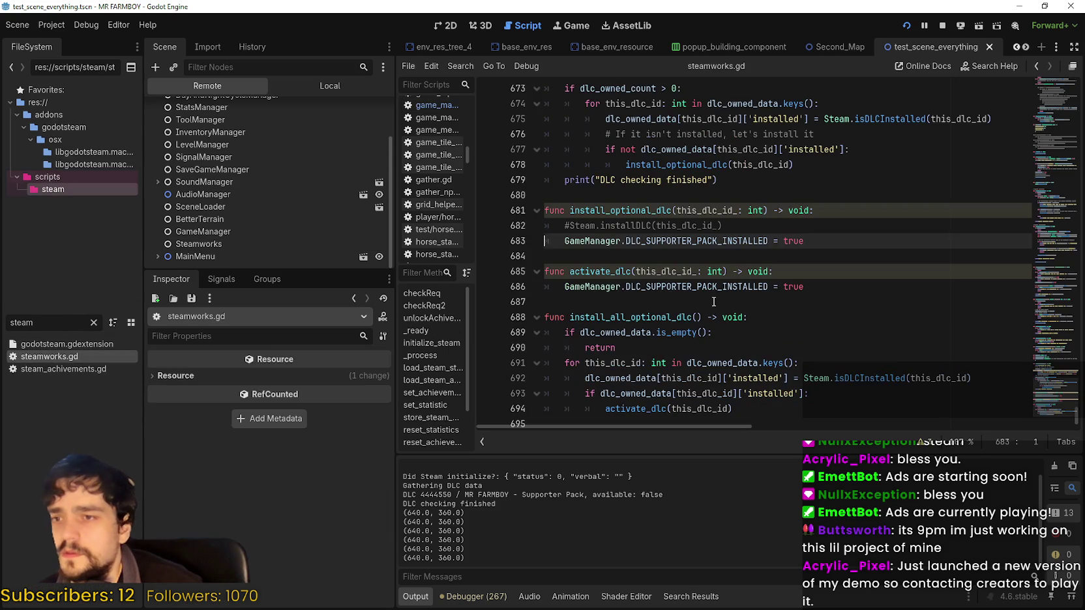
Add breakpoints on line 686 in activate_dlc and line 683 in install_optional_dlc
key("Down")
key("Down")
key("Down")
left_click(487, 286)
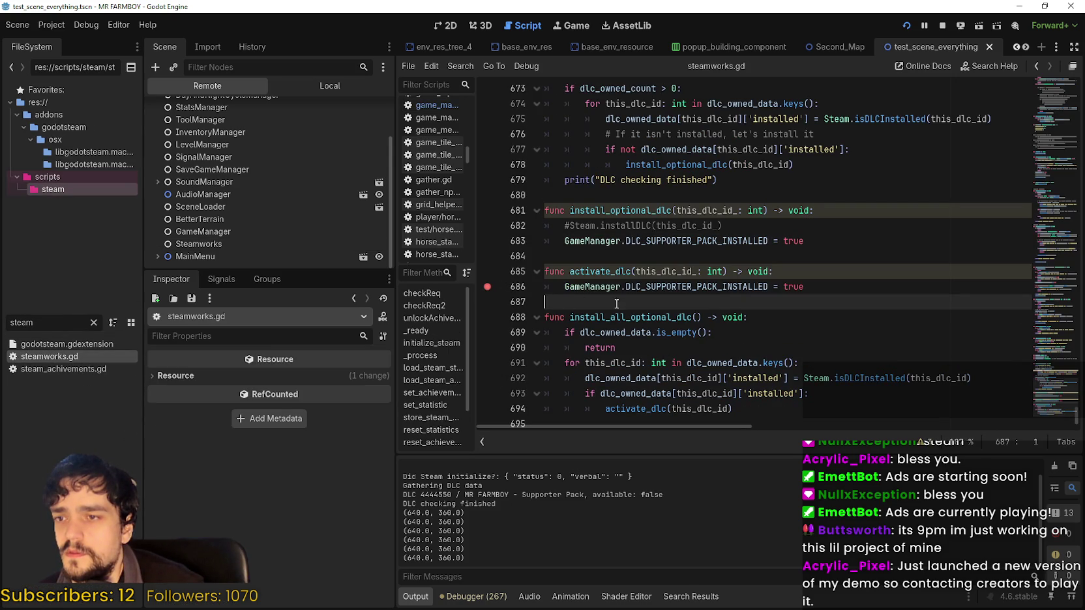
left_click(488, 240)
left_click(841, 252)
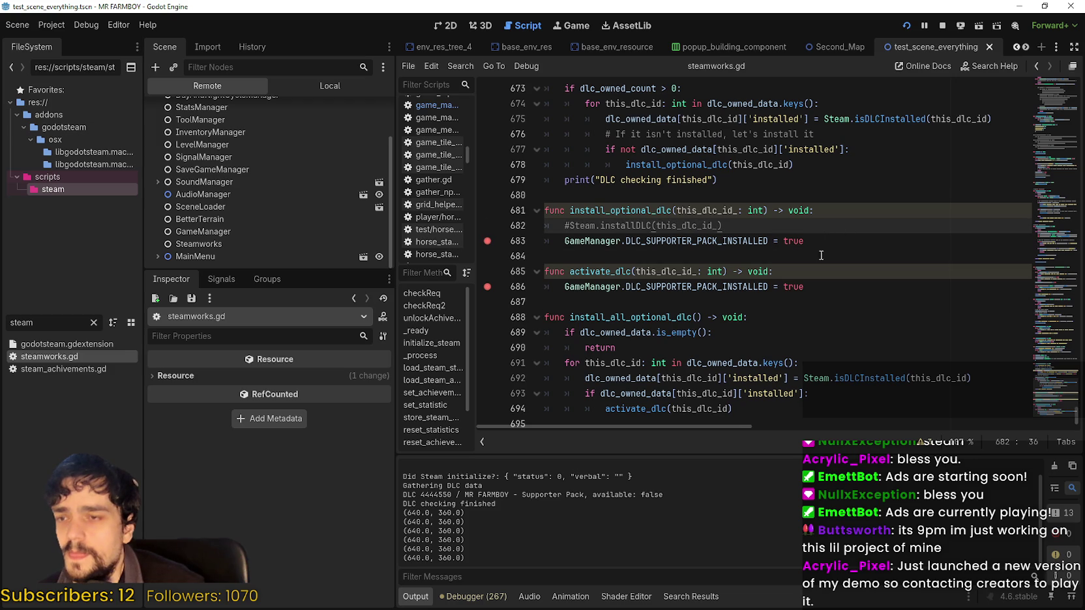
Review activate_dlc's this_dlc_id_ parameter and its call on line 694, then stop the game
double_click(604, 209)
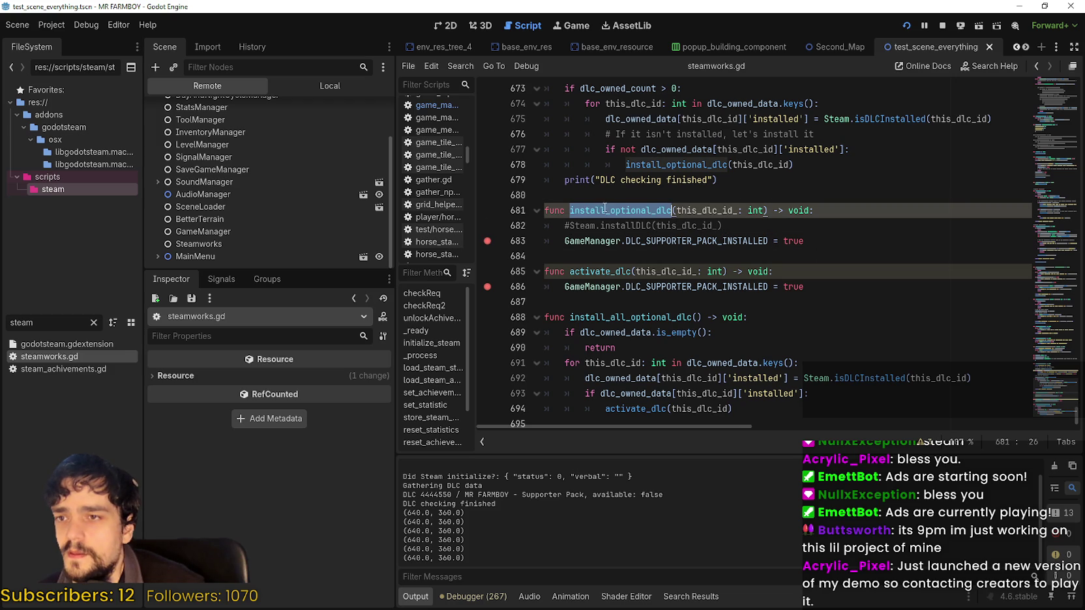
left_click(618, 331)
double_click(648, 409)
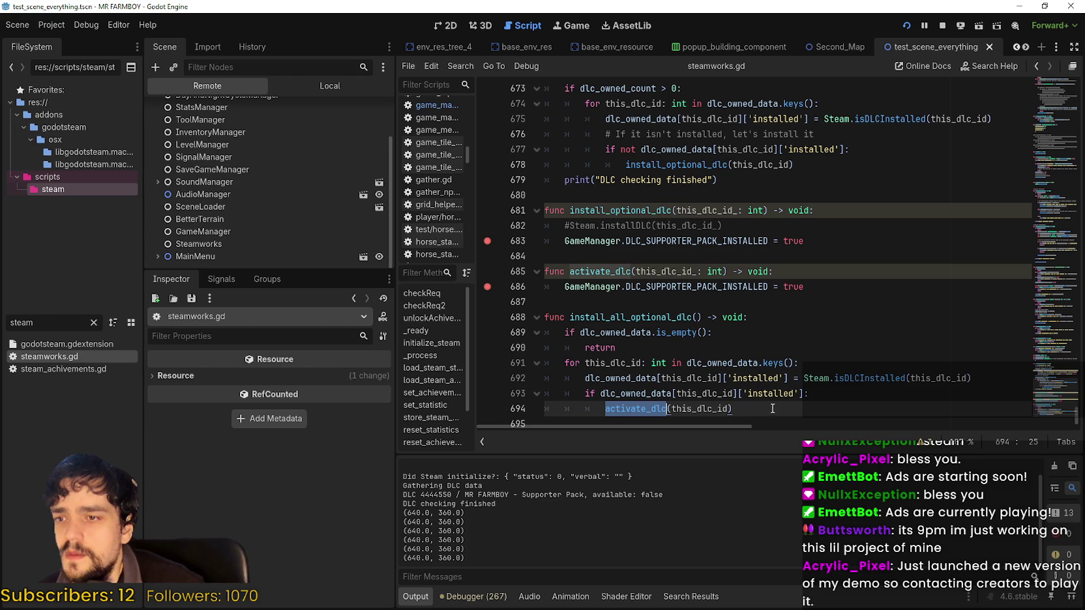
left_click(810, 283)
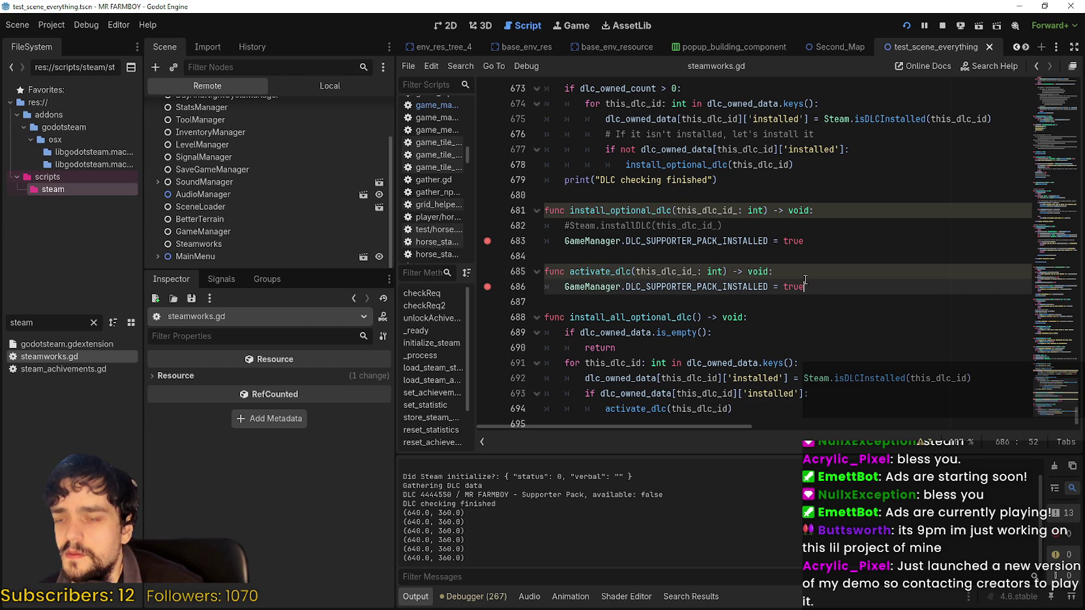
left_click(808, 275)
double_click(662, 273)
left_click(809, 272)
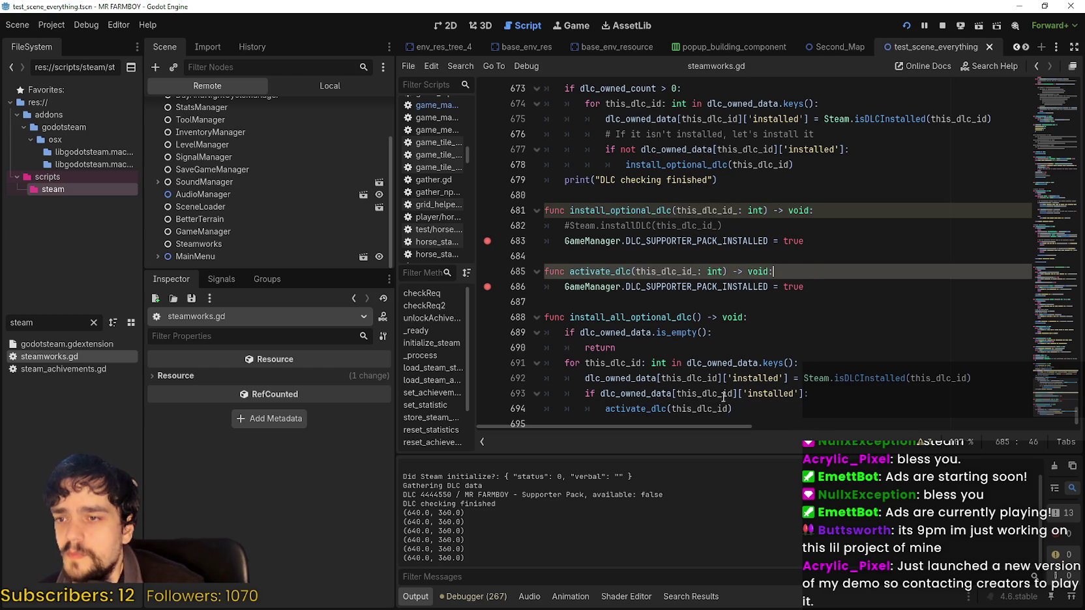
left_click(637, 408)
double_click(637, 408)
left_click(749, 410)
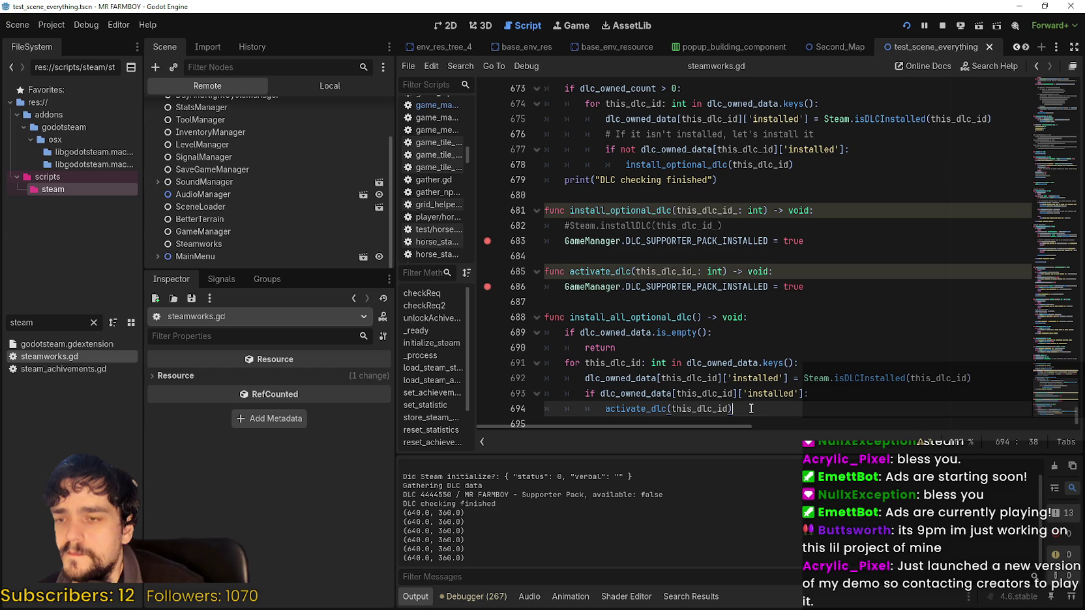
double_click(714, 408)
left_click(673, 289)
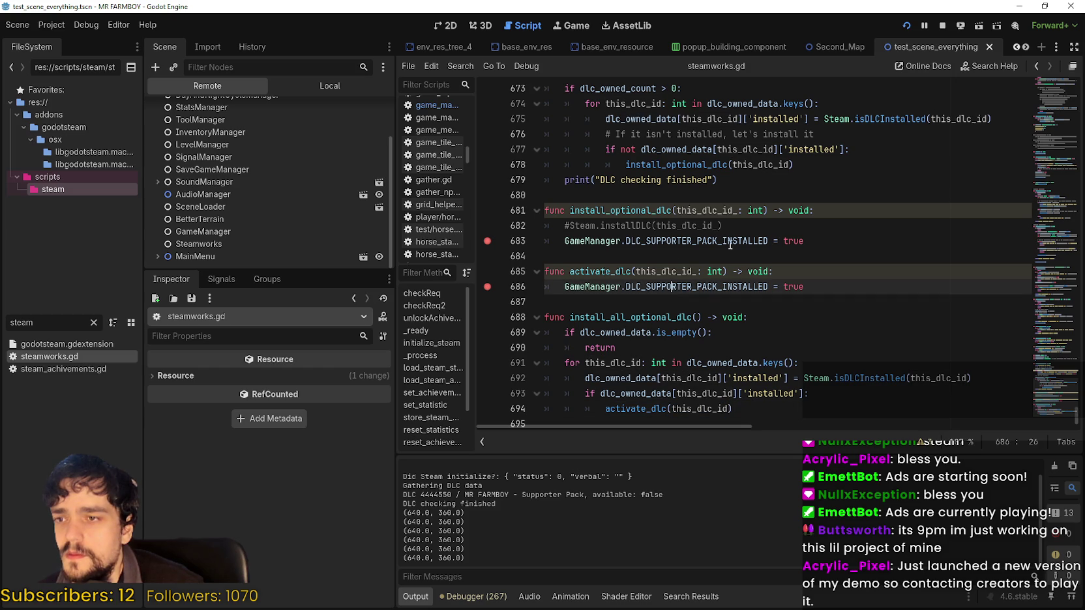
left_click(941, 26)
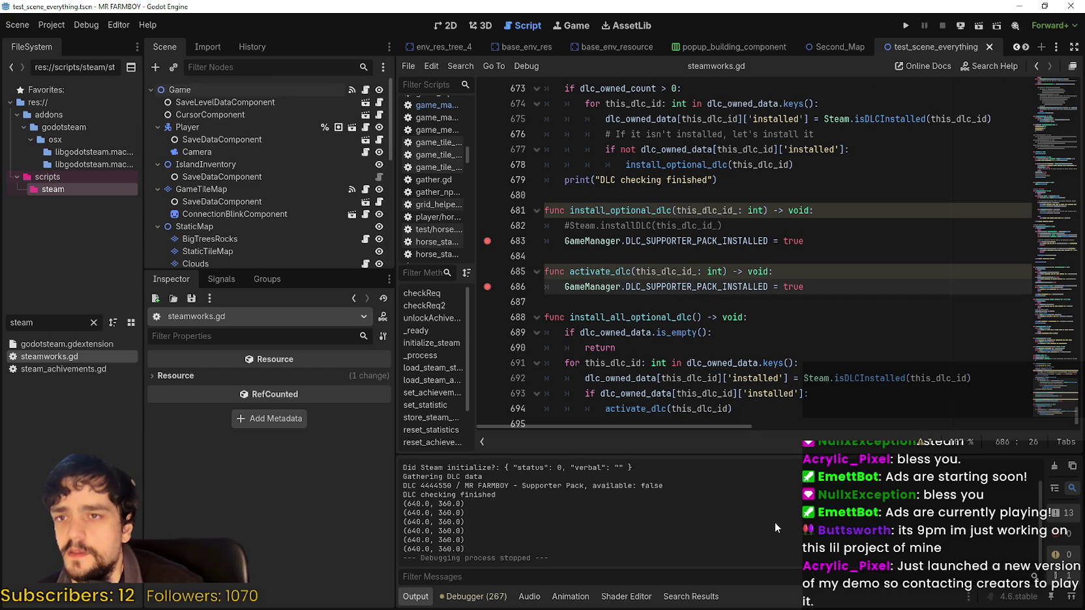
Run the game for debugging, browsing the Steam library until the line 683 breakpoint pauses it
key("F5")
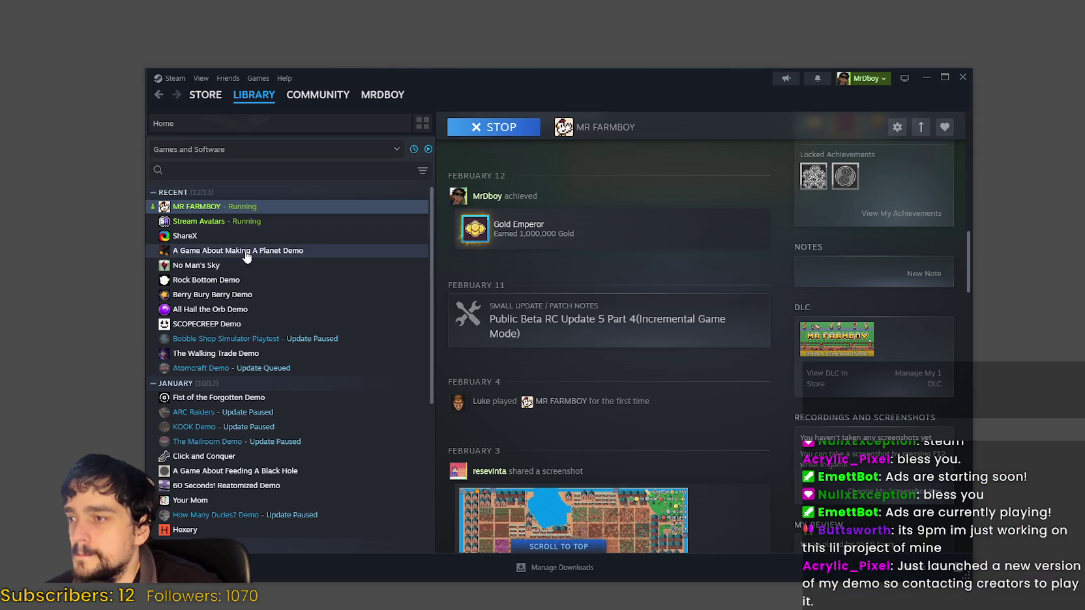
left_click(244, 251)
scroll(639, 433, "down", 3)
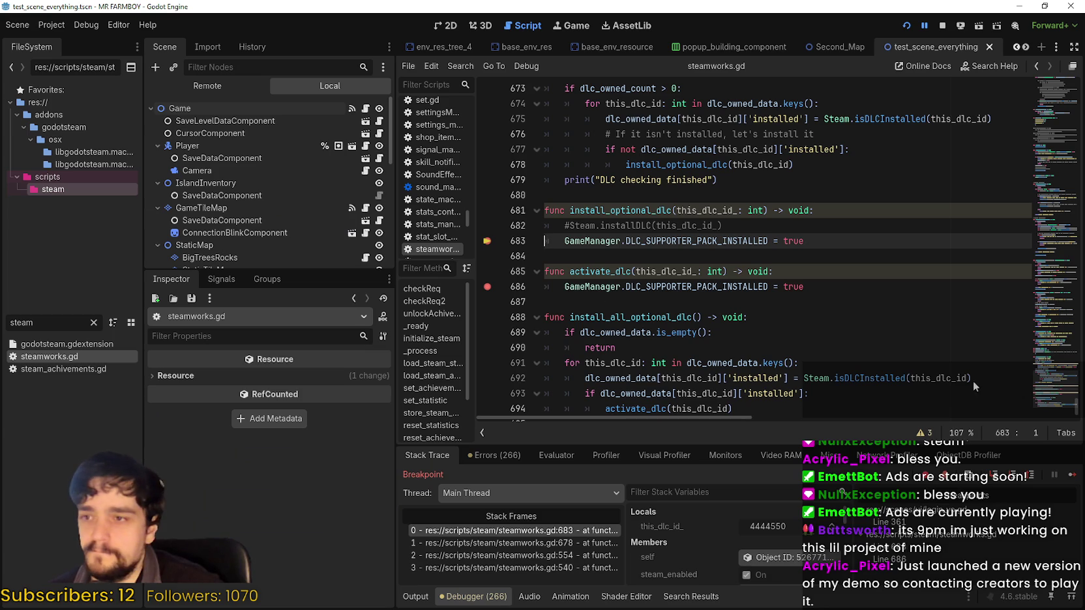
Examine install_optional_dlc's not-installed check on lines 677–678
double_click(622, 211)
scroll(840, 332, "up", 1)
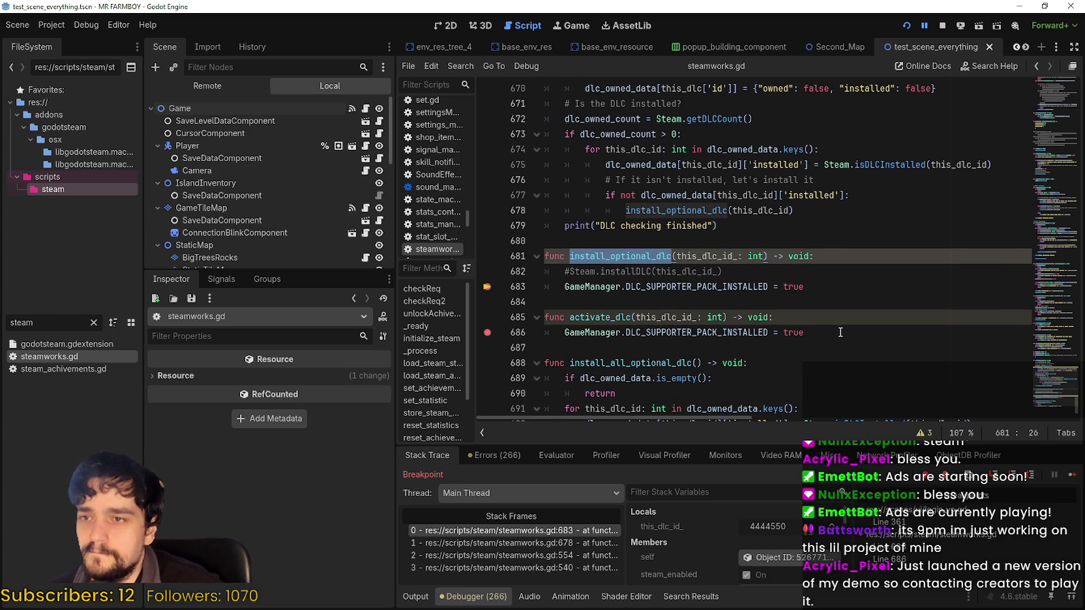
left_click_drag(816, 216, 579, 200)
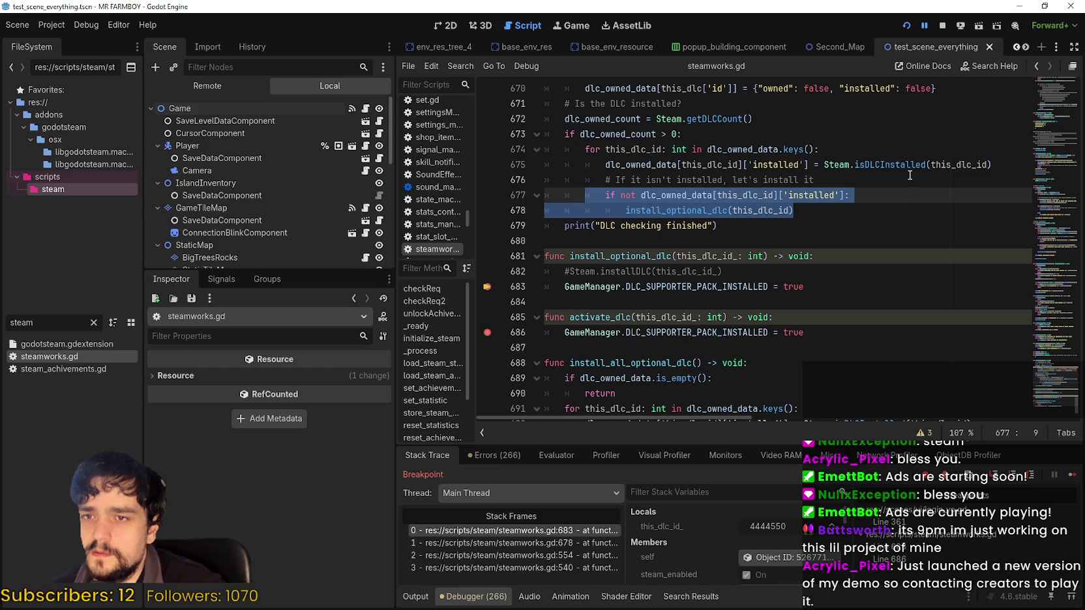
mouse_move(906, 169)
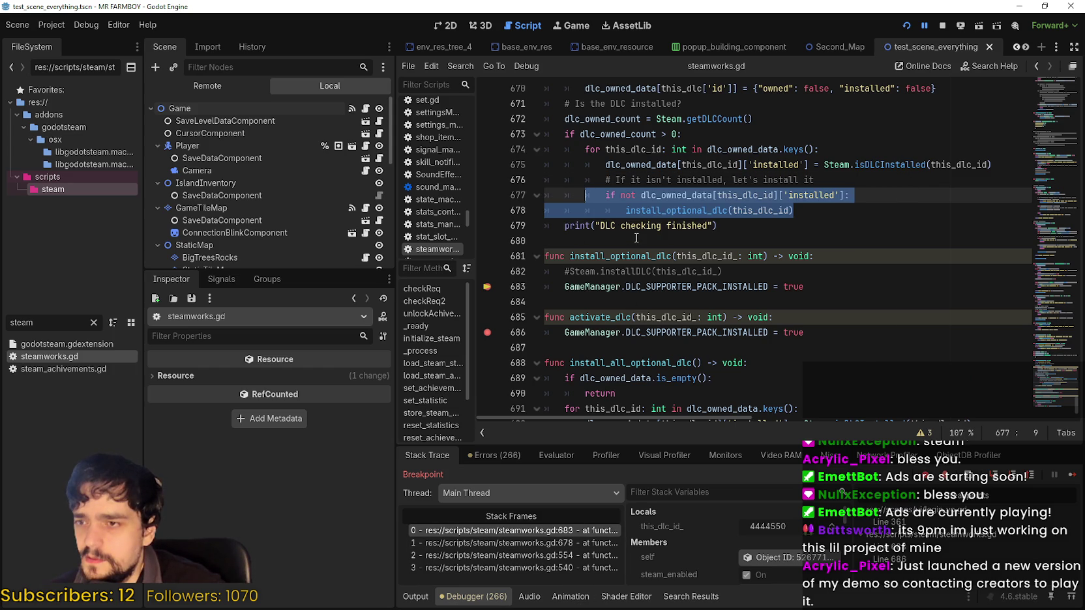
left_click(636, 238)
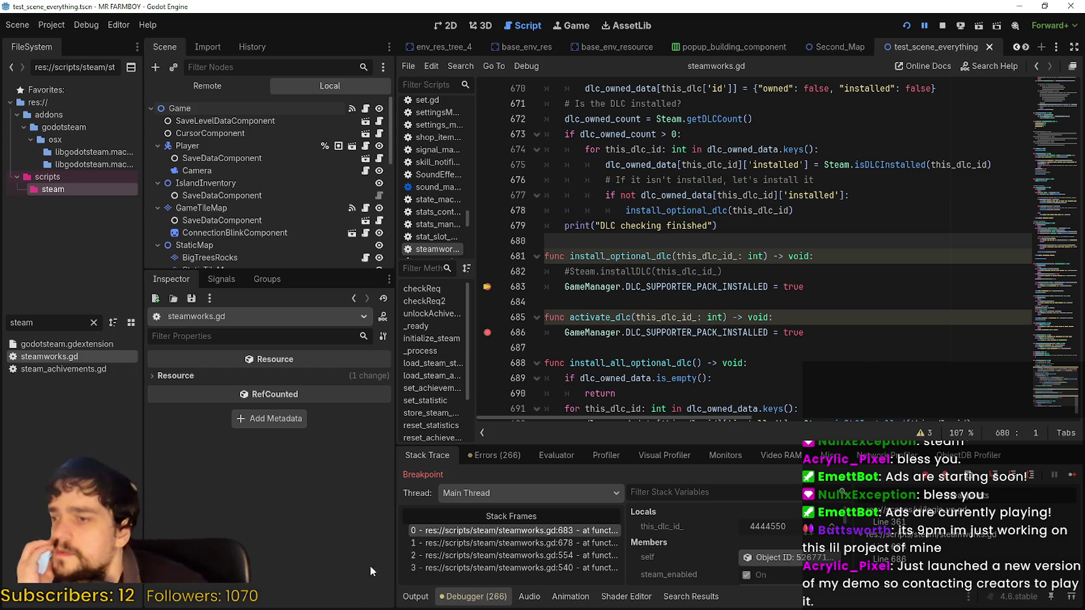
left_click_drag(604, 195, 878, 198)
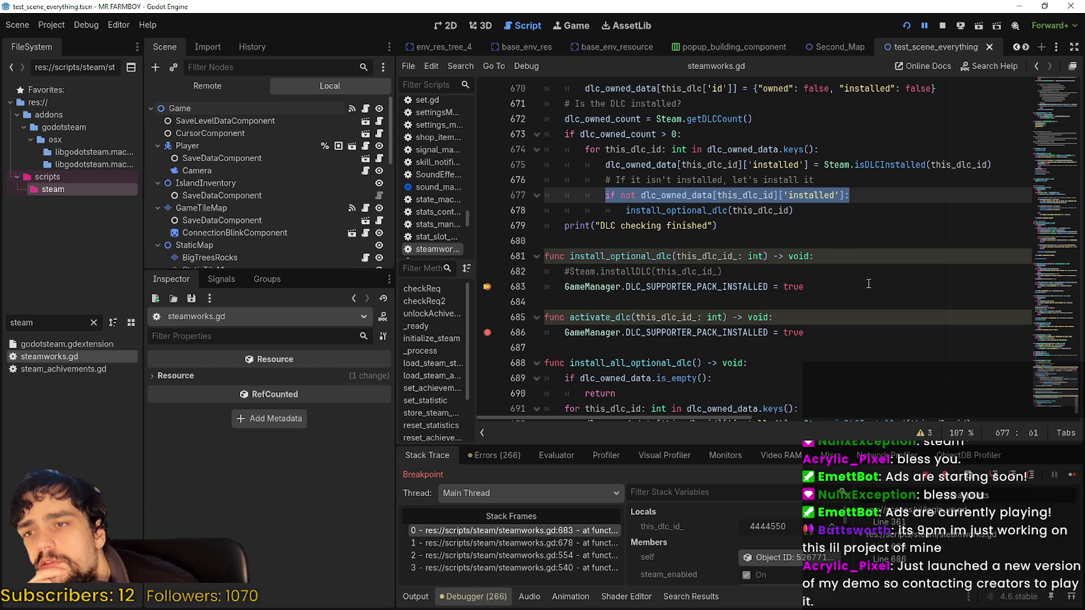
double_click(766, 209)
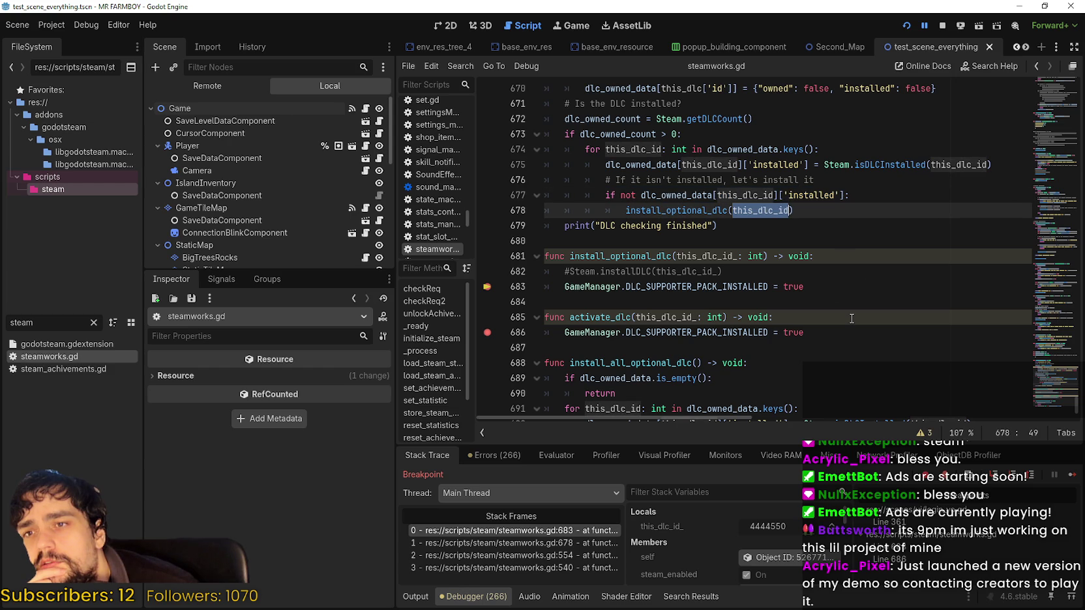
Delete the '#' before Steam.installDLC(this_dlc_id_) on line 682
mouse_move(789, 272)
left_mouse_down()
mouse_move(548, 272)
mouse_move(565, 273)
left_mouse_up()
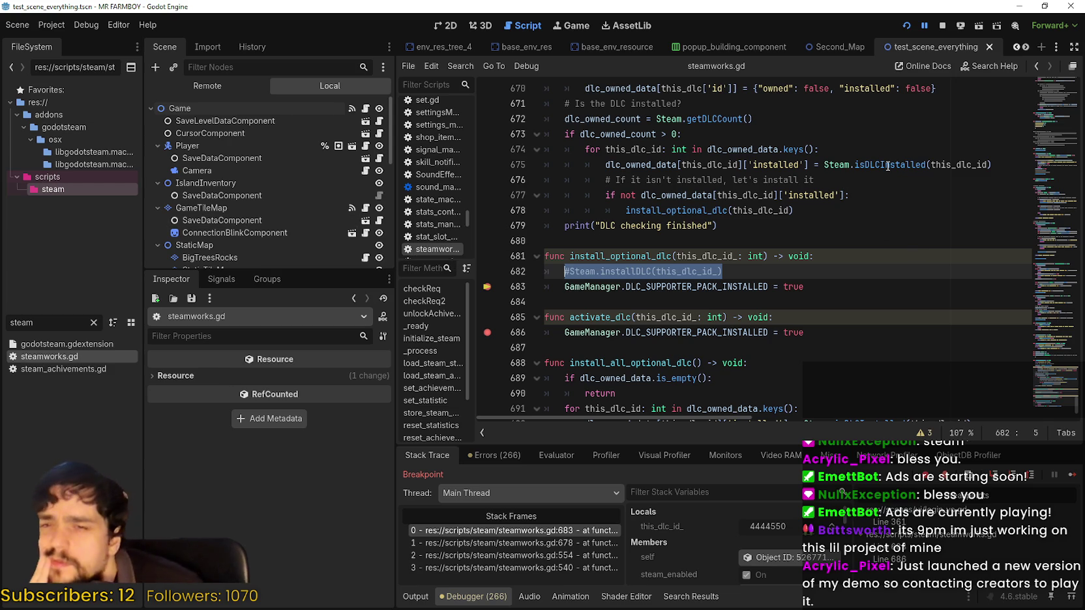
mouse_move(887, 167)
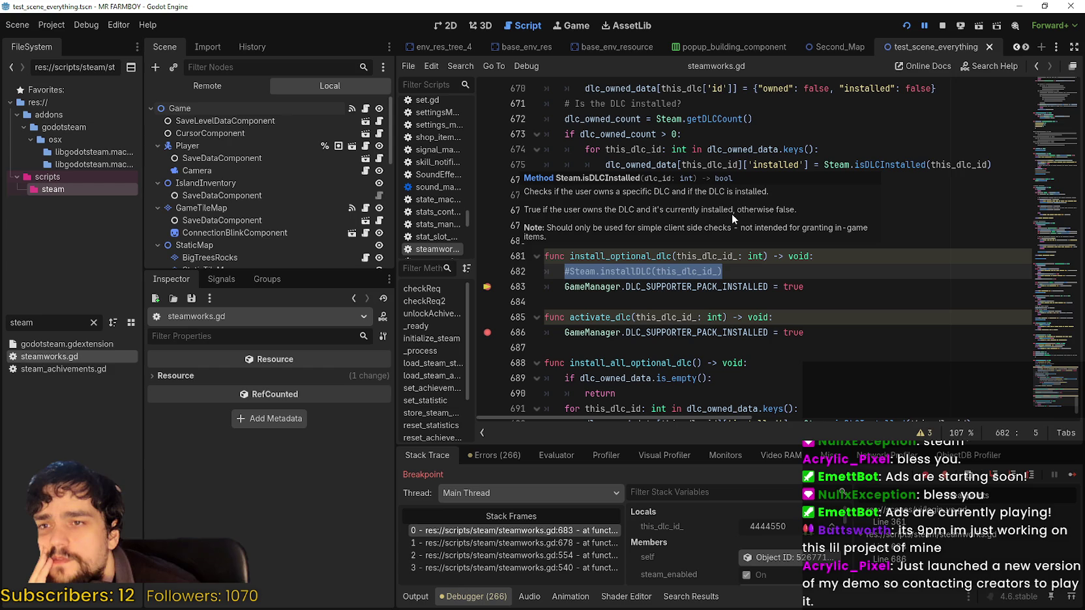
left_click(616, 184)
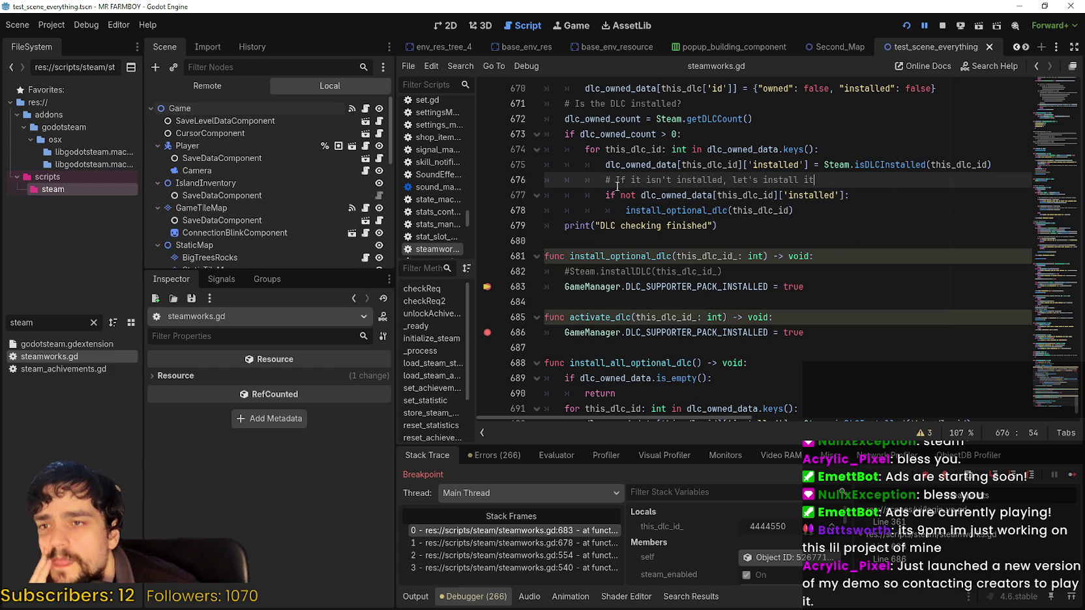
mouse_move(605, 195)
left_mouse_down()
mouse_move(913, 195)
mouse_move(909, 210)
left_mouse_up()
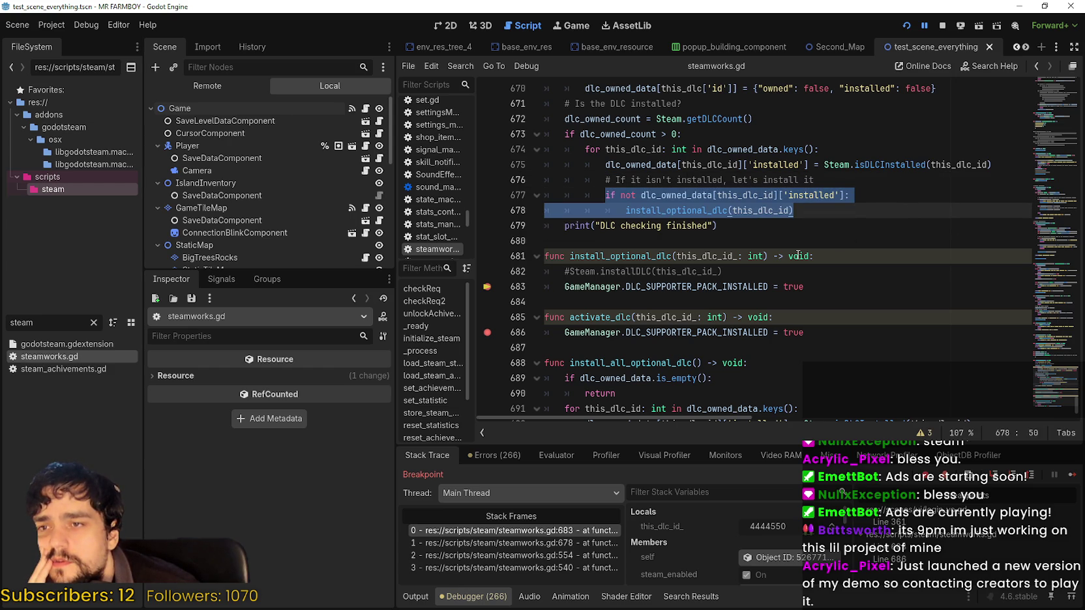
left_click(571, 271)
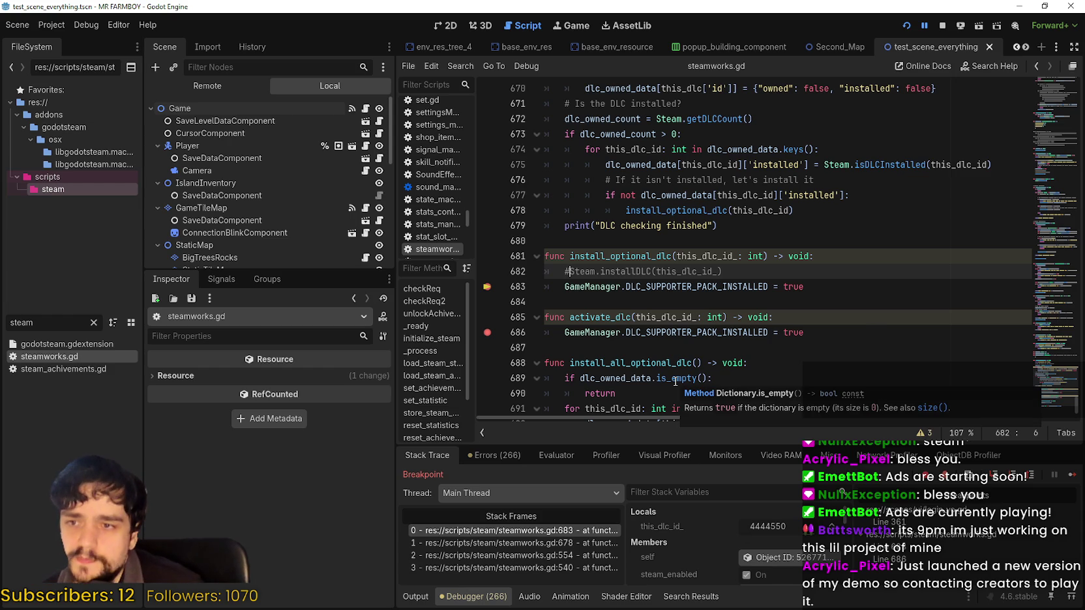
key("BackSpace")
key("Down")
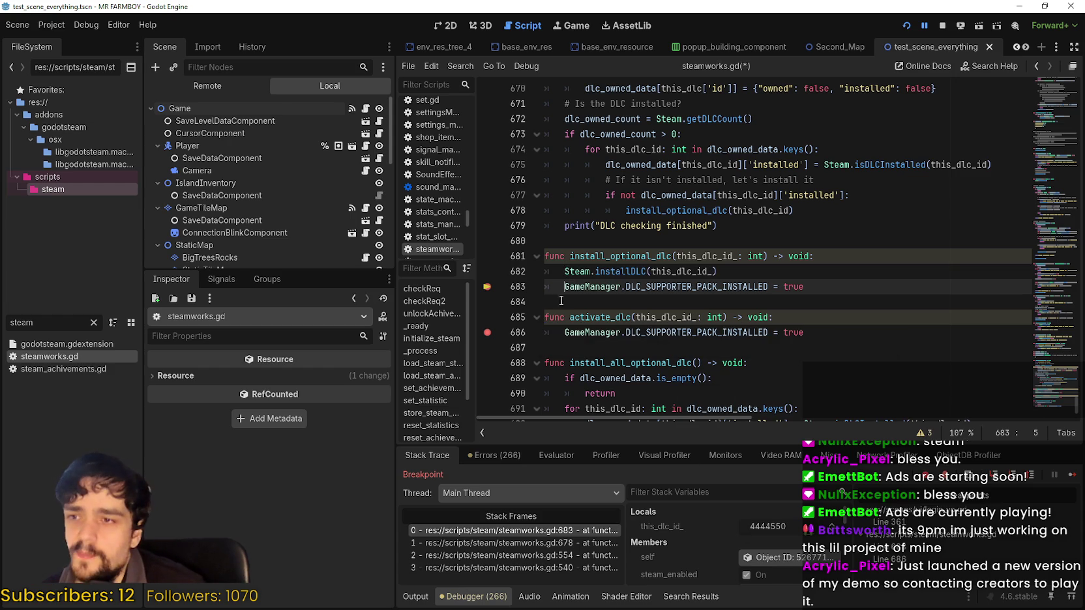
Comment out the DLC_SUPPORTER_PACK_INSTALLED assignment, break on line 682, and stop the session
type("#")
left_click(562, 301)
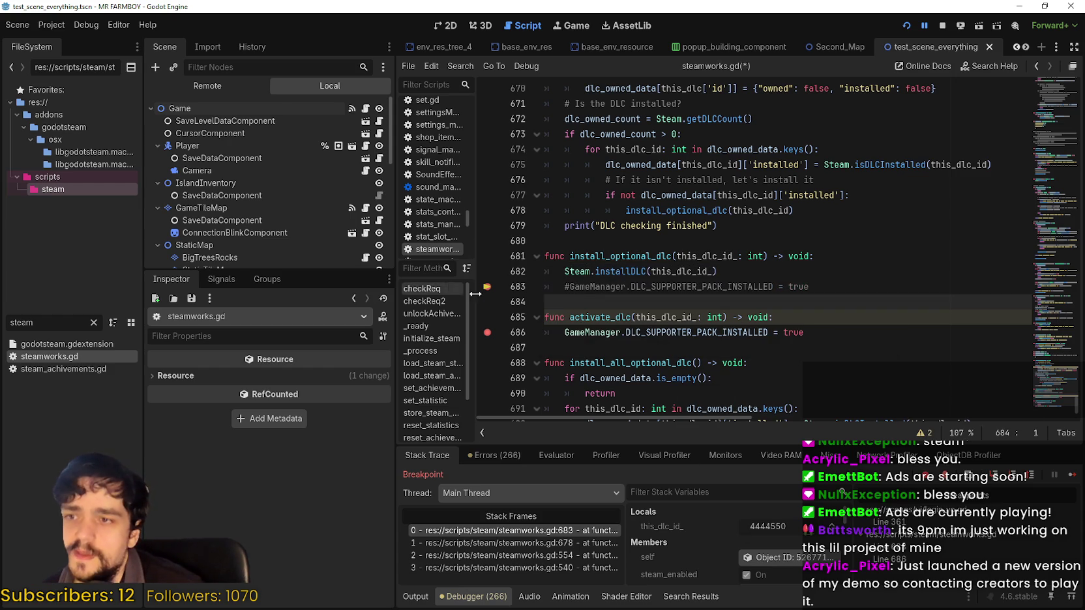
left_click(596, 271)
left_click(487, 271)
key("Down")
key("Down")
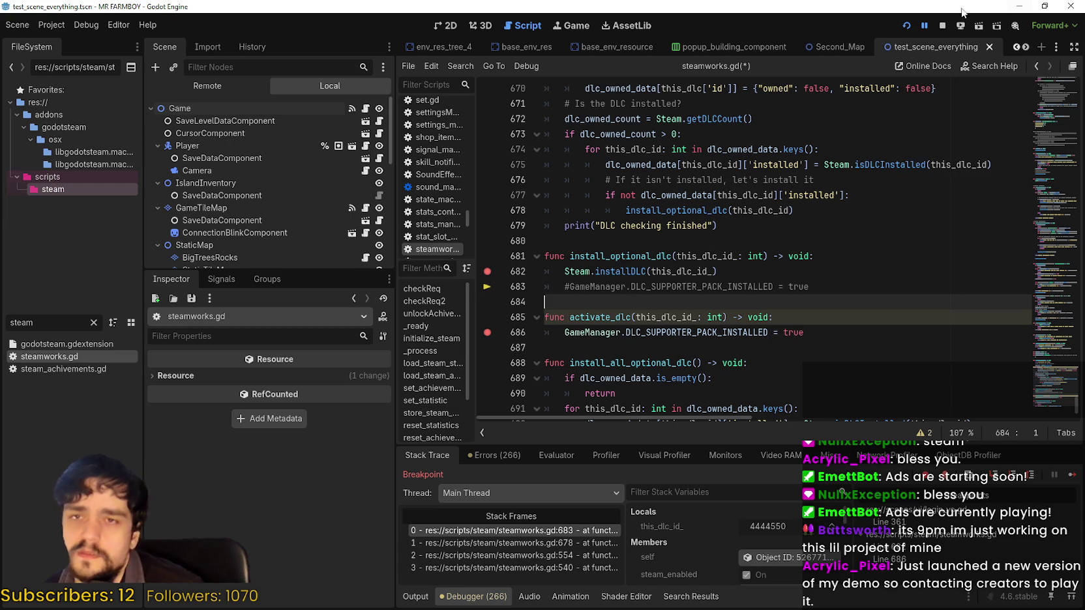
left_click(942, 25)
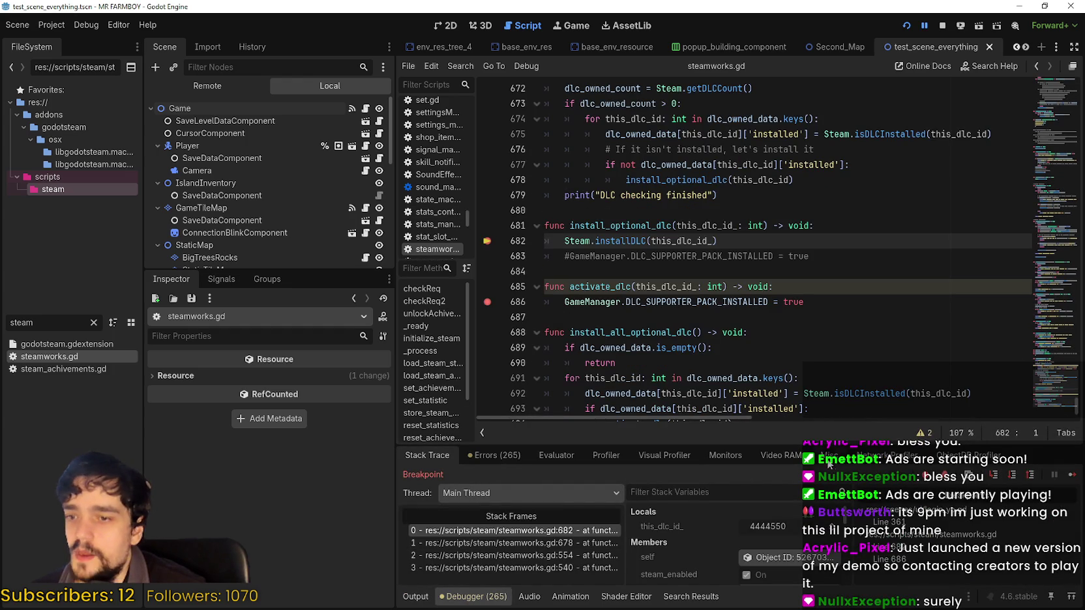
Show remote Steamworks' dlc_owned_data entry 4444550 flags, then continue past the breakpoint
left_click_drag(565, 241, 719, 241)
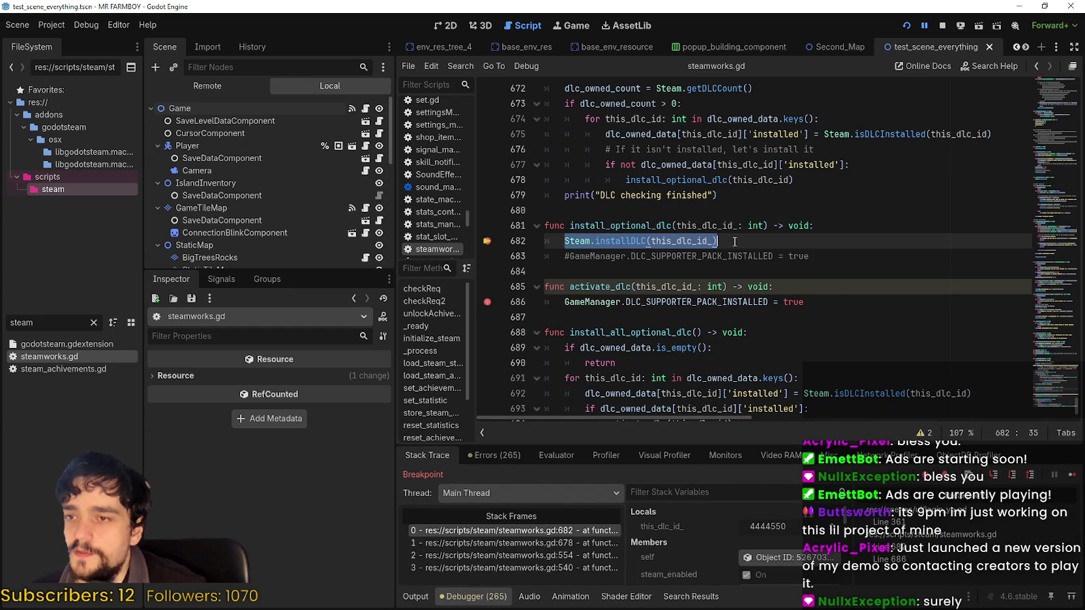
scroll(234, 193, "down", 3)
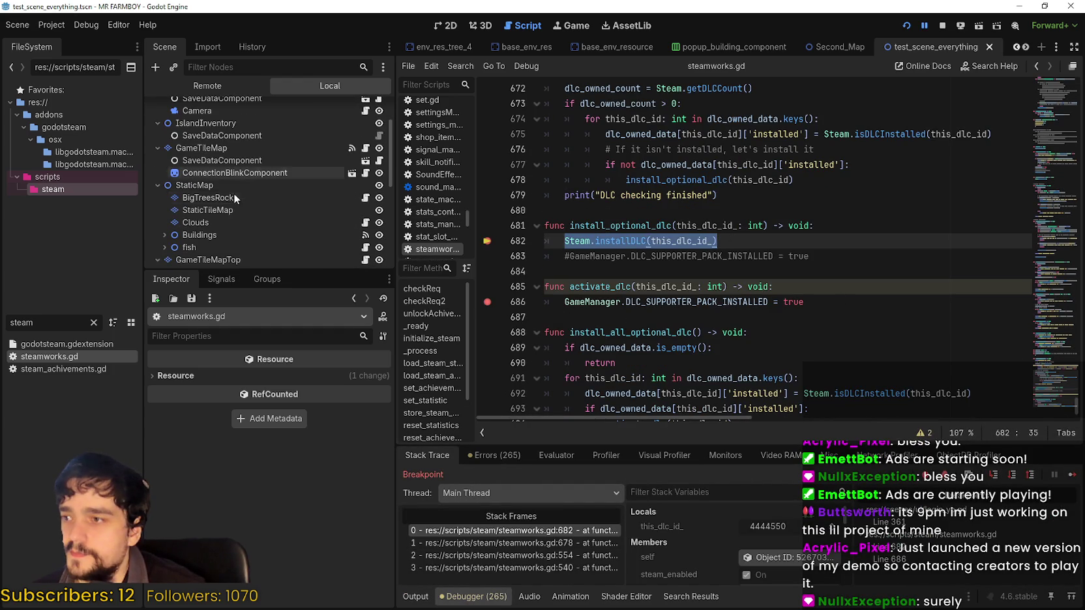
left_click(218, 85)
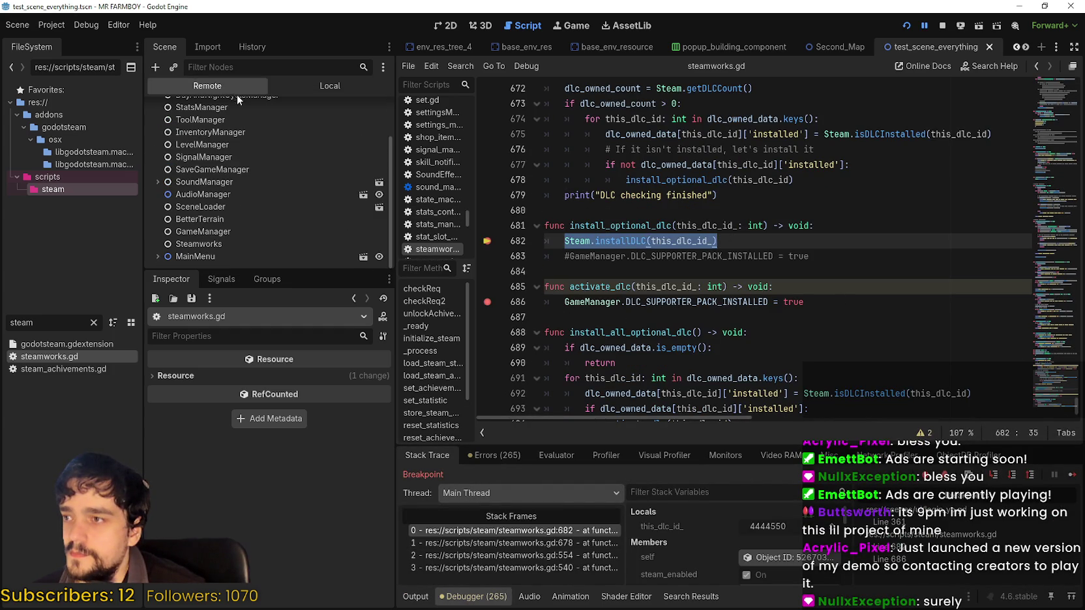
left_click(201, 244)
scroll(203, 524, "down", 3)
left_click(309, 398)
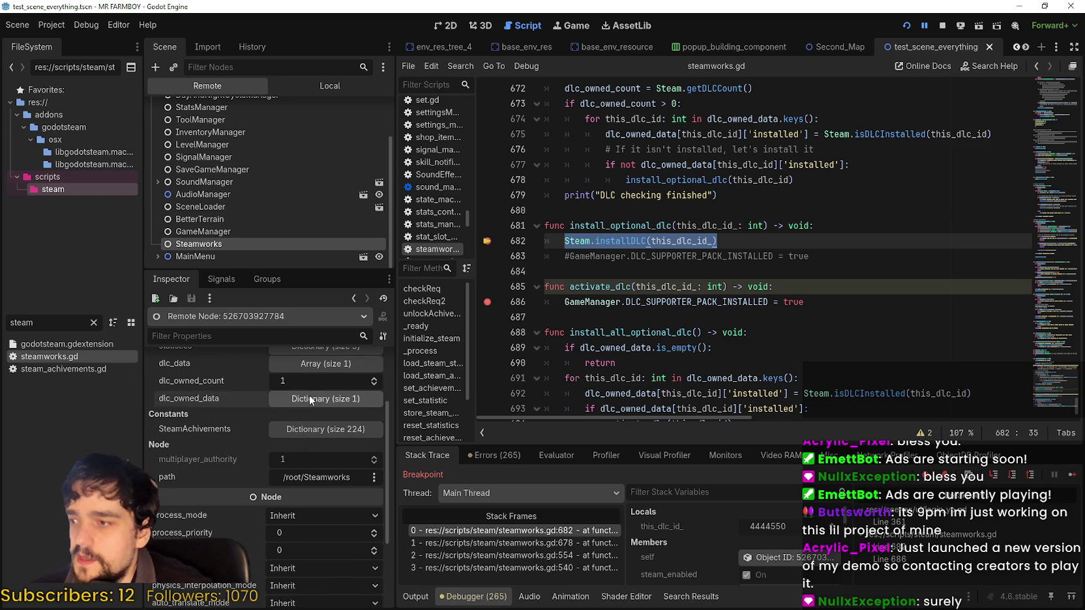
left_click(318, 419)
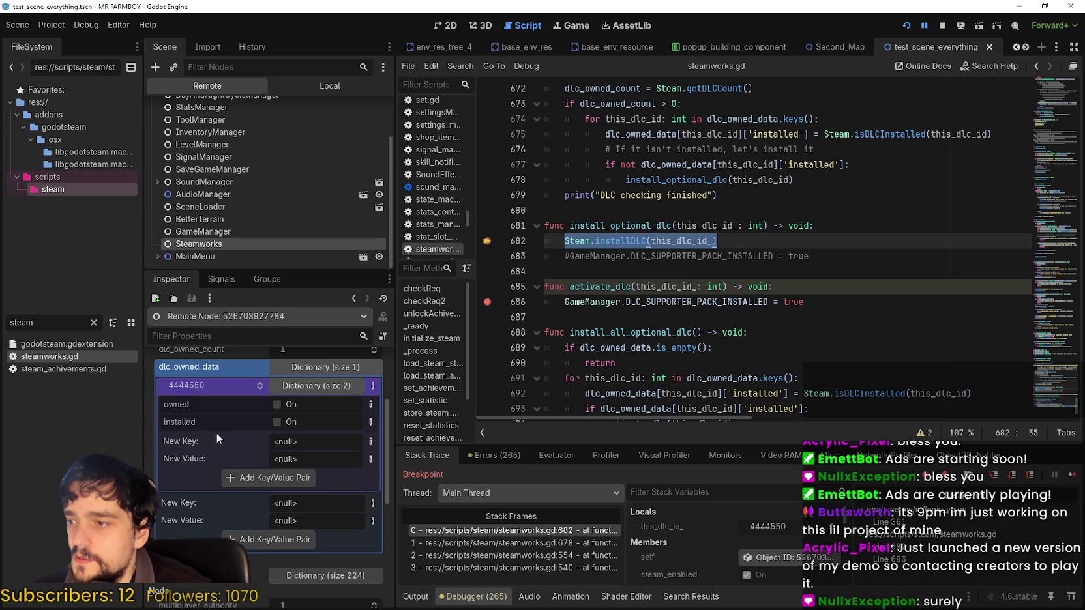
left_click(847, 287)
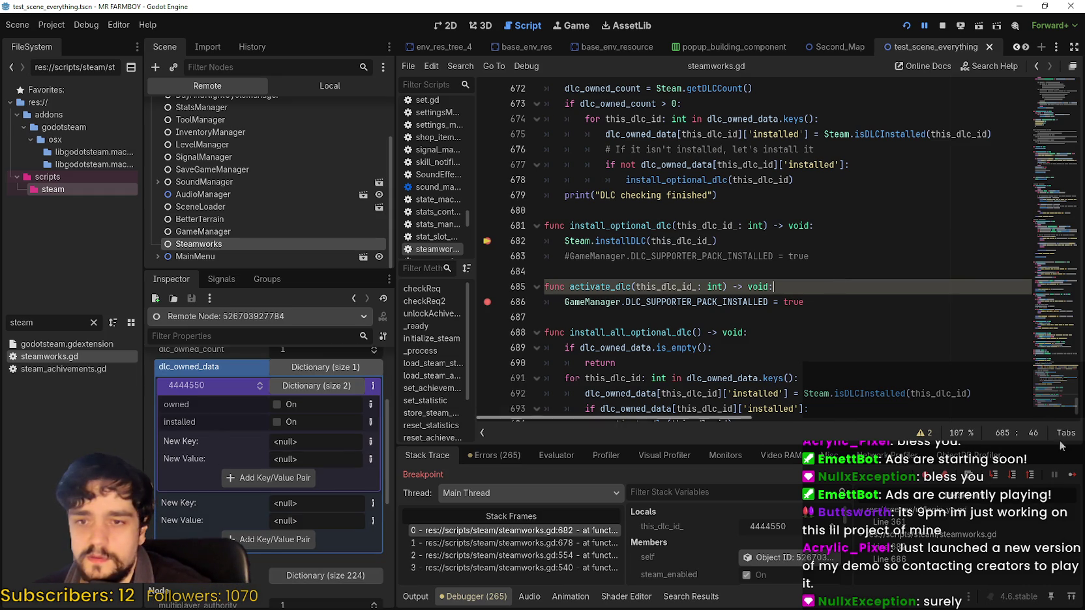
left_click(1070, 475)
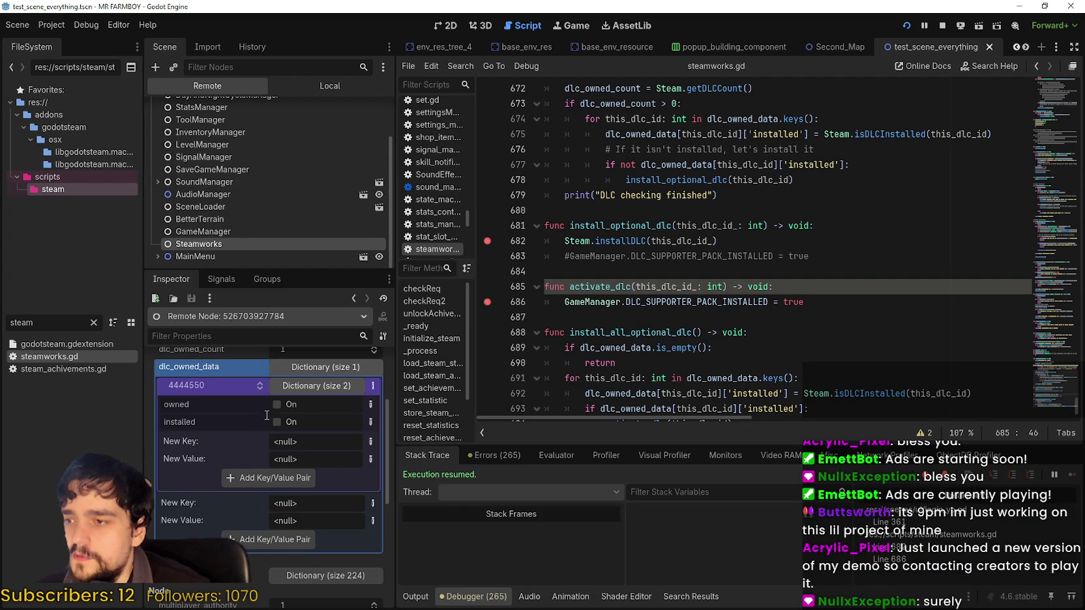
Reselect Steamworks and re-expand entry 4444550 to recheck its owned and installed values
left_click(525, 272)
scroll(310, 441, "up", 2)
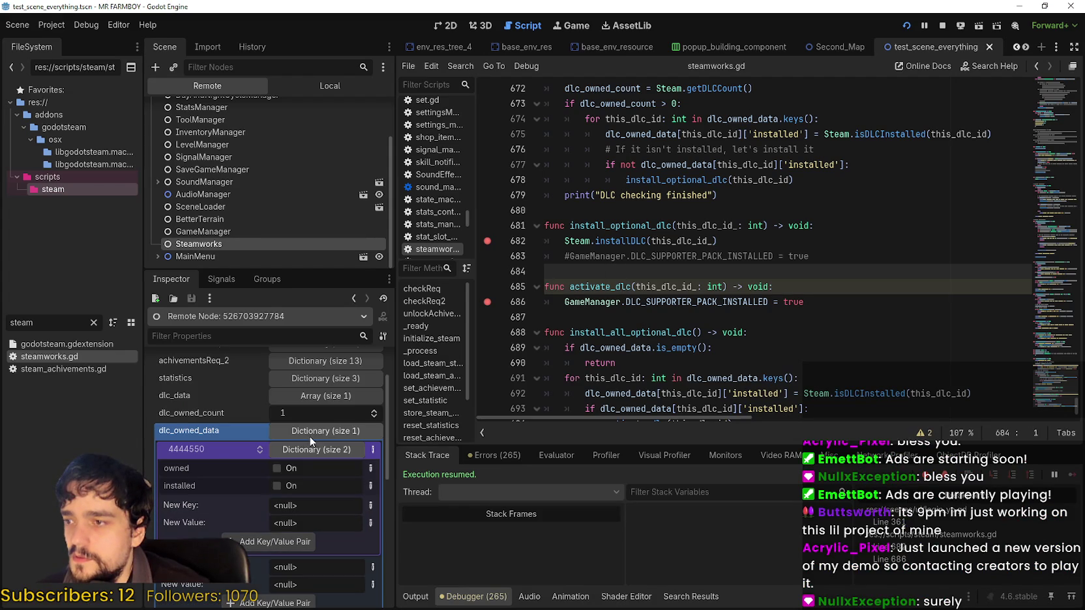
left_click(320, 395)
left_click(318, 397)
left_click(314, 450)
left_click(314, 452)
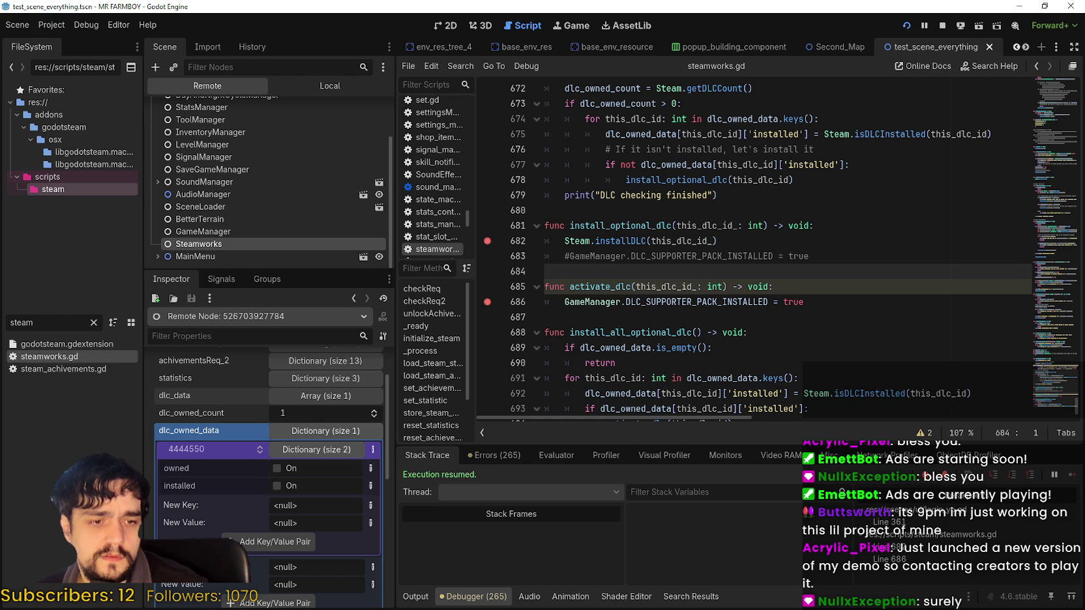
left_click(236, 216)
left_click(222, 241)
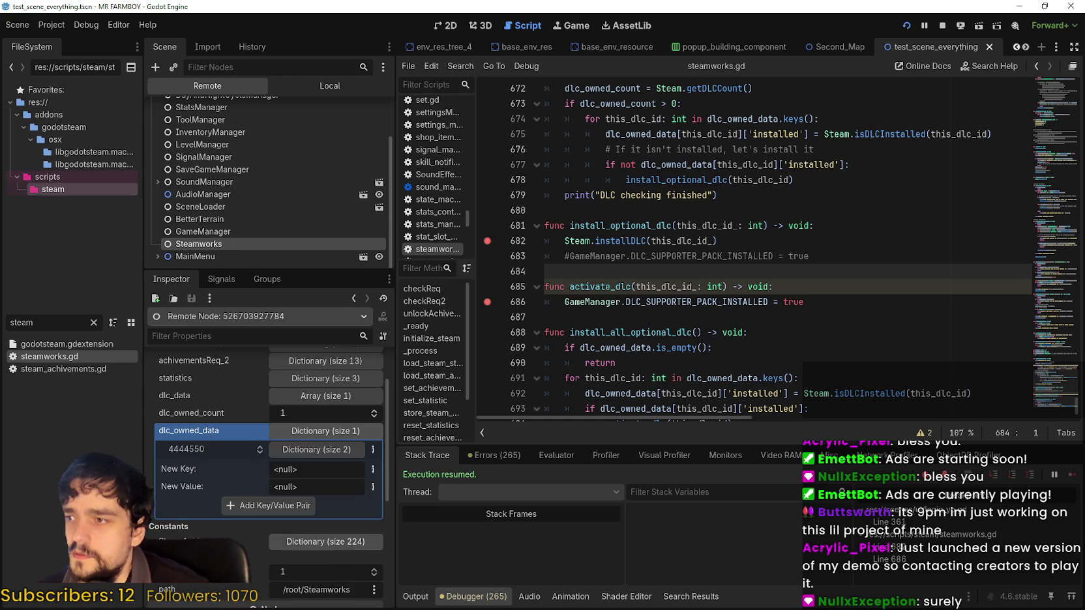
scroll(291, 526, "down", 2)
left_click(316, 386)
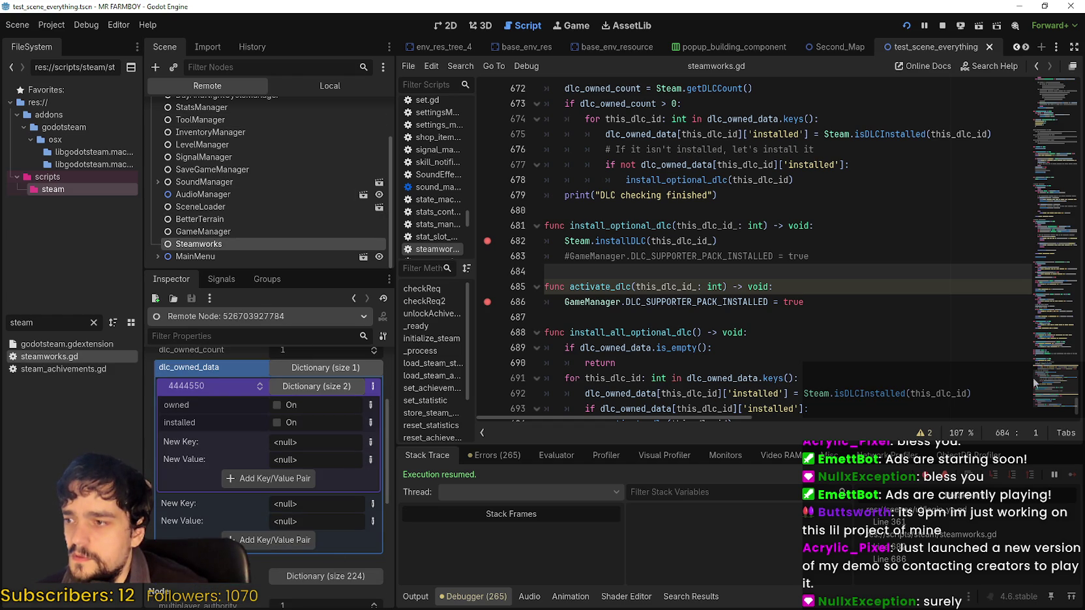
key("alt+Tab")
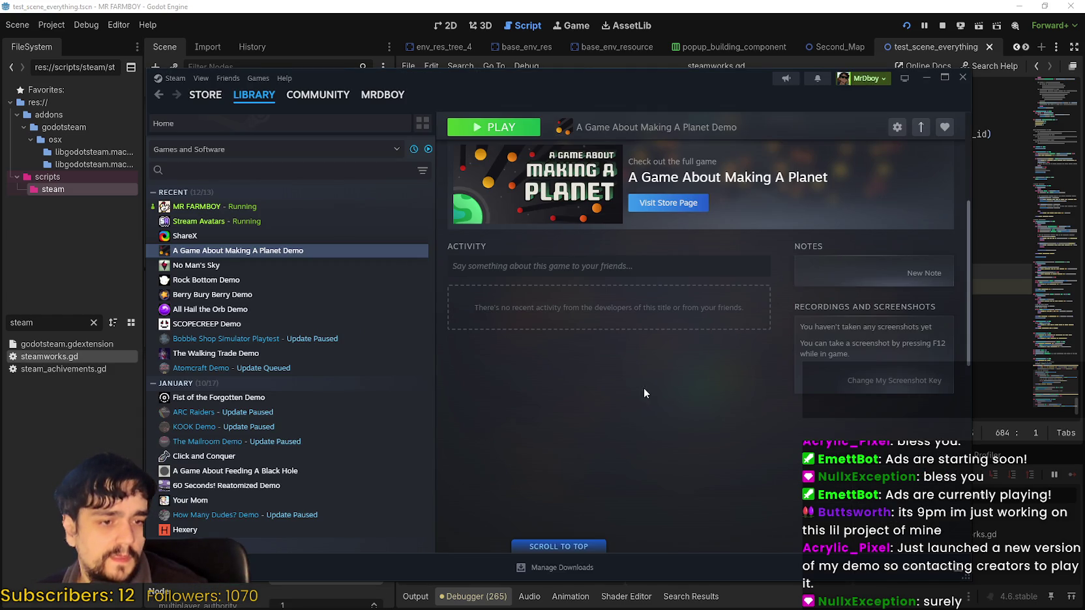
left_click(251, 208)
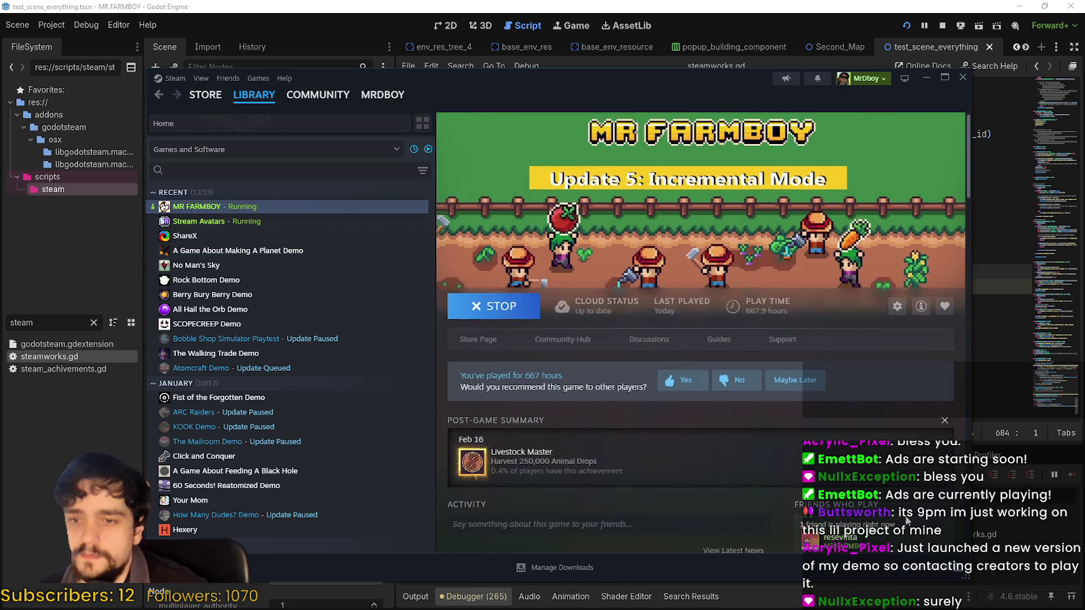
scroll(684, 509, "down", 4)
scroll(911, 499, "down", 4)
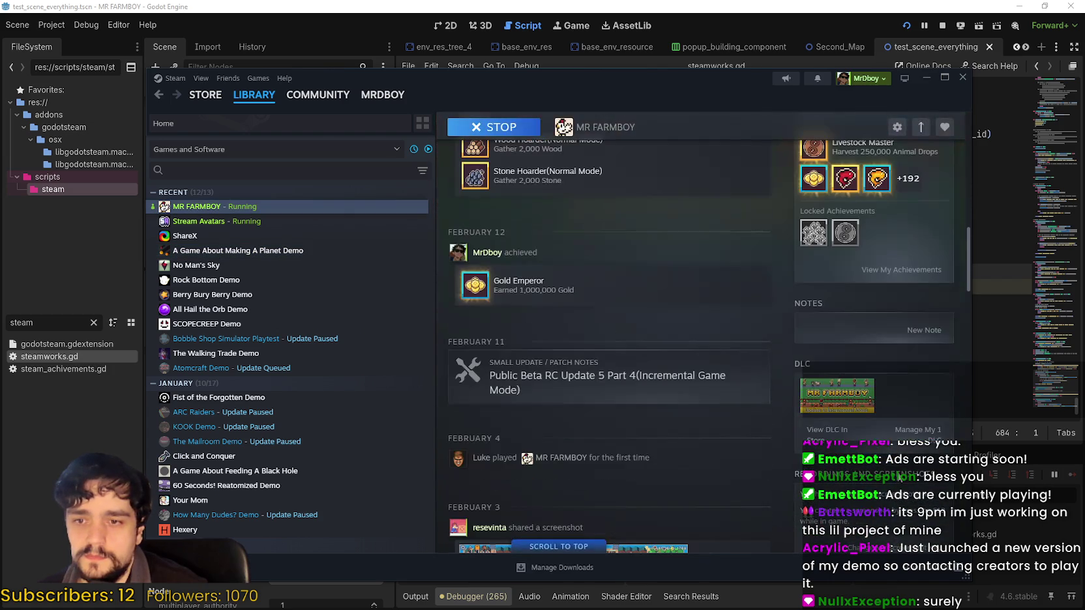
left_click(933, 433)
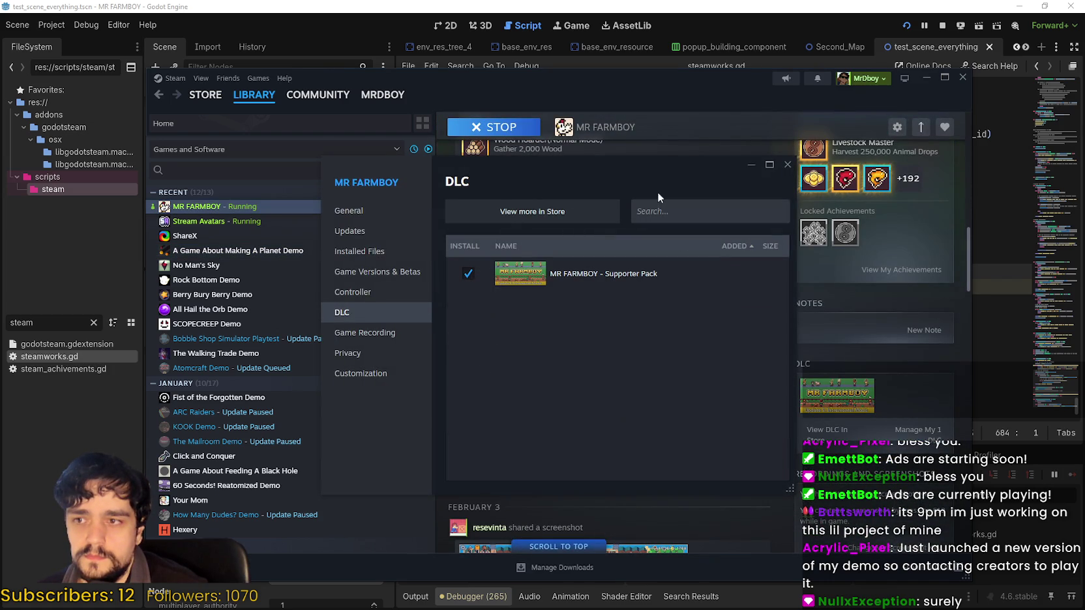
left_click(775, 165)
left_click(562, 567)
scroll(586, 428, "down", 6)
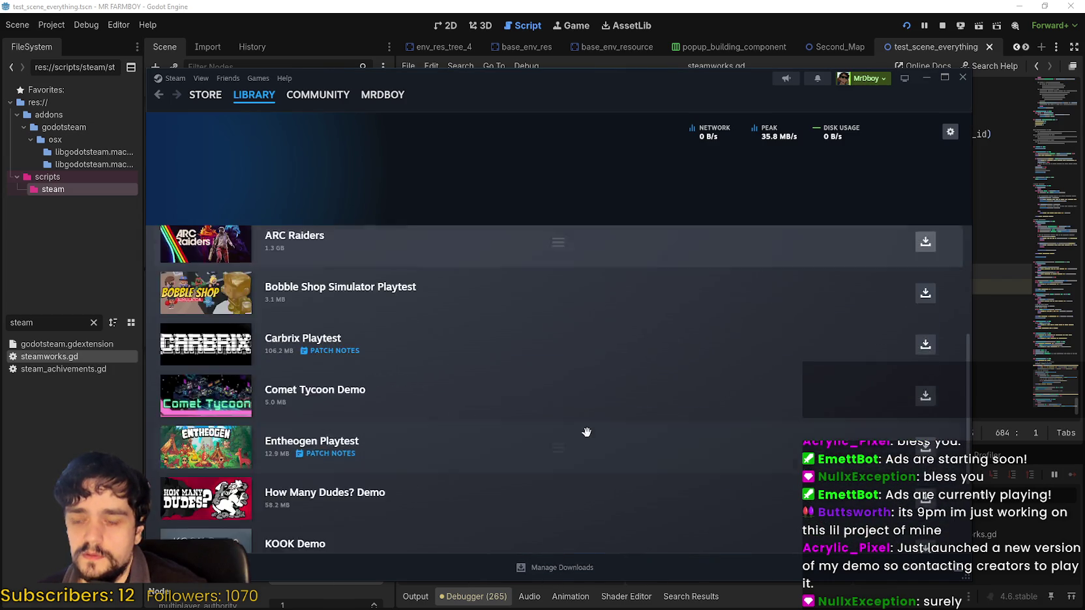
left_click(926, 78)
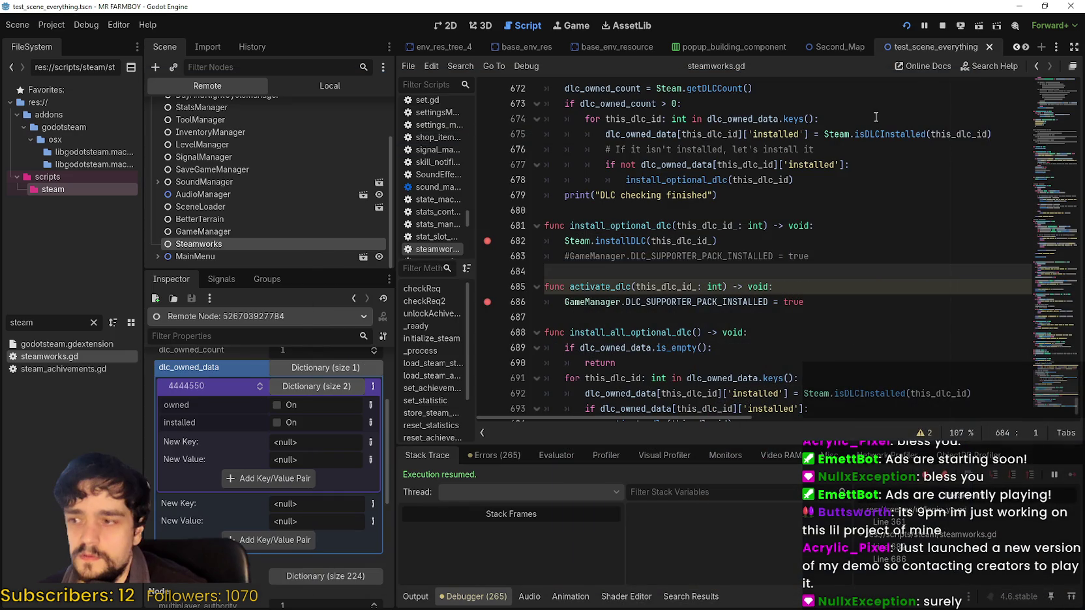
Copy the dlc_owned_data installed lookup from line 675
scroll(831, 262, "up", 2)
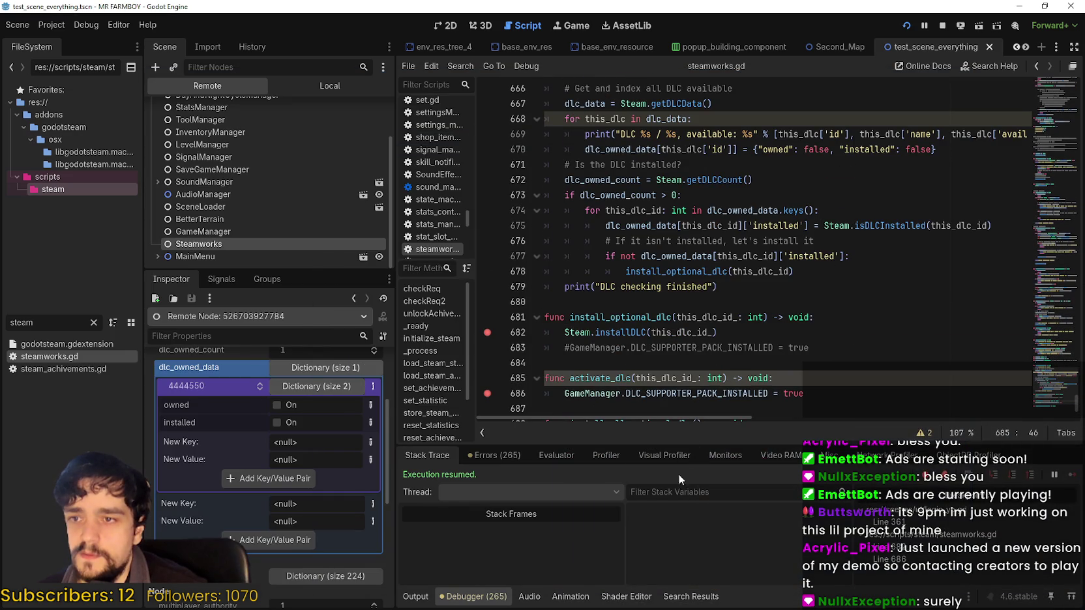
left_click(860, 317)
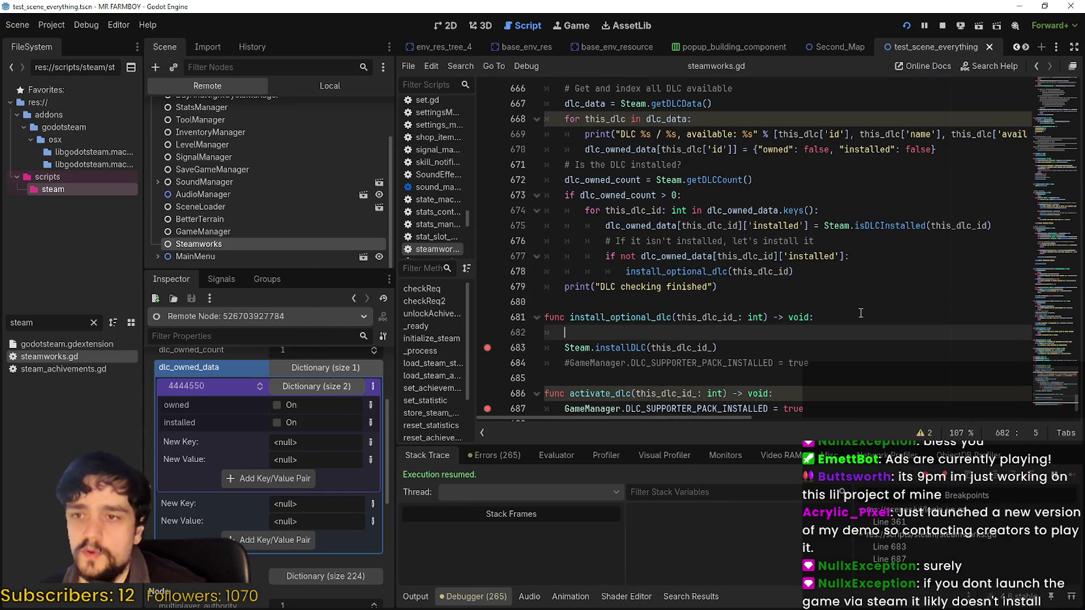
left_click_drag(656, 226, 805, 225)
left_click(636, 226)
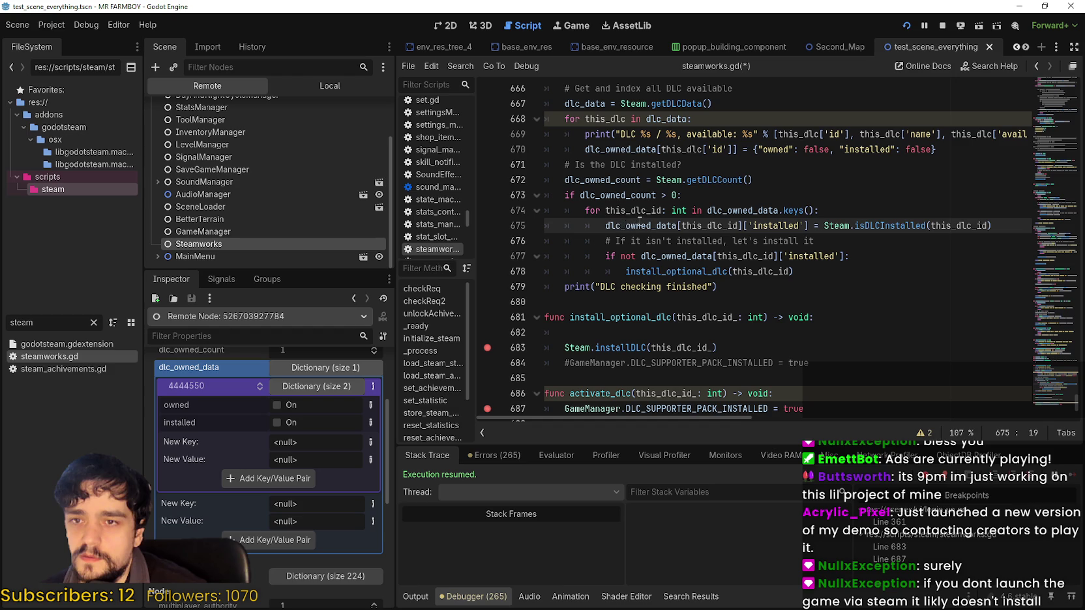
double_click(626, 226)
left_click_drag(625, 225, 809, 225)
key("ctrl+c")
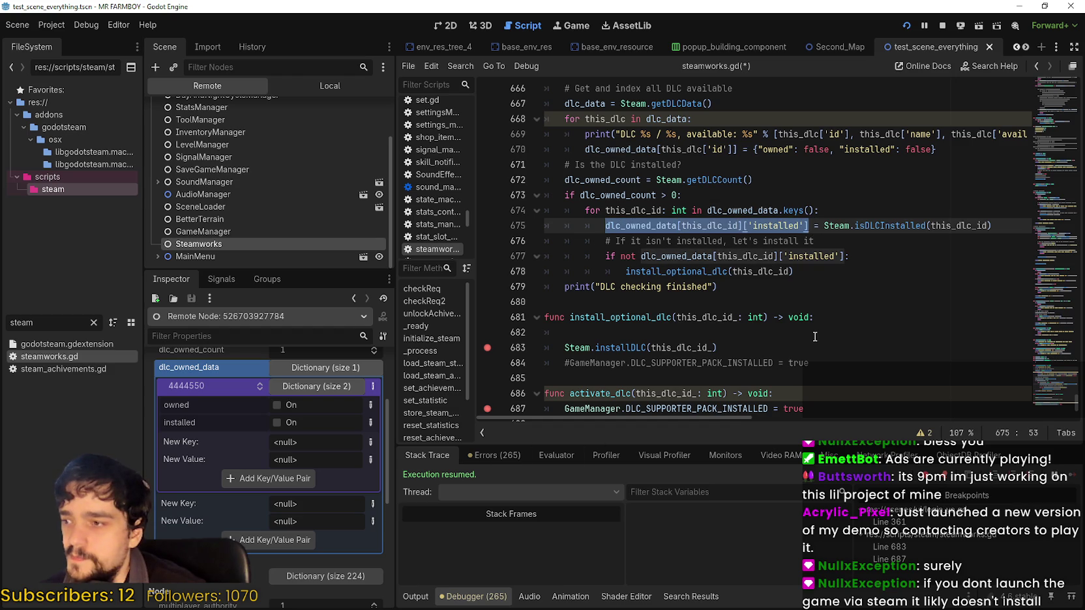
left_click(832, 276)
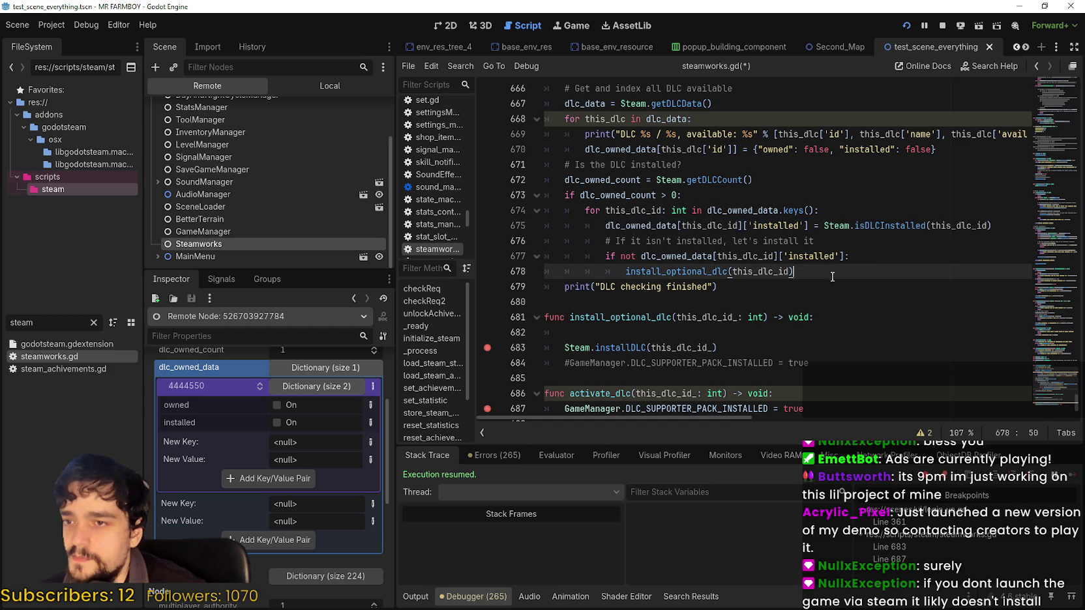
left_click(870, 250)
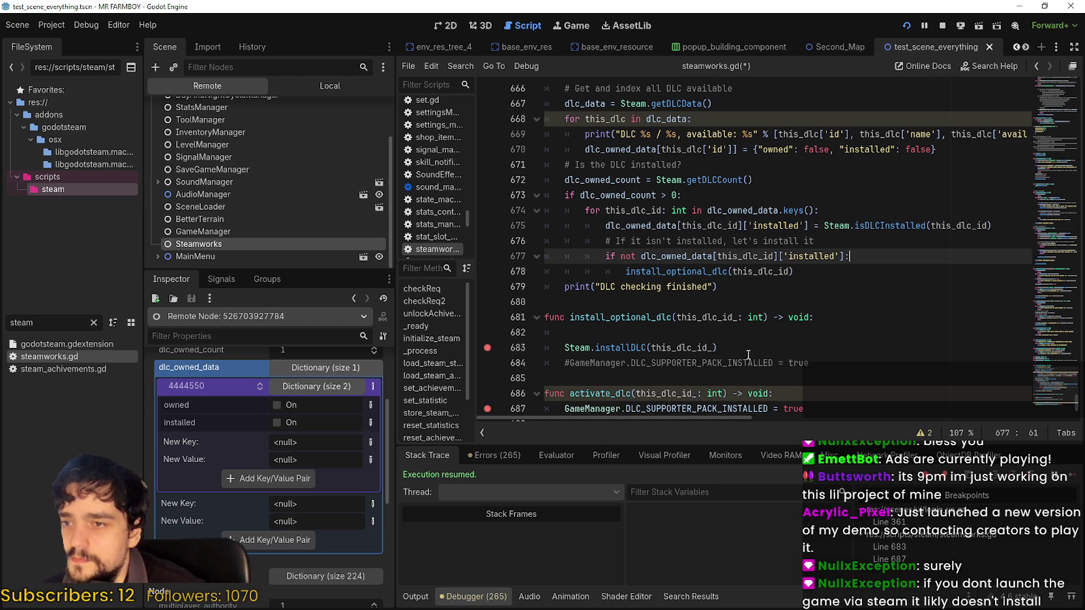
Paste the installed lookup below Steam.installDLC and assign it = true
left_click(818, 353)
left_click(870, 335)
key("ctrl+v")
key("ctrl+z")
left_click(792, 348)
key("Return")
key("ctrl+v")
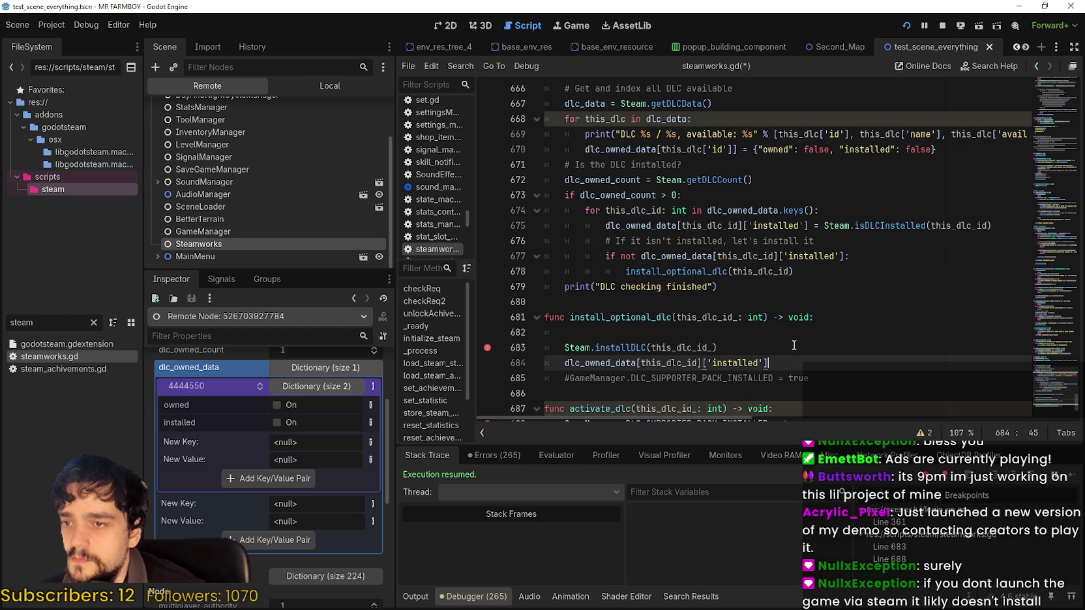
type("= true")
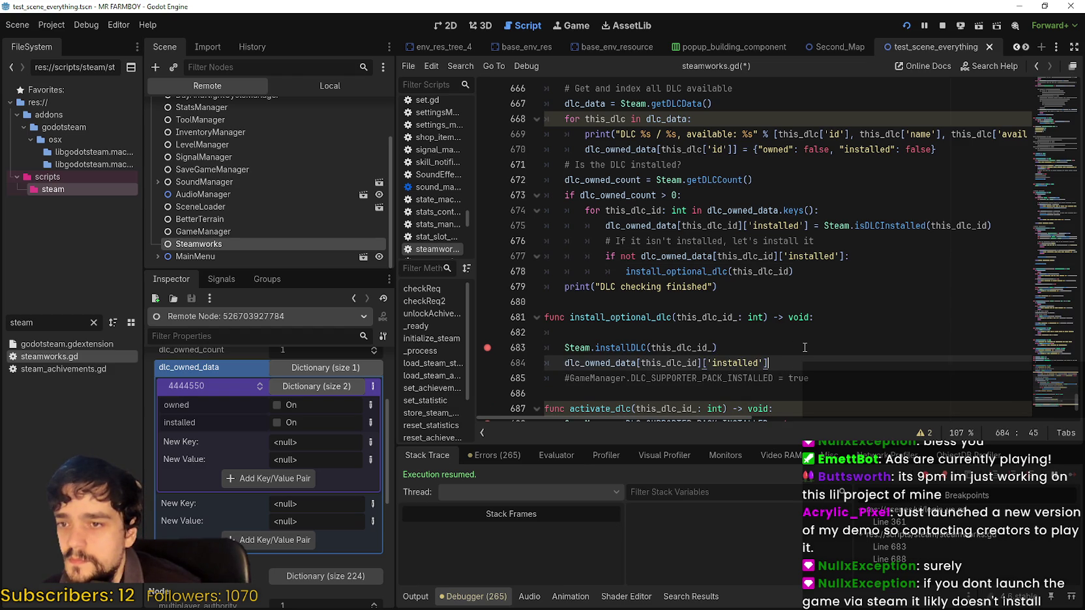
key("BackSpace")
key("BackSpace")
key("BackSpace")
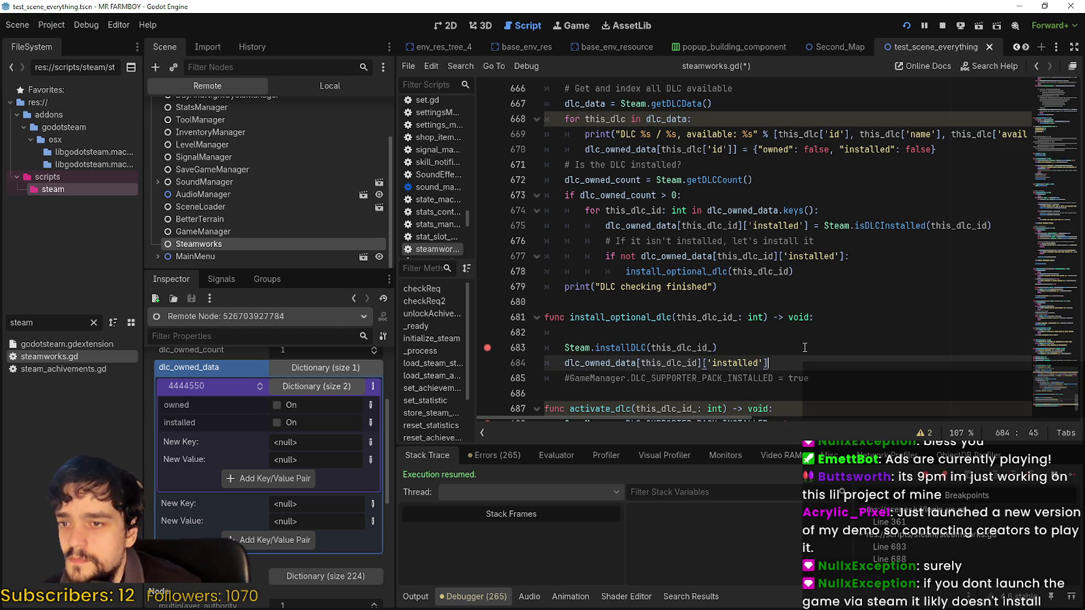
type("=true")
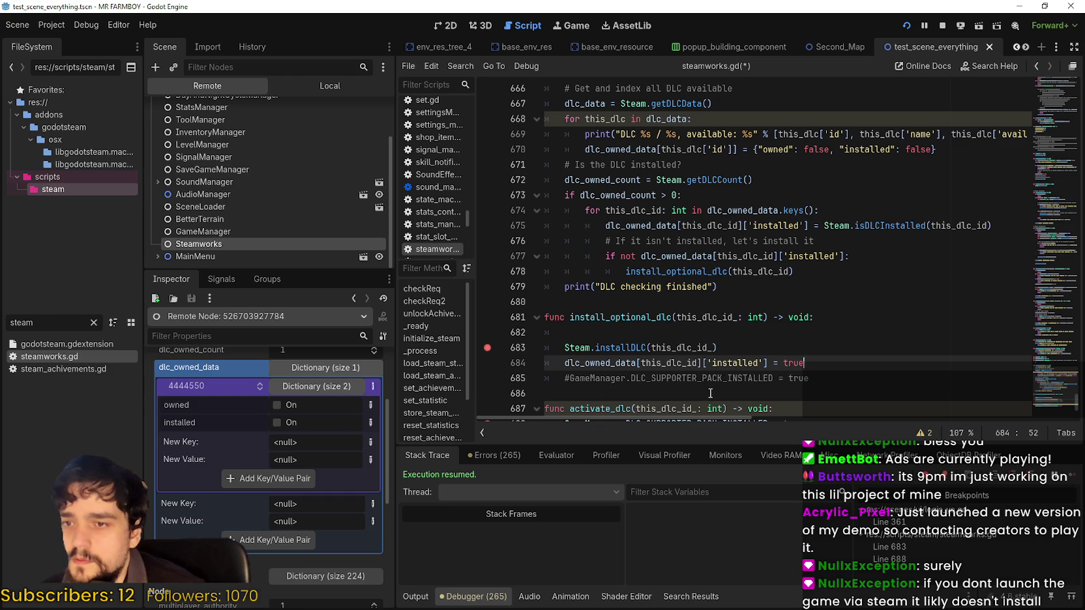
left_click(710, 393)
Rename the undeclared this_dlc_id on line 684 to the parameter this_dlc_id_
scroll(735, 339, "down", 2)
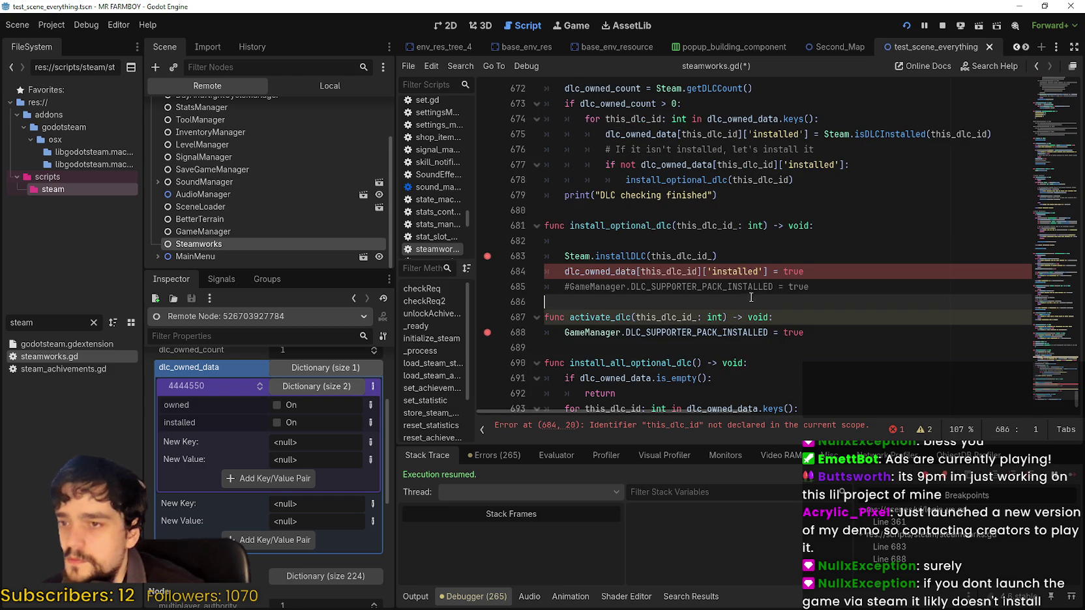
left_click(570, 271)
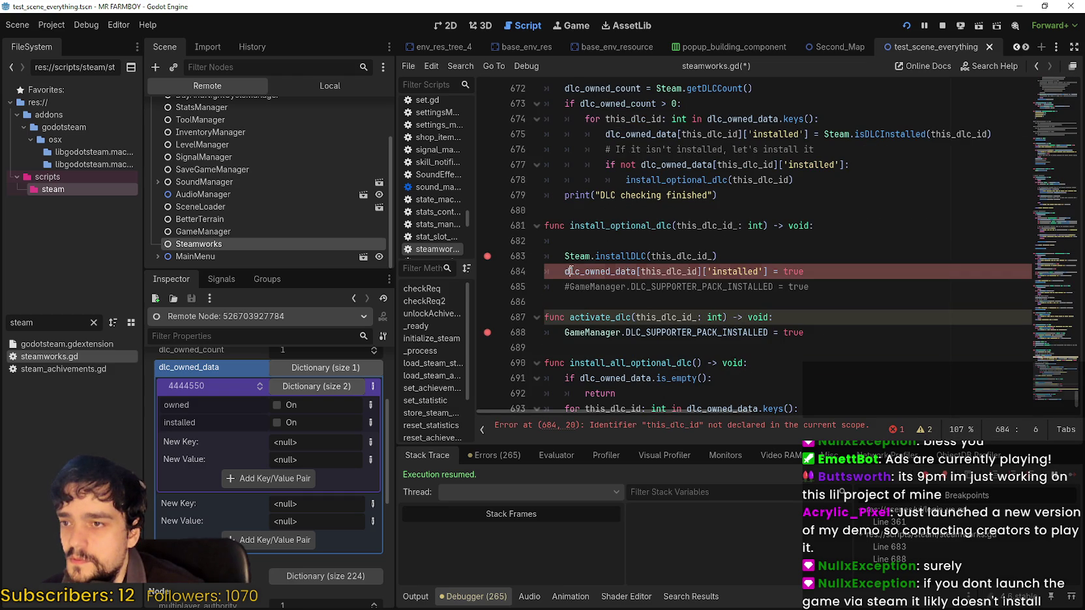
double_click(706, 225)
double_click(695, 333)
key("ctrl+c")
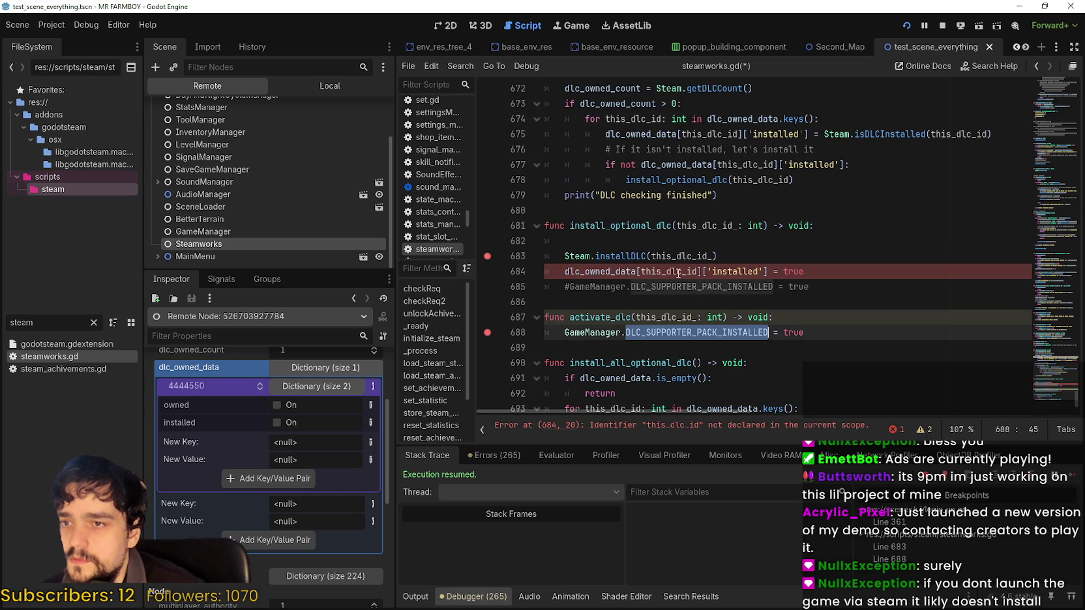
double_click(670, 271)
key("ctrl+v")
key("ctrl+z")
left_click(717, 225)
double_click(707, 225)
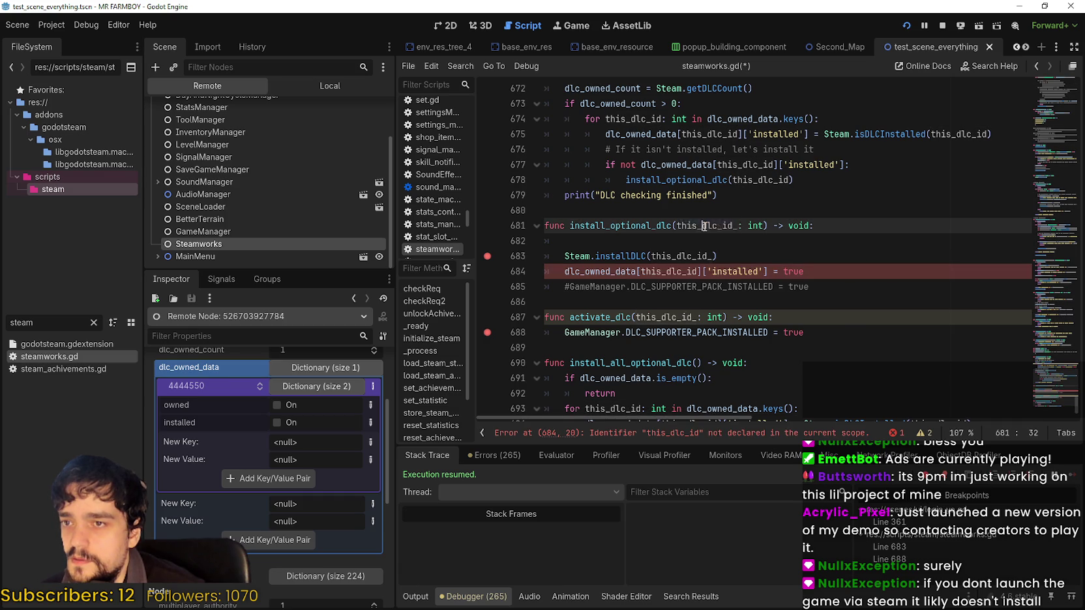
double_click(671, 271)
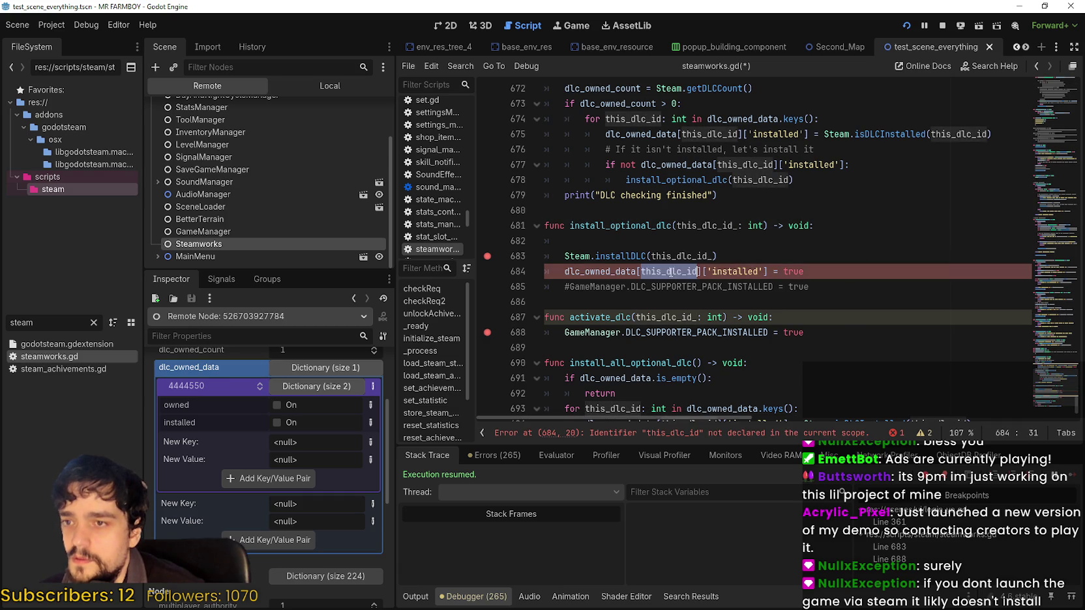
key("ctrl+v")
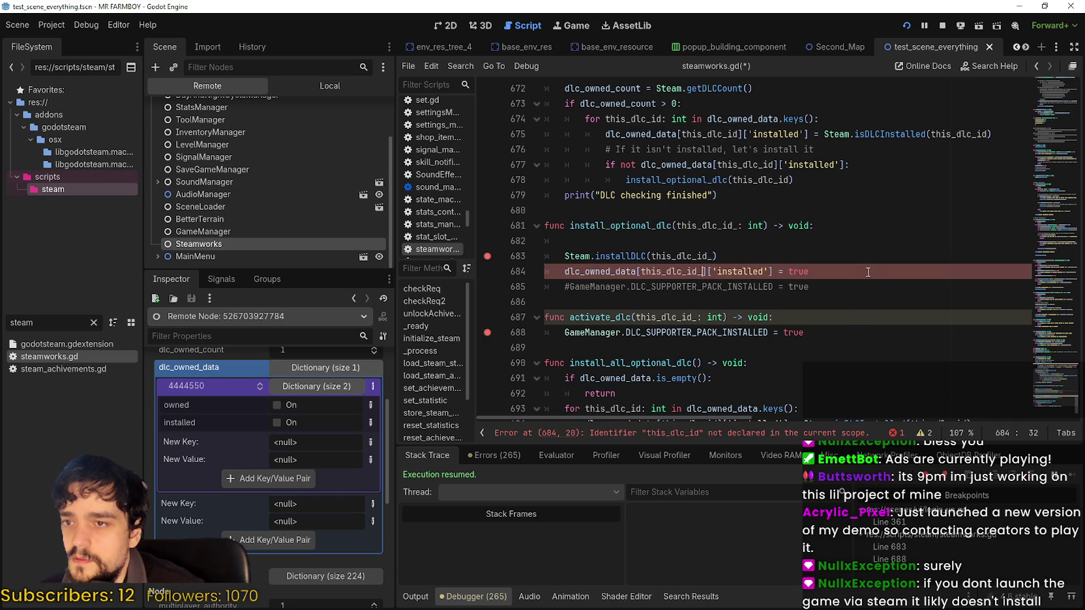
Remove the blank line after the install_optional_dlc header and save steamworks.gd
left_click(615, 241)
key("BackSpace")
key("BackSpace")
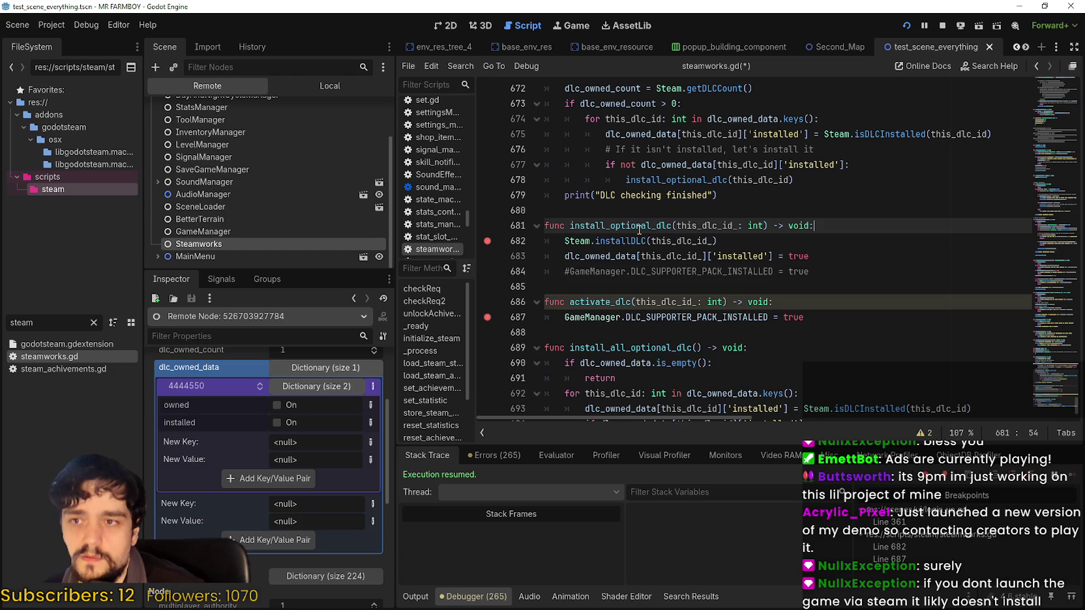
left_click(657, 286)
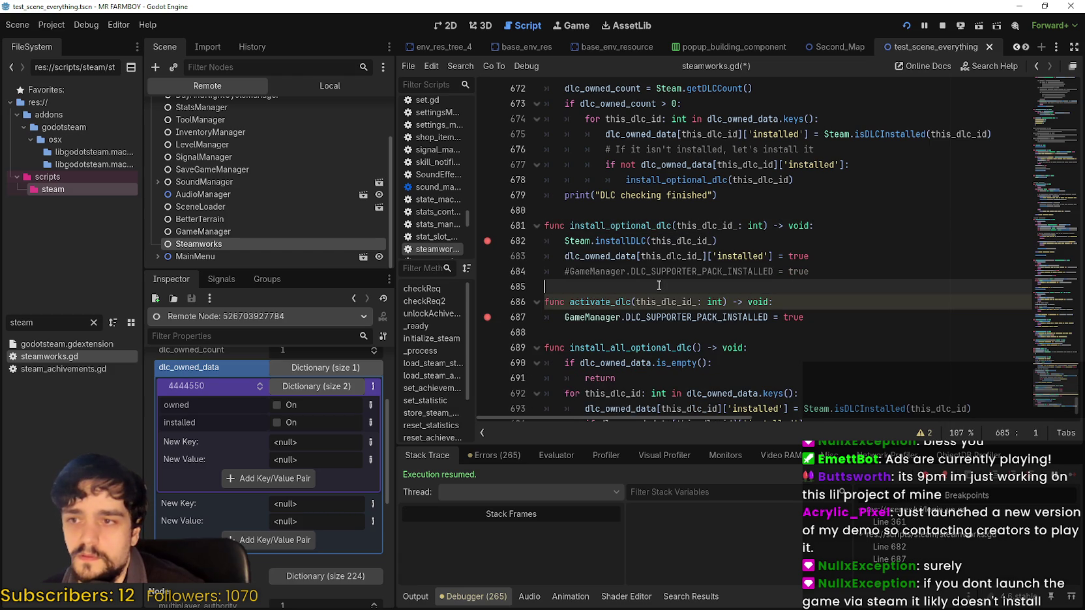
key("ctrl+s")
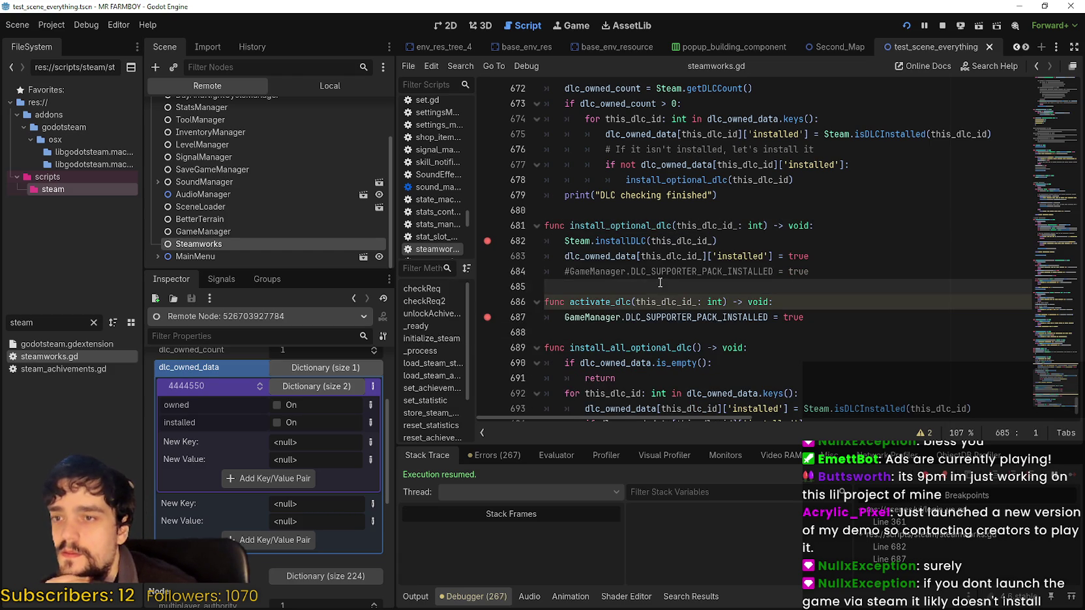
Stop the game, check MR FARMBOY's DLC list for the Supporter Pack, and return to Godot
left_click(942, 25)
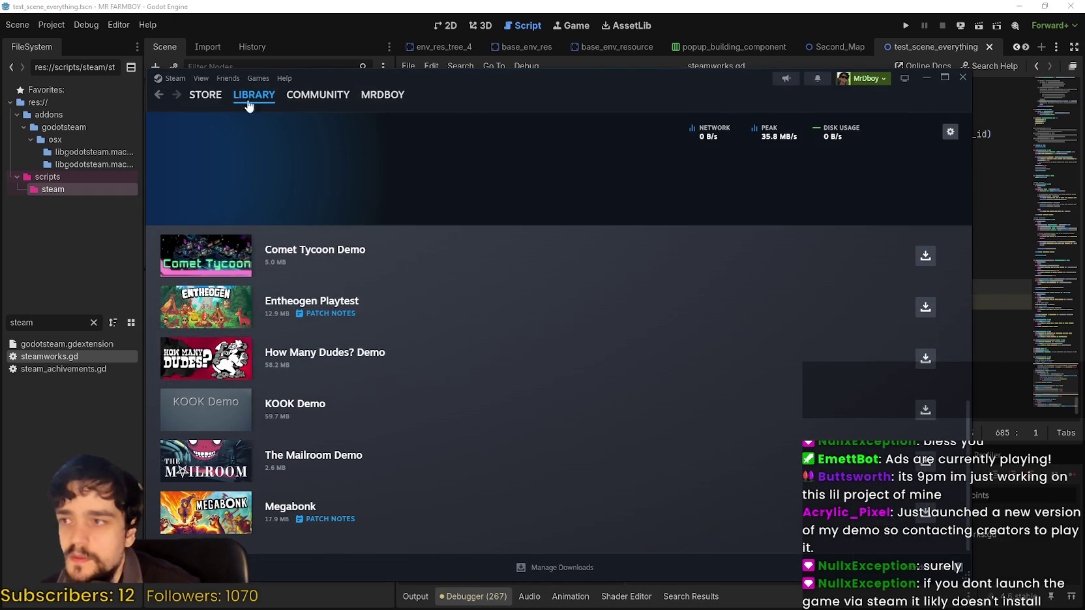
left_click(249, 106)
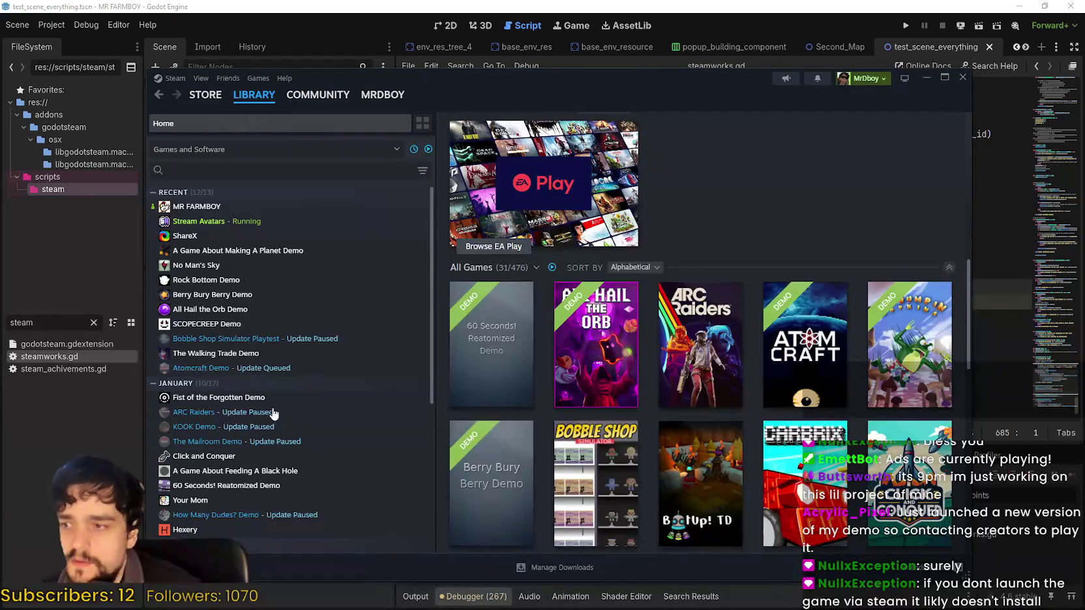
left_click(234, 207)
scroll(897, 424, "down", 4)
left_click(917, 429)
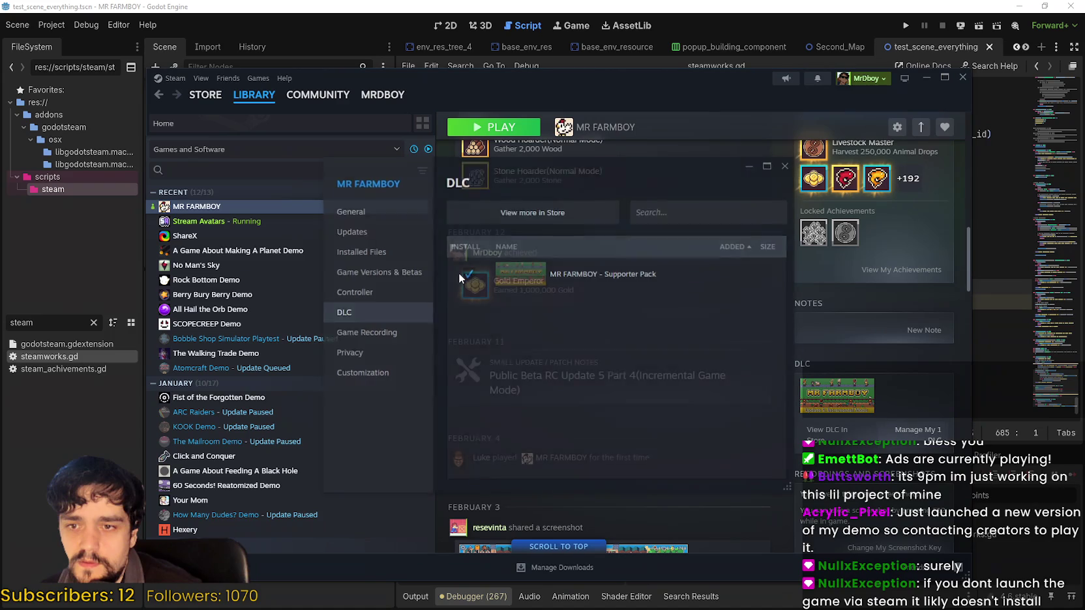
left_click(900, 8)
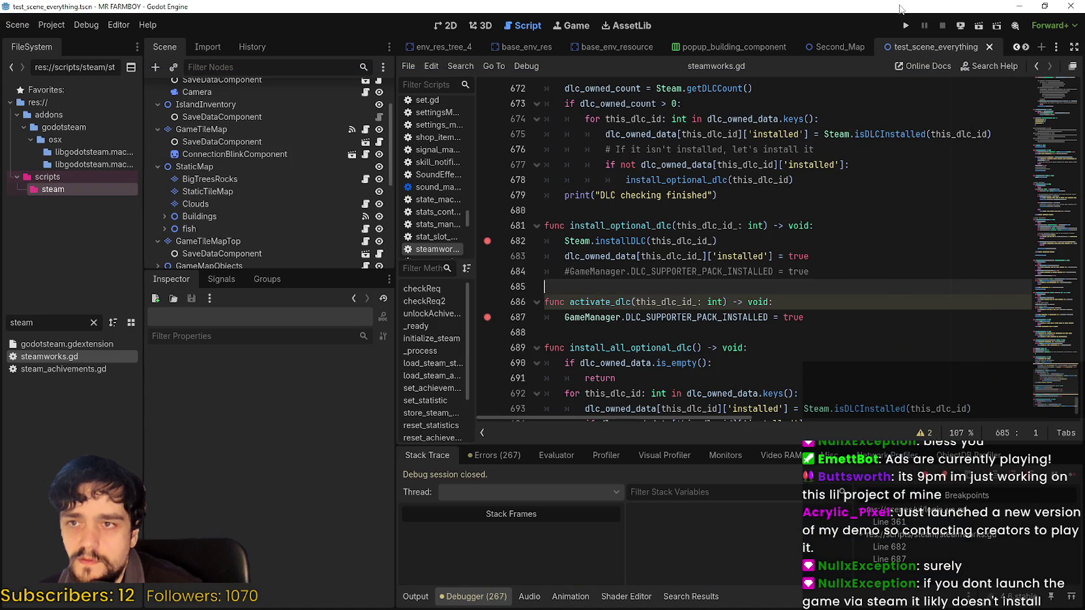
Relaunch MR FARMBOY, stop at the line 682 Steam.installDLC breakpoint, and resume to the title screen
key("F5")
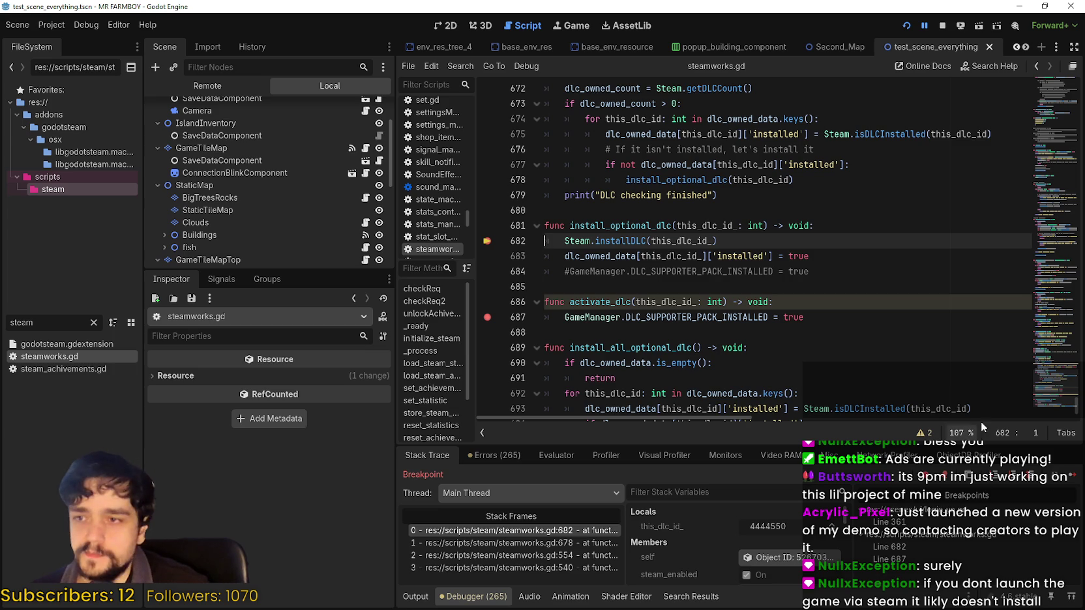
key("F12")
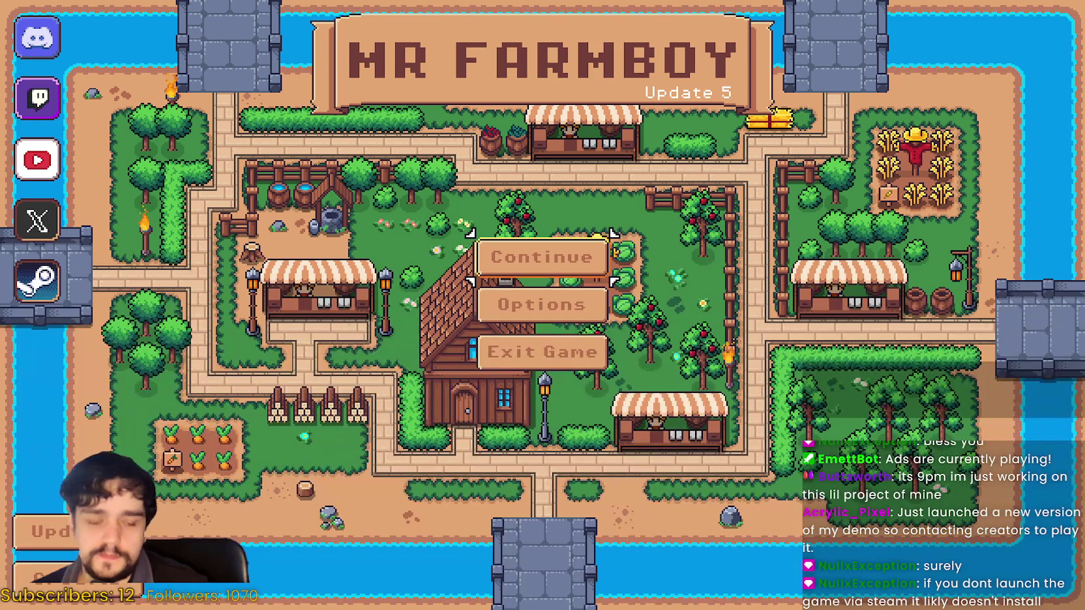
key("alt+Tab")
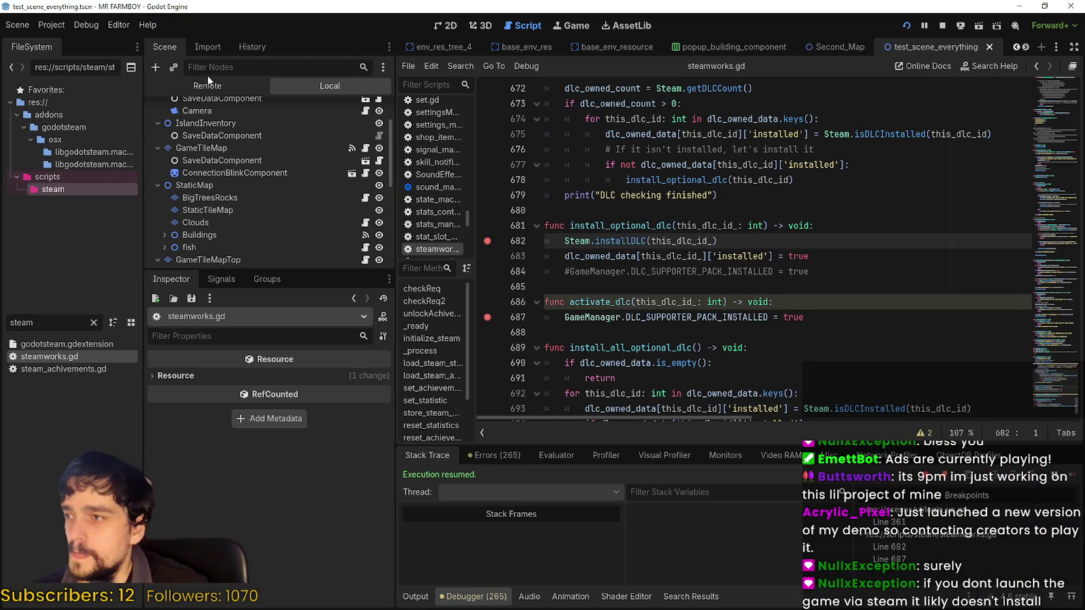
Inspect the remote Steamworks node's dlc_owned_data: DLC 4444550 shows installed on, owned off
left_click(207, 85)
left_click(234, 243)
scroll(217, 468, "down", 5)
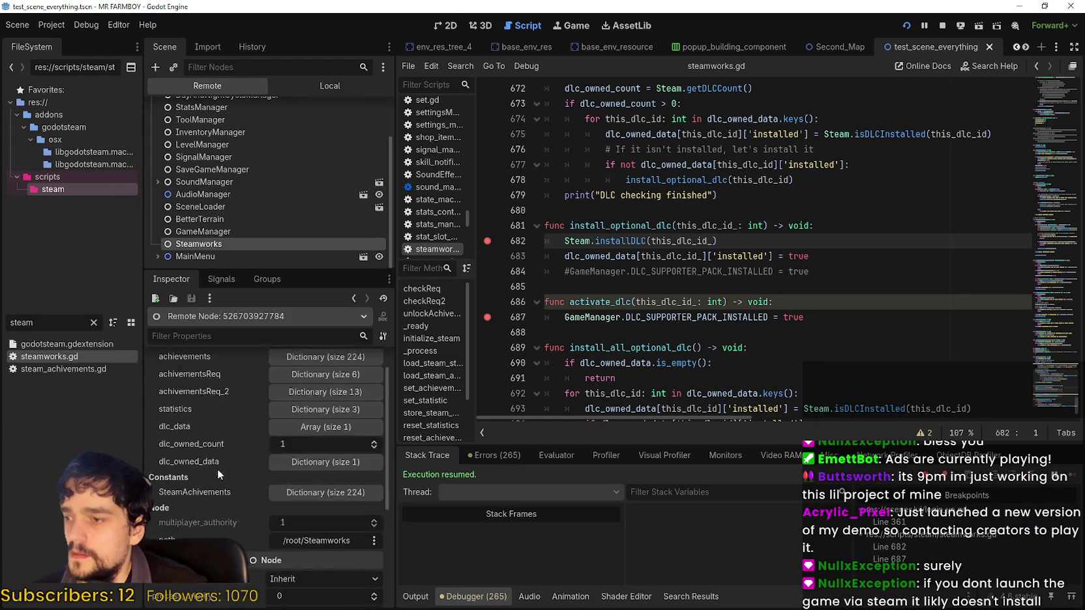
left_click(304, 432)
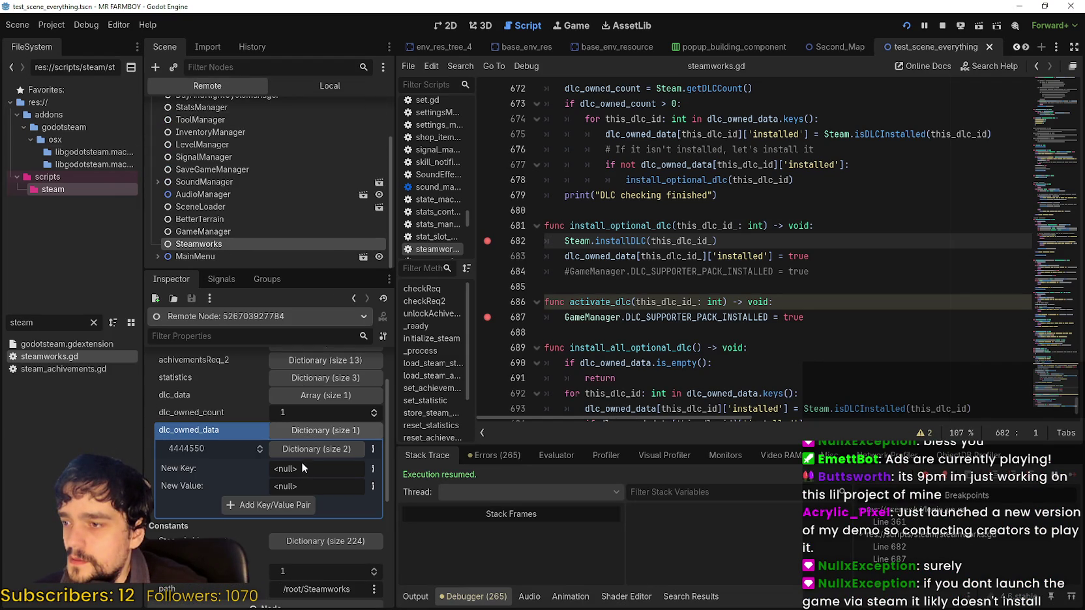
left_click(316, 448)
scroll(234, 533, "down", 1)
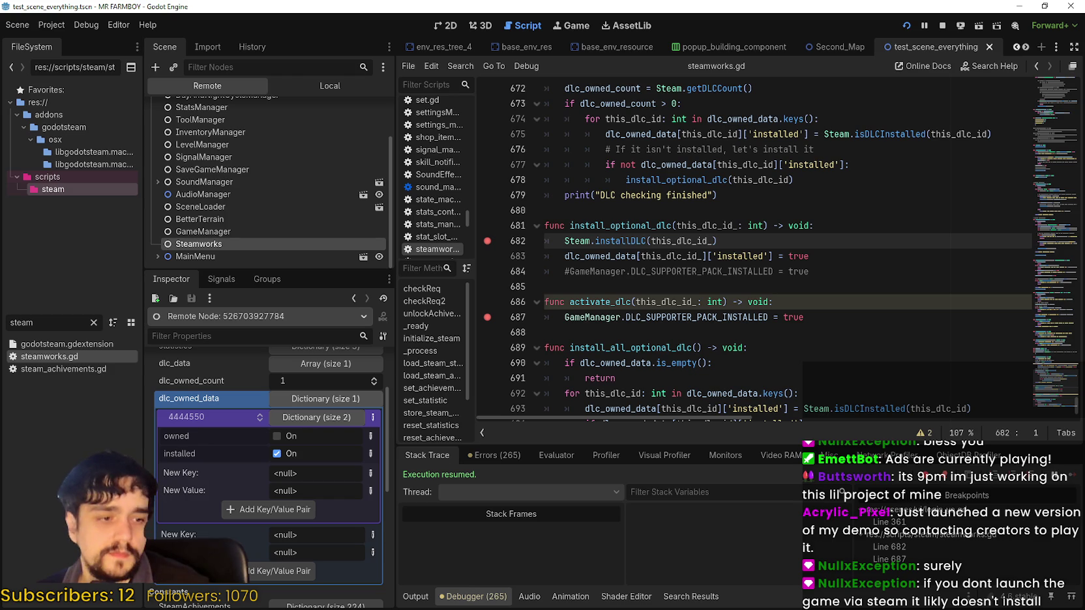
Compare GameManager's DLC_SUPPORTER_PACK_INSTALLED, still Off, with the assignment on line 687
left_click_drag(806, 317, 624, 317)
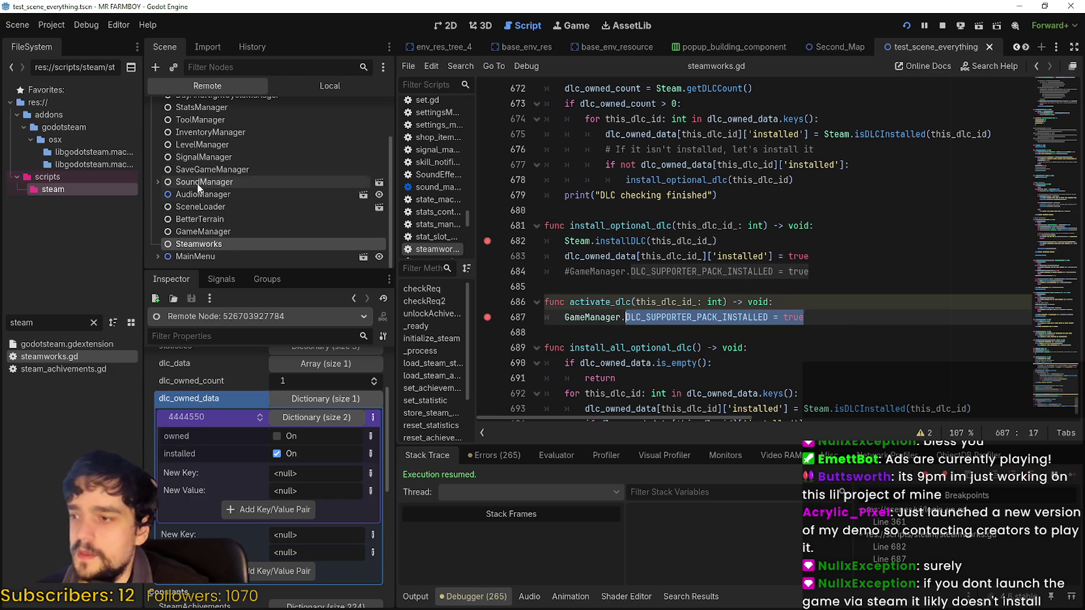
left_click(198, 229)
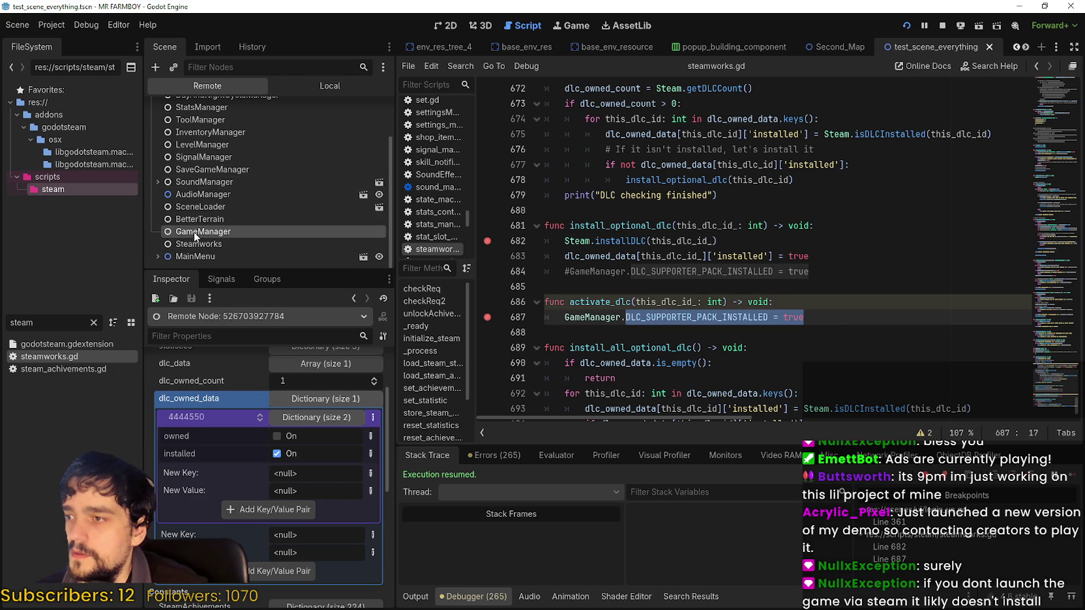
scroll(271, 551, "down", 5)
scroll(223, 527, "up", 3)
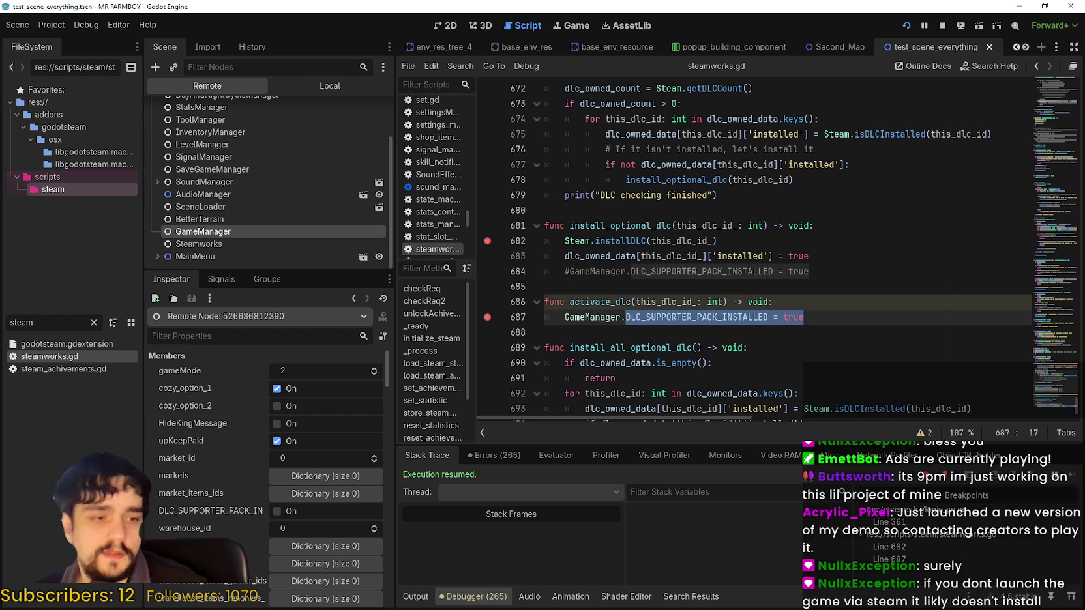
left_click(804, 309)
left_click(805, 307)
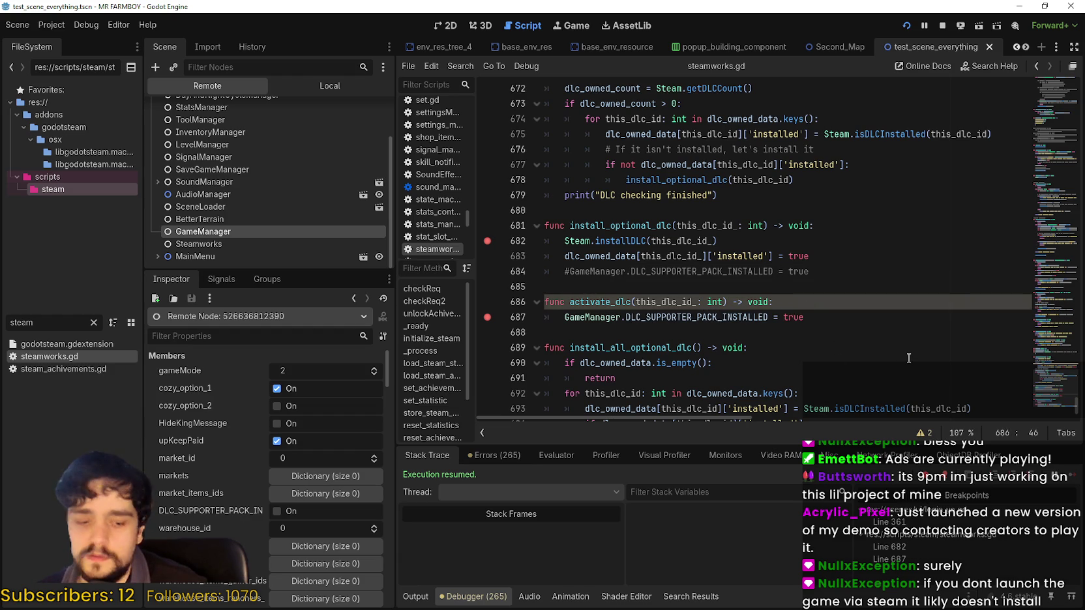
Insert a blank line at the start of activate_dlc, checking the this_dlc_id argument against parameter this_dlc_id_
key("Return")
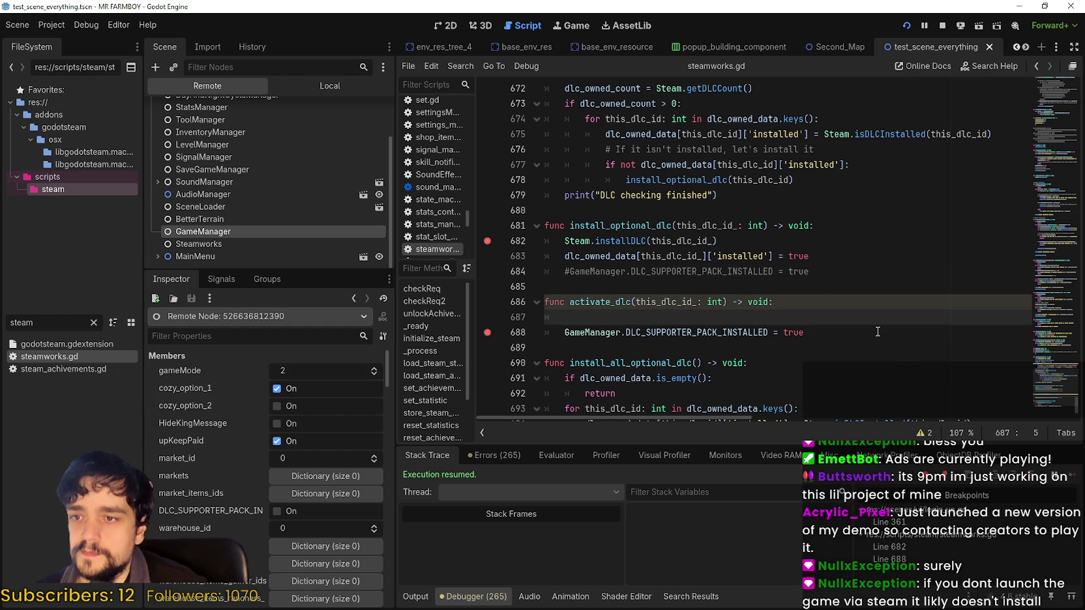
scroll(695, 238, "down", 2)
left_click(682, 397)
double_click(681, 394)
double_click(665, 241)
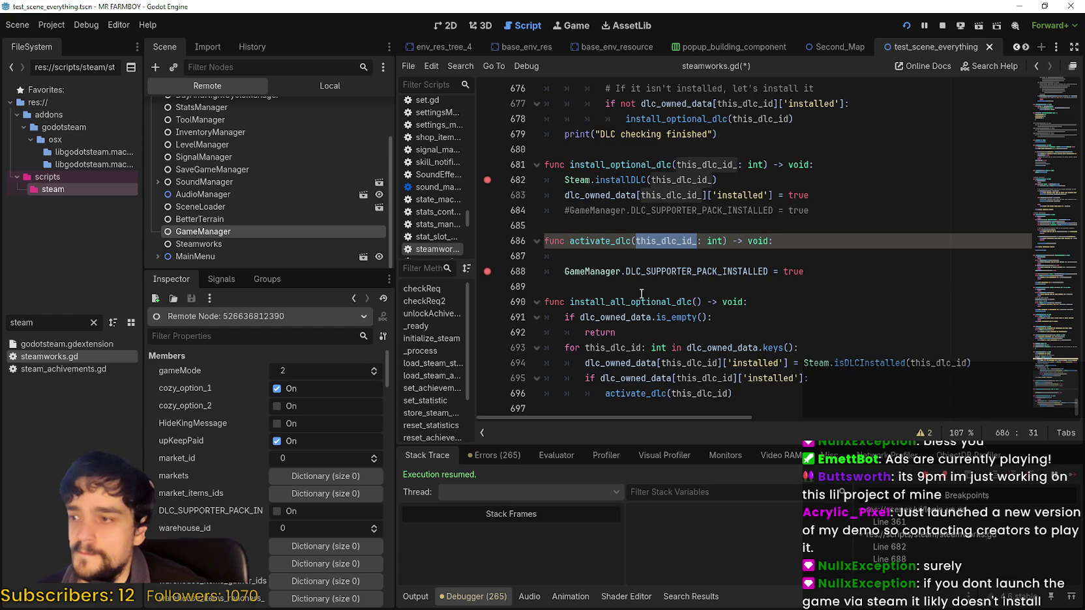
scroll(296, 498, "down", 4)
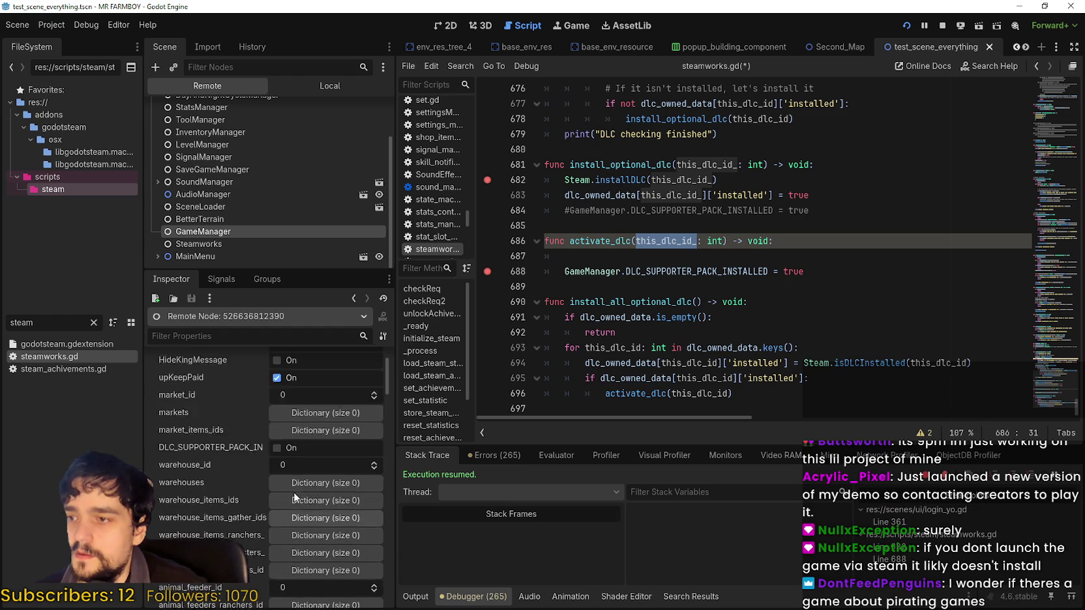
scroll(295, 499, "up", 4)
key("Down")
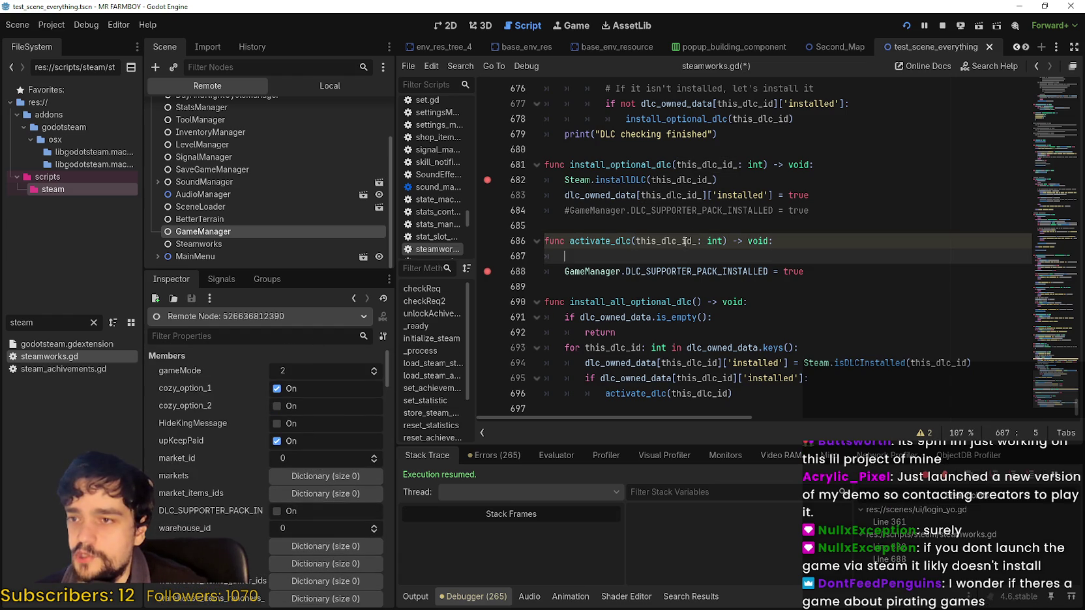